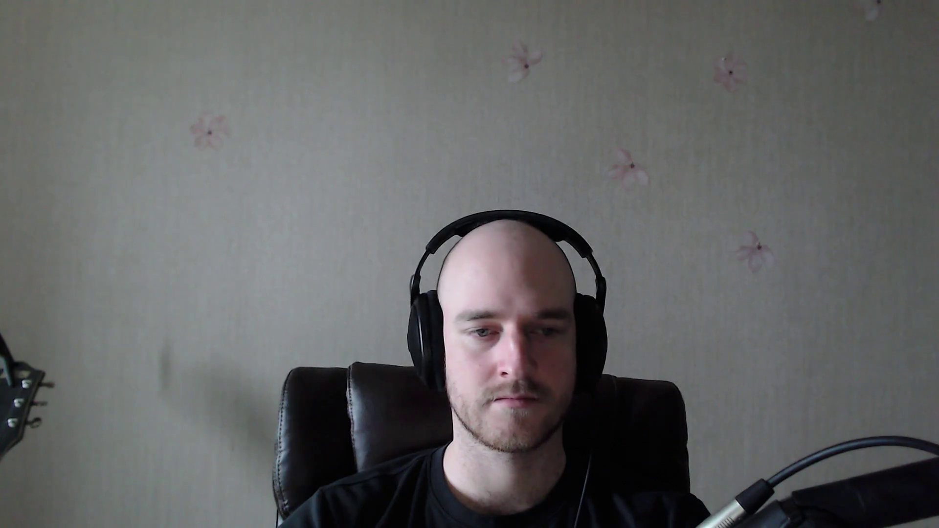
- Type 'cafe amazon' into the new browser tab's address bar
text(cafe amazon)
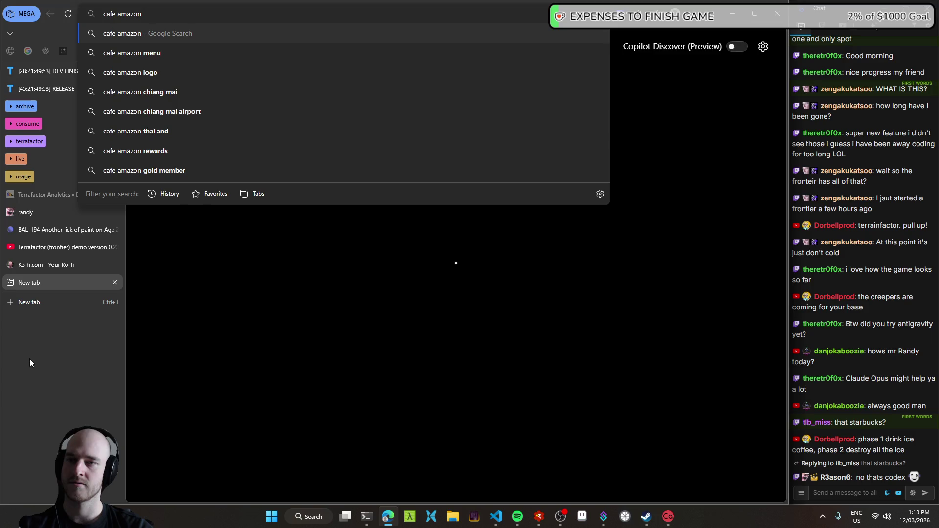
- Search 'is cafe amazon from thailand', accepting the spelling fix from 'form' to 'from'
key(Home)
text(is)
key(End)
text(form thailand)
key(Return)
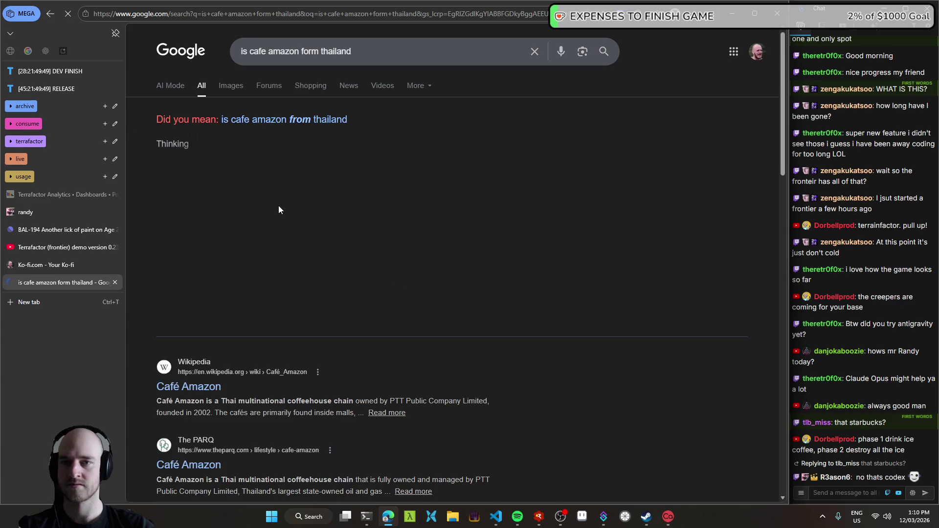
click(329, 120)
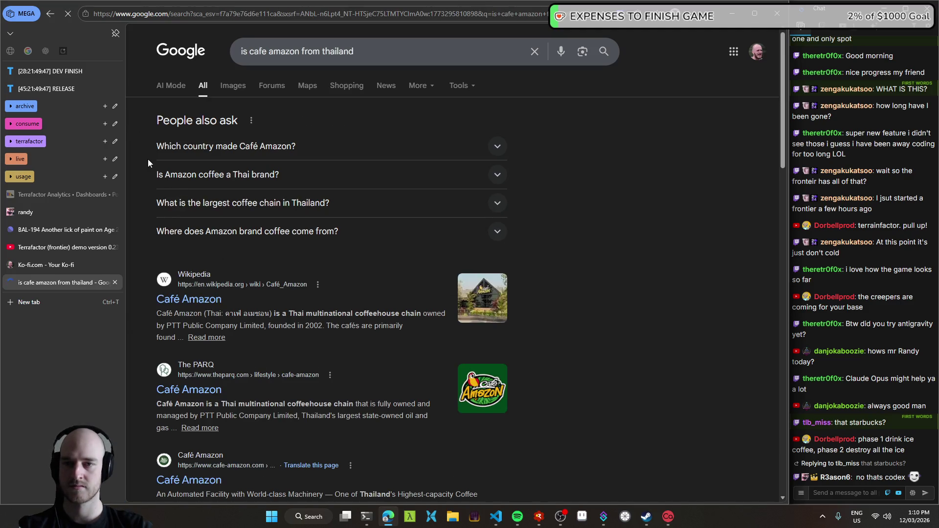
- Read the AI Mode answer confirming Café Amazon is Thai, then close the Google tab
click(171, 86)
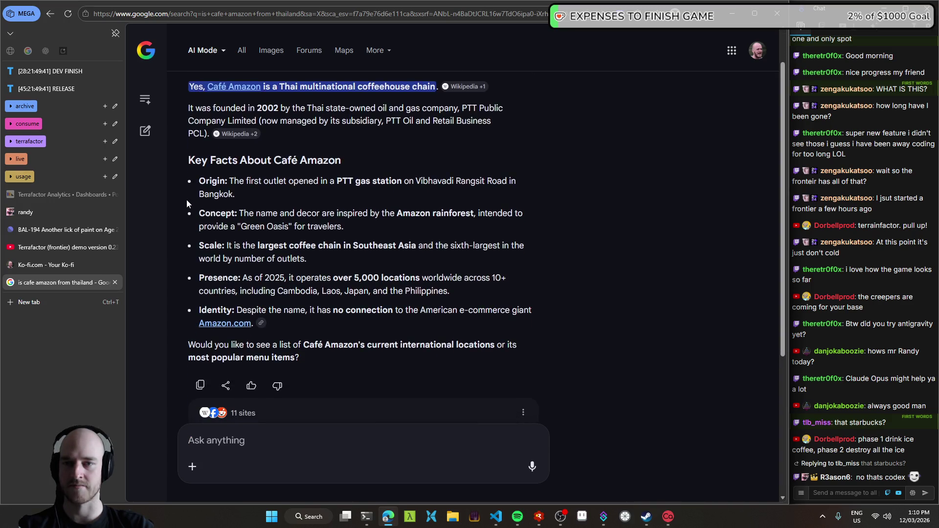
scroll(185, 254, up, 3)
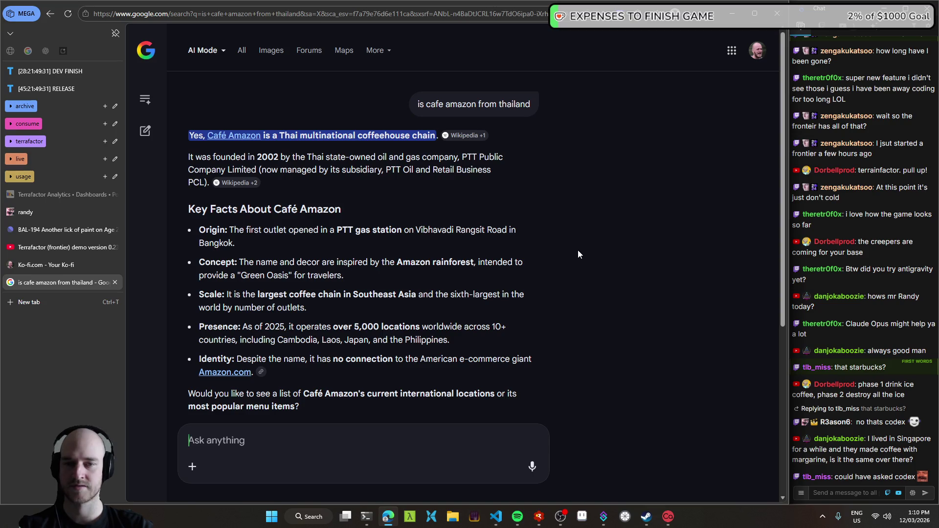
middle_click(38, 282)
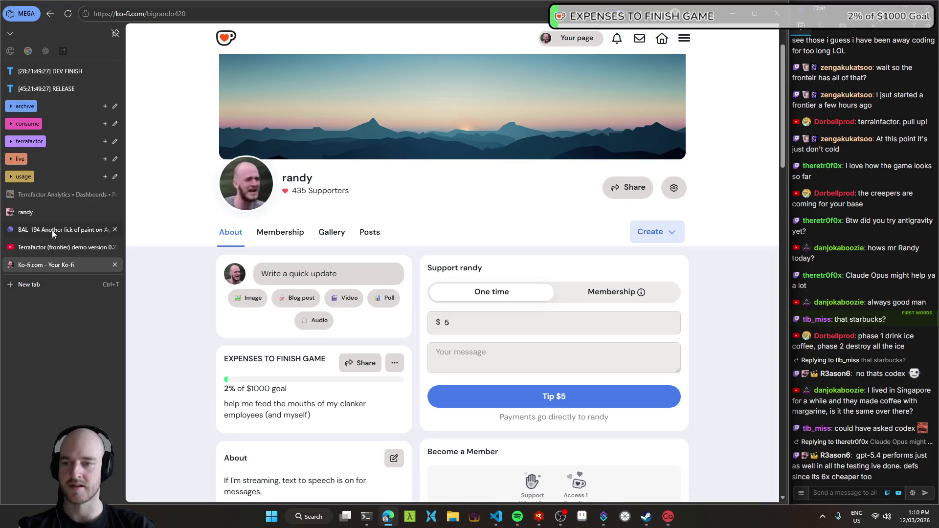
click(26, 212)
- Start a tmux session in a maximized Windows Terminal
key(alt+Tab)
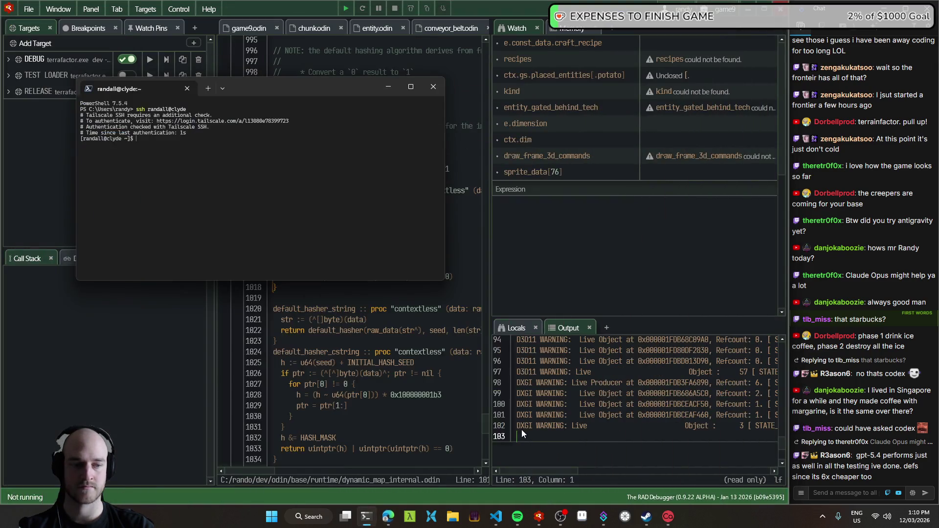
text(tmux)
key(ctrl+l)
key(Return)
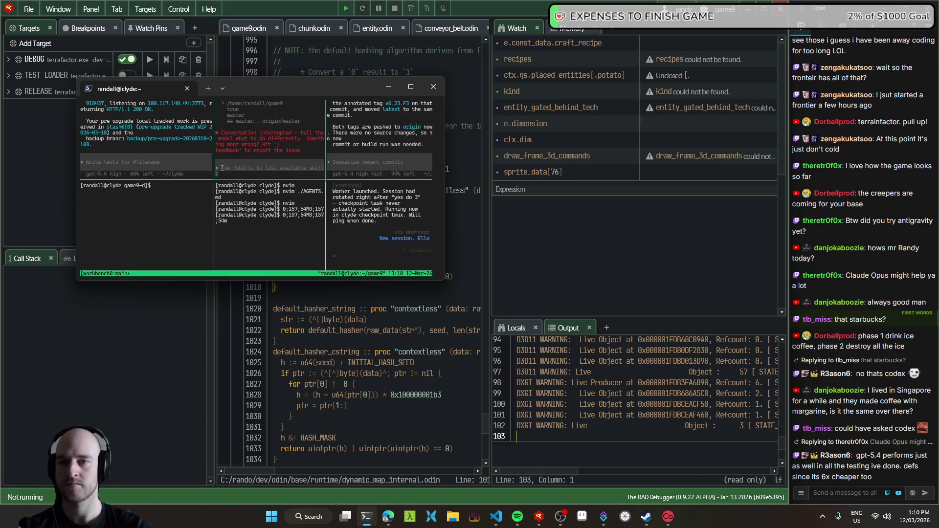
double_click(277, 88)
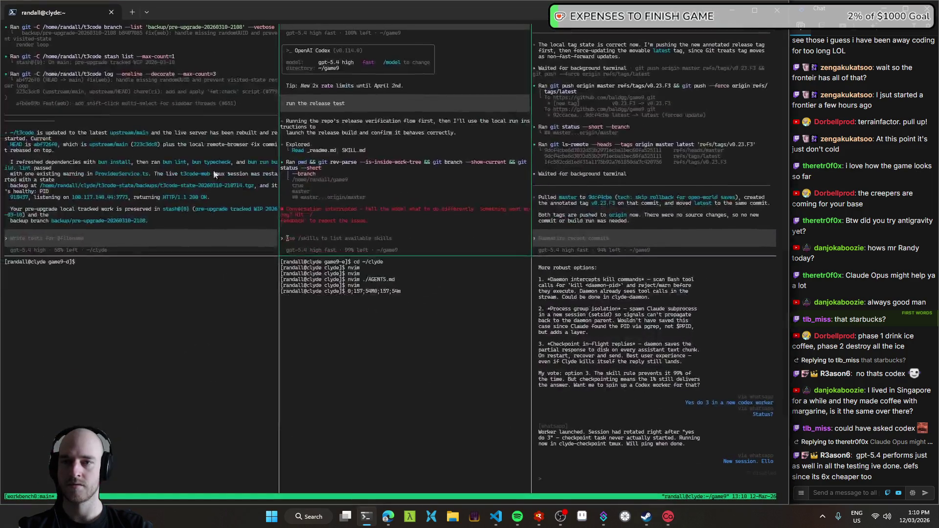
- Ask the top-left Codex pane 'gimme link' and open the returned T3 Code address
click(86, 201)
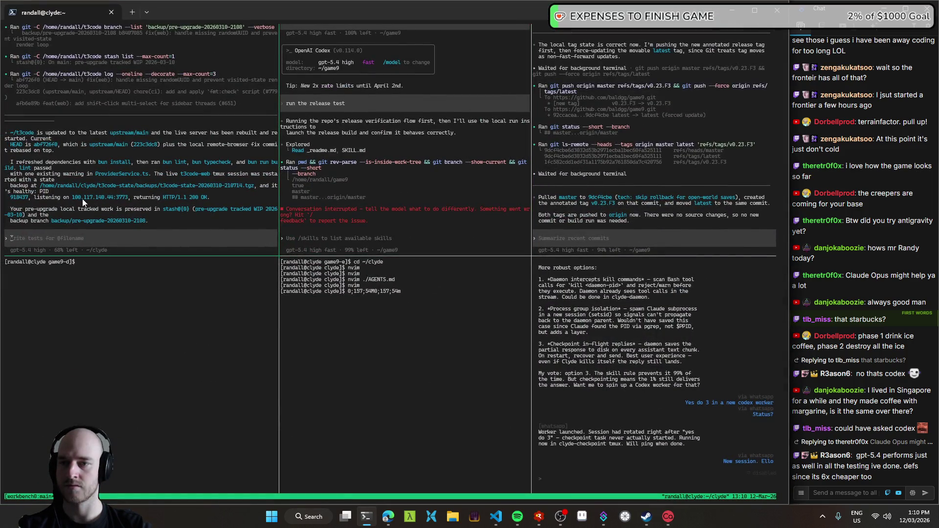
scroll(139, 207, up, 2)
scroll(139, 206, down, 2)
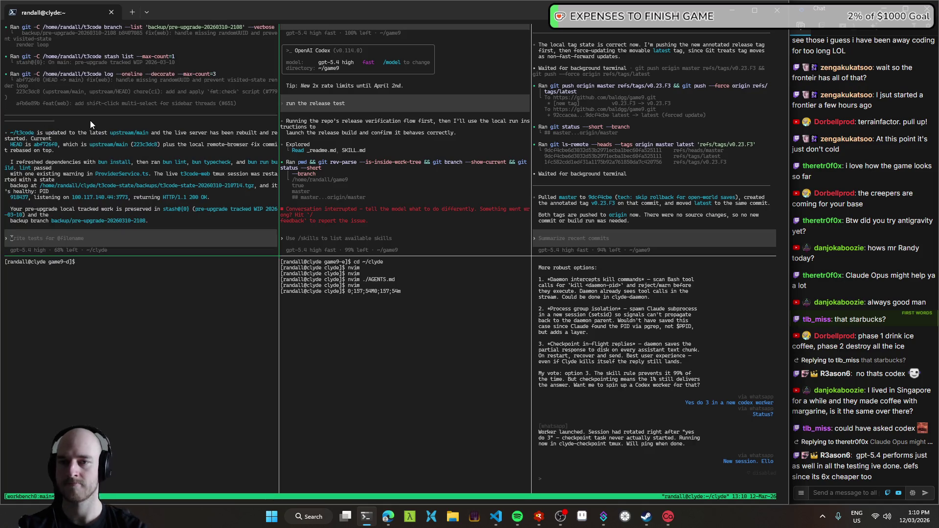
text(gimme link)
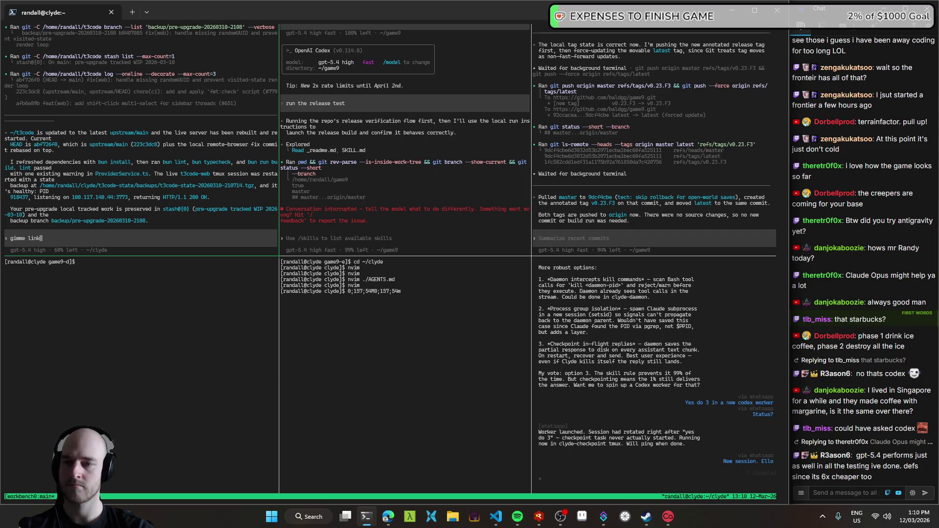
key(Return)
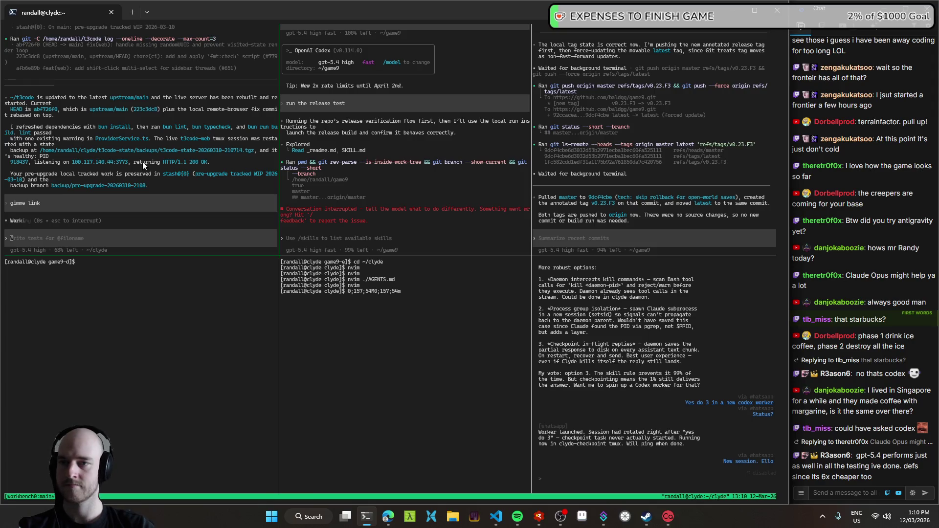
mouse_move(388, 517)
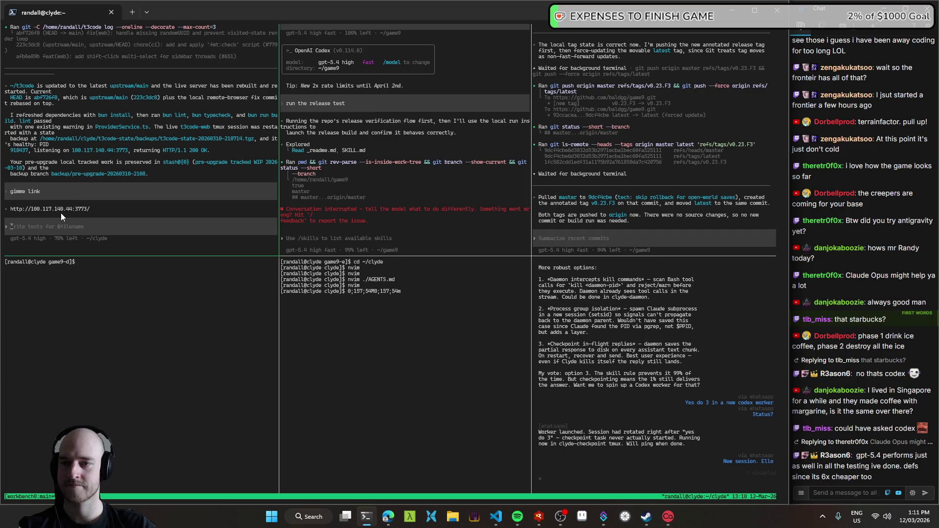
ctrl+click(53, 210)
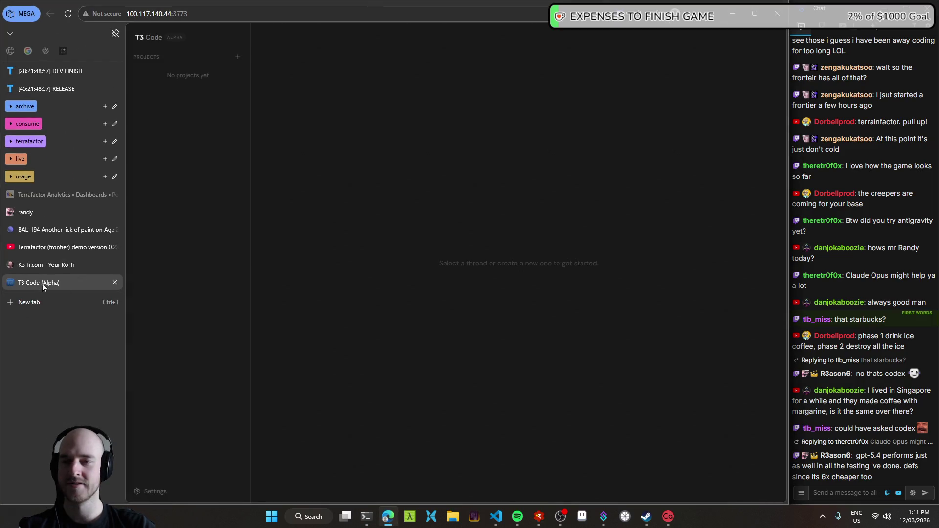
- Start a new game9 thread in a new worktree, then select the rich sand–teleportation notes in scratch.txt
drag(43, 286, 49, 250)
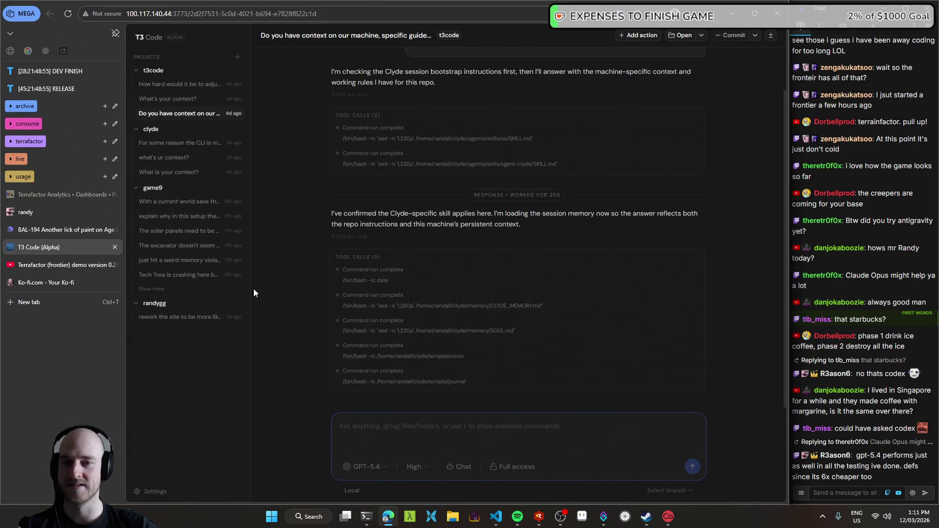
click(240, 188)
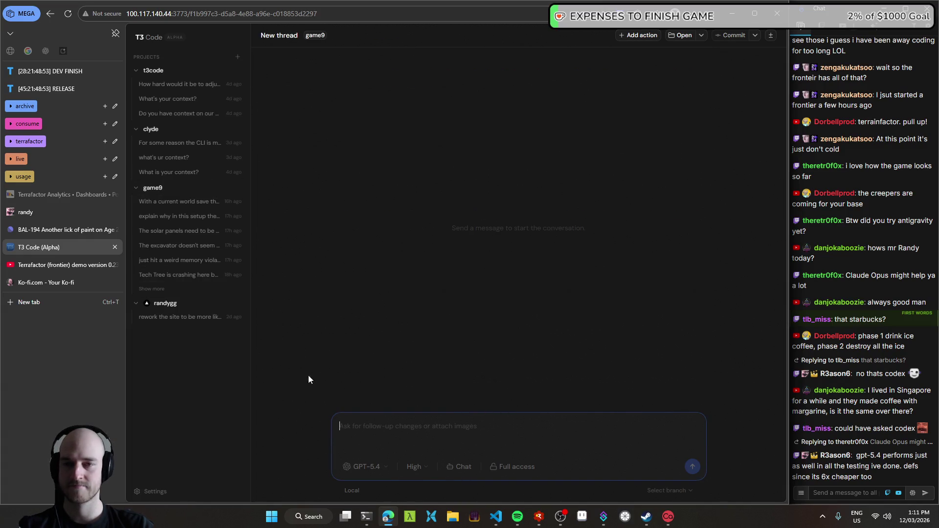
click(352, 490)
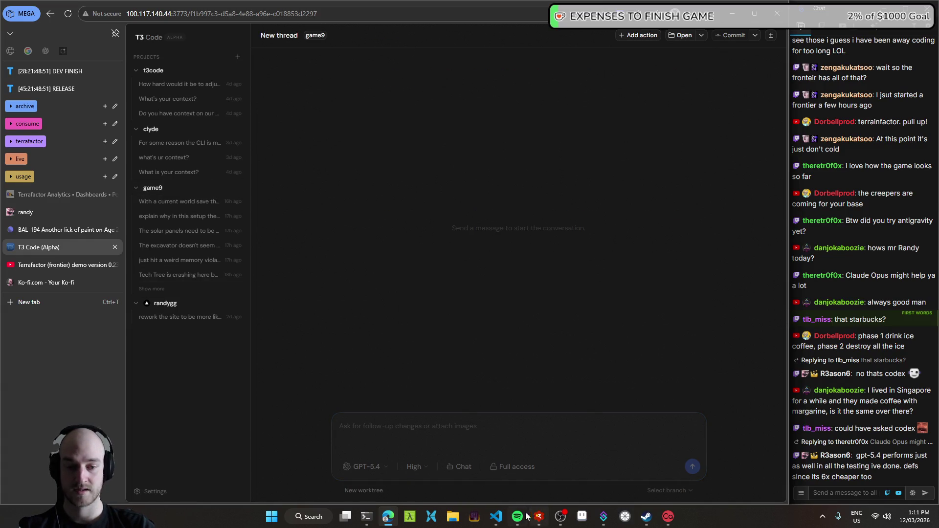
click(496, 517)
drag(352, 120, 203, 62)
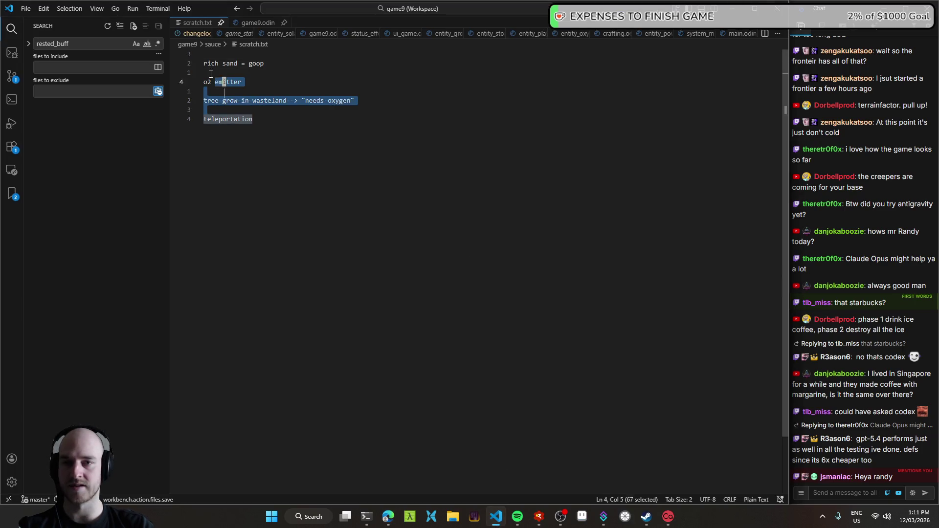
- Add blank lines below 'teleportation' in scratch.txt, placing the caret on line 12
click(416, 168)
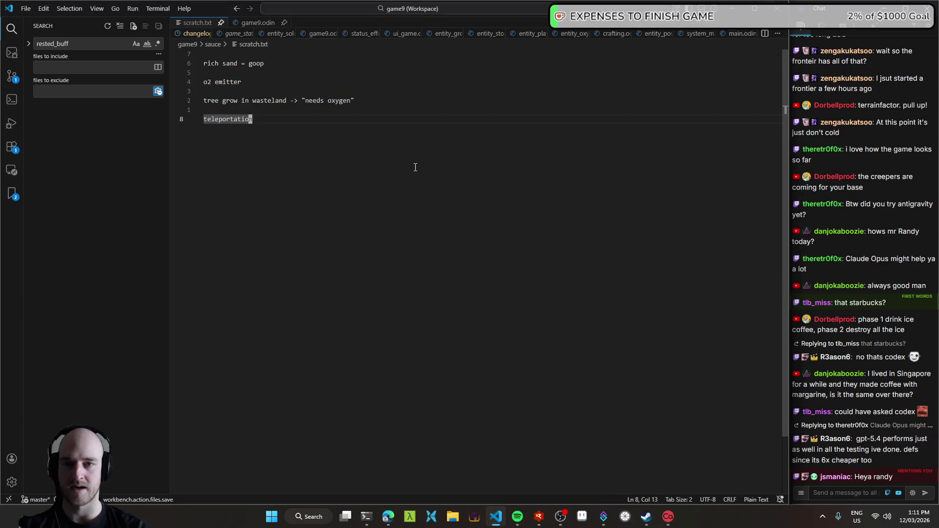
key(o)
key(Return)
key(Return)
key(Return)
key(Return)
key(Return)
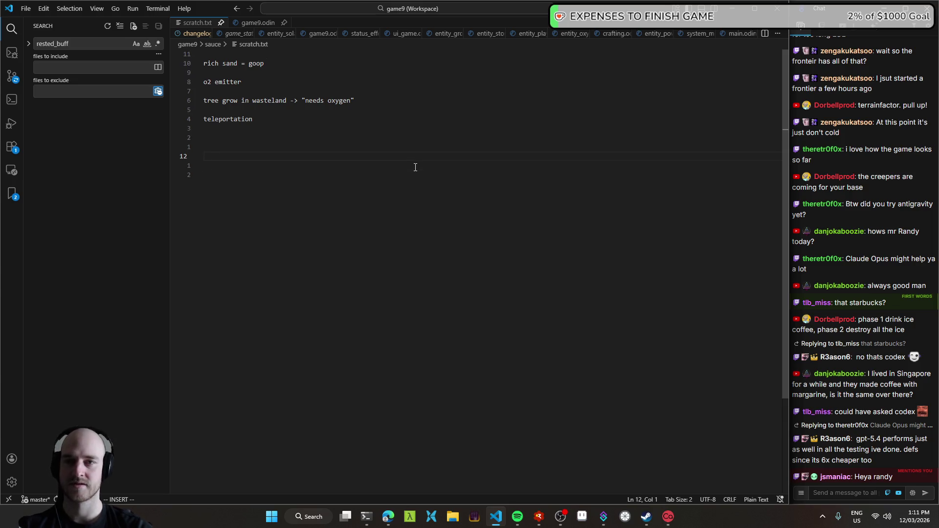
click(232, 157)
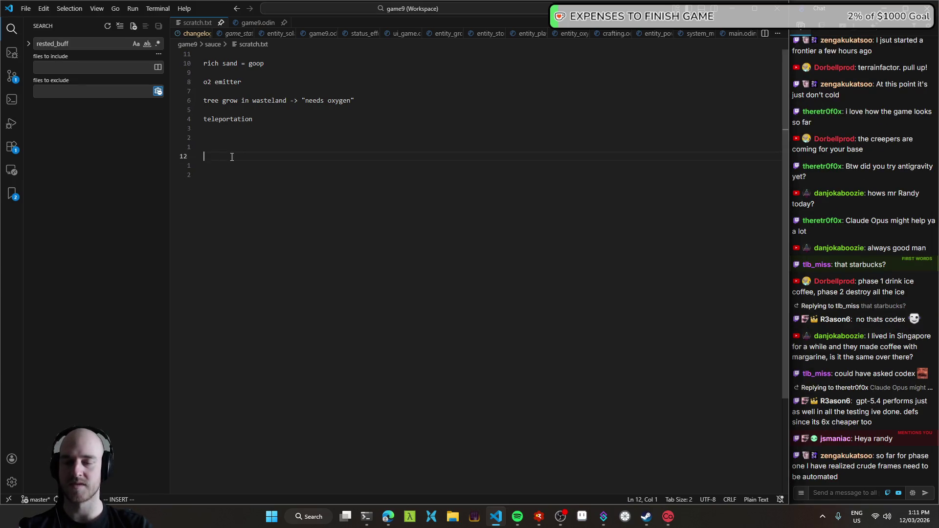
- Bring the T3 Code browser back in front with the clipboard history open
click(388, 518)
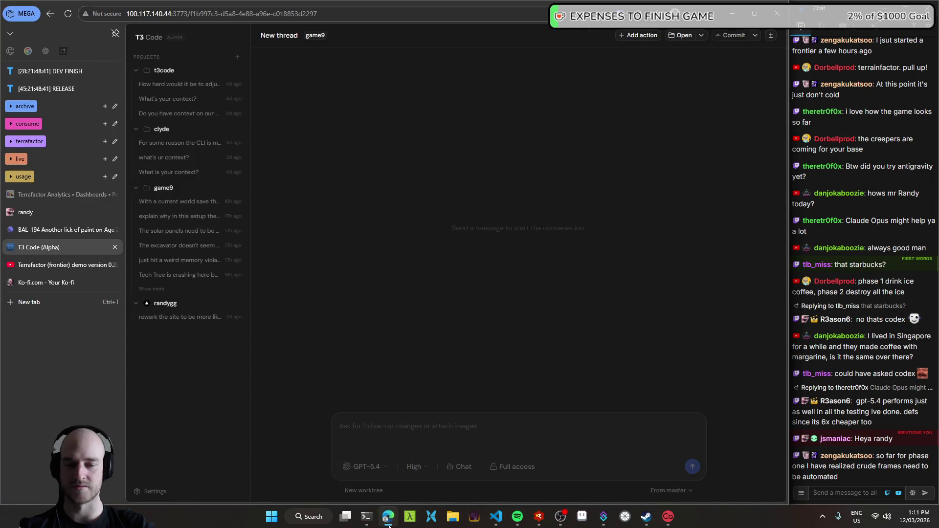
click(389, 518)
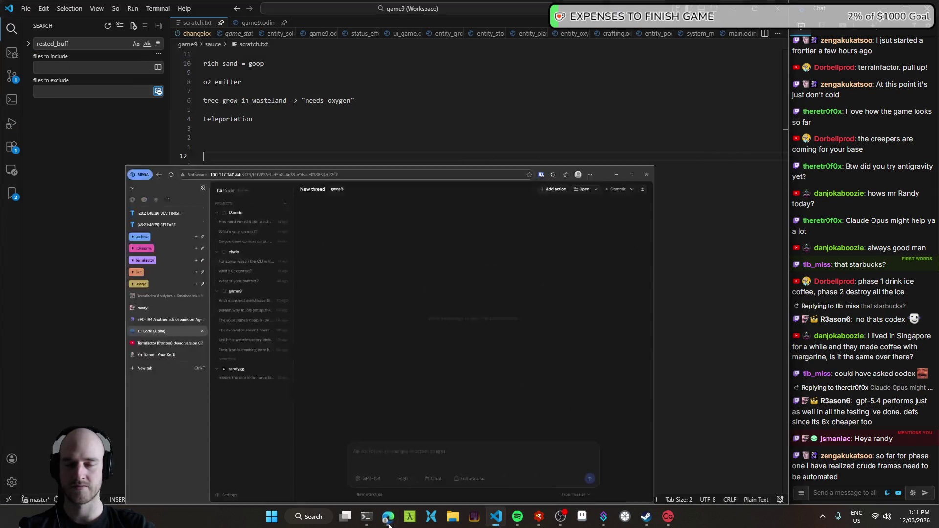
click(389, 517)
click(389, 518)
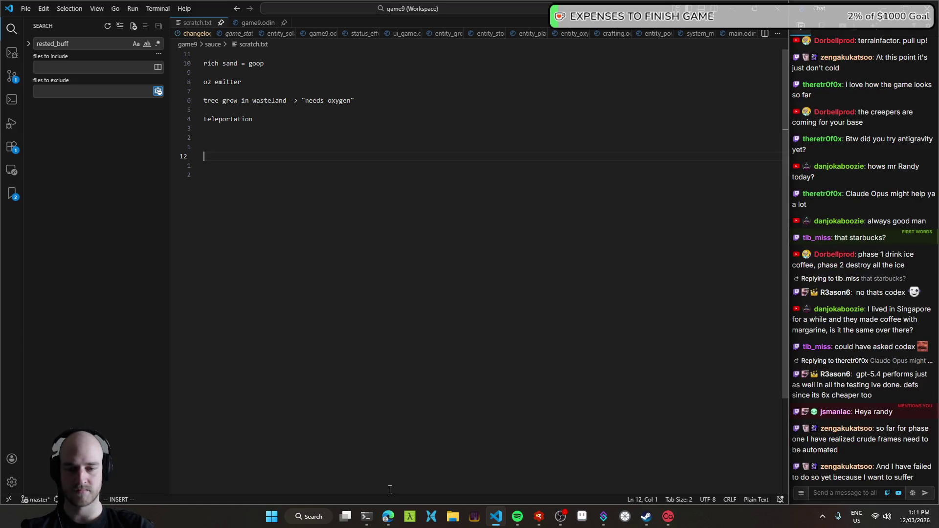
click(388, 517)
key(super+v)
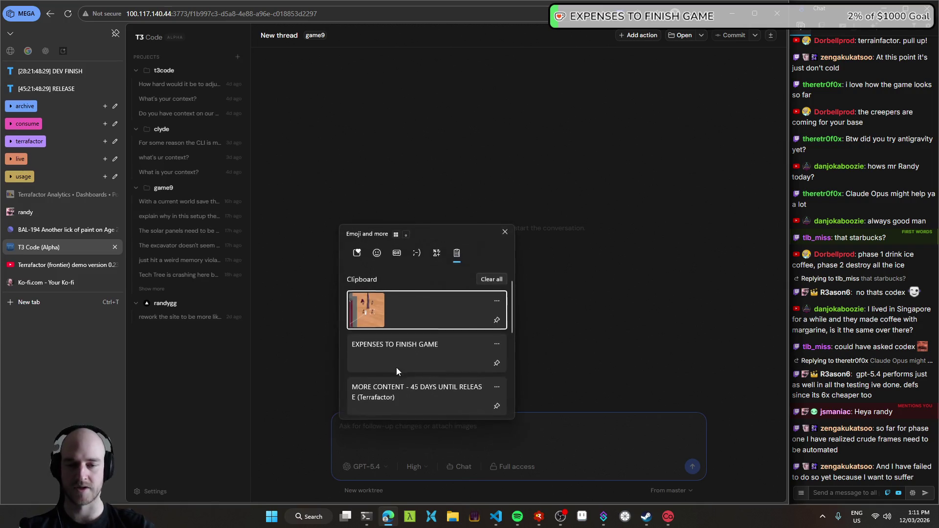
- Send the game9 thread a dictated request, with screenshot, for a bottom-right hover tooltip naming the entity or tile
click(385, 303)
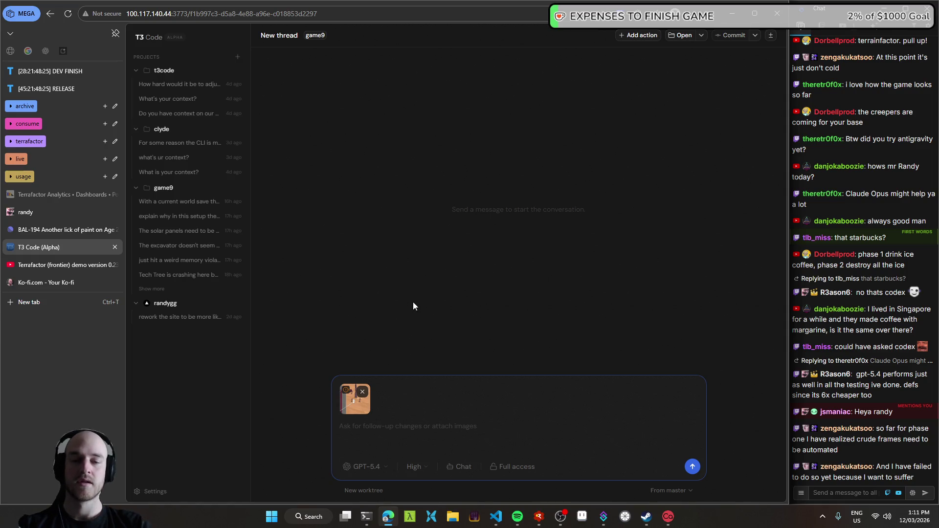
key(super+h)
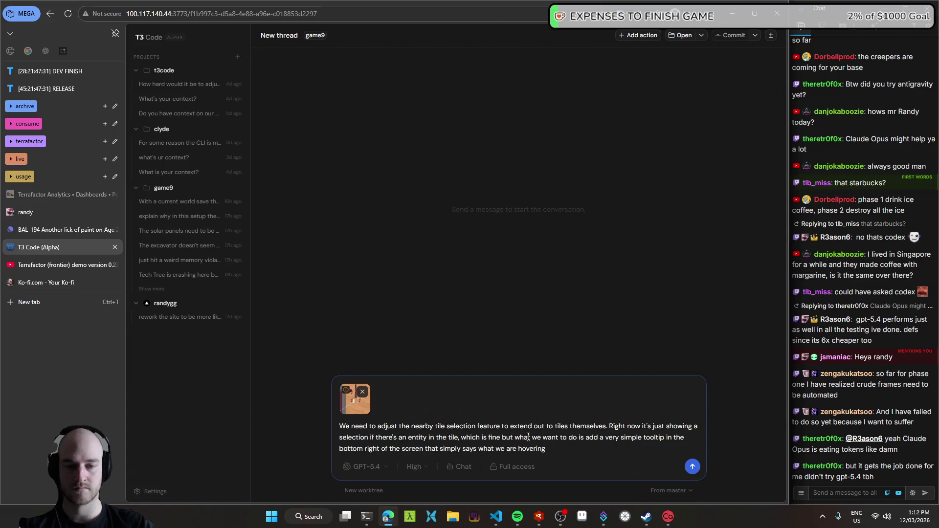
drag(486, 452, 557, 450)
click(557, 450)
text(, jus)
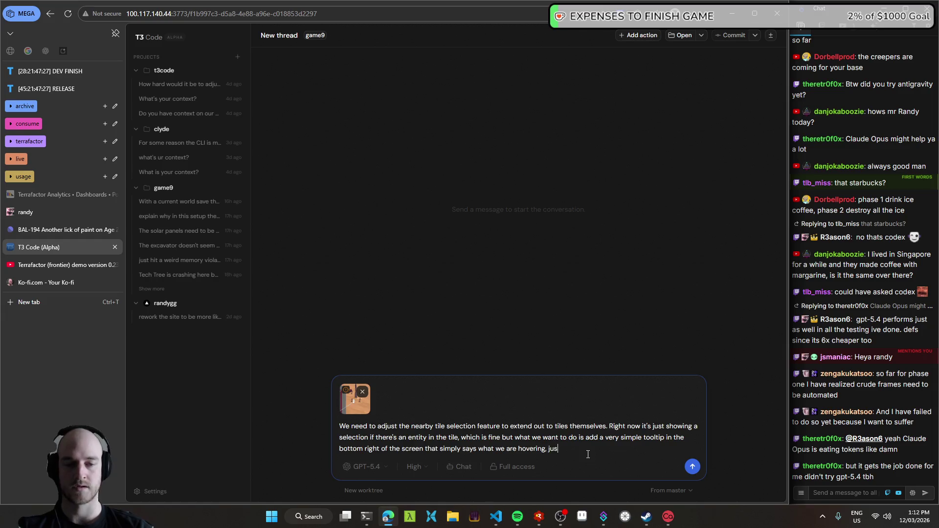
text(r now.)
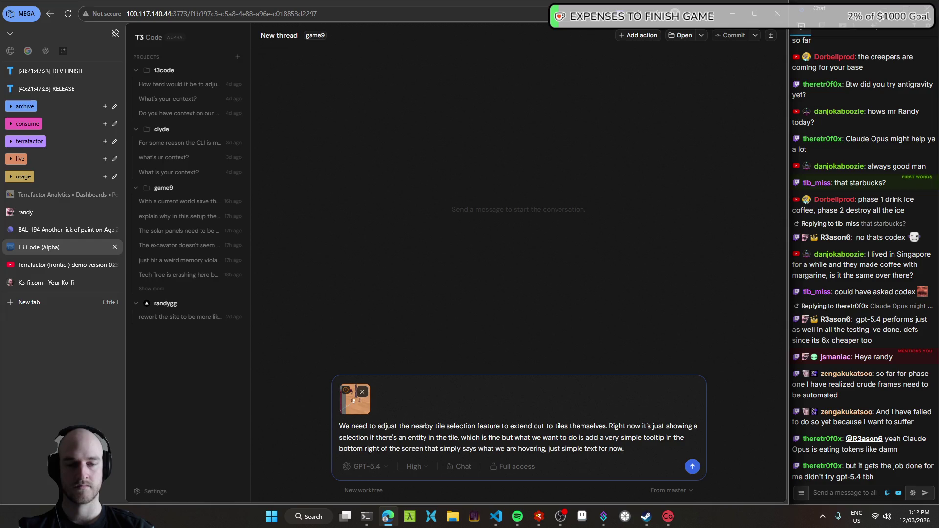
key(BackSpace)
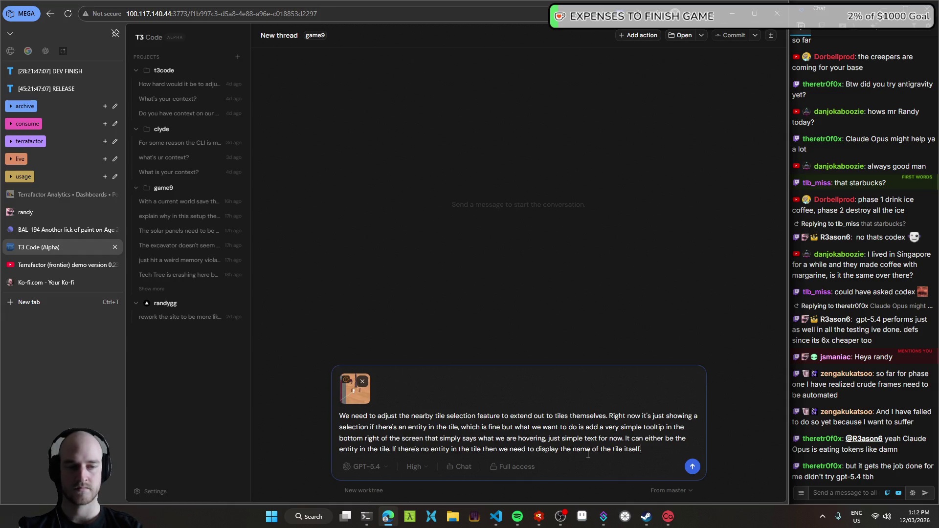
key(Return)
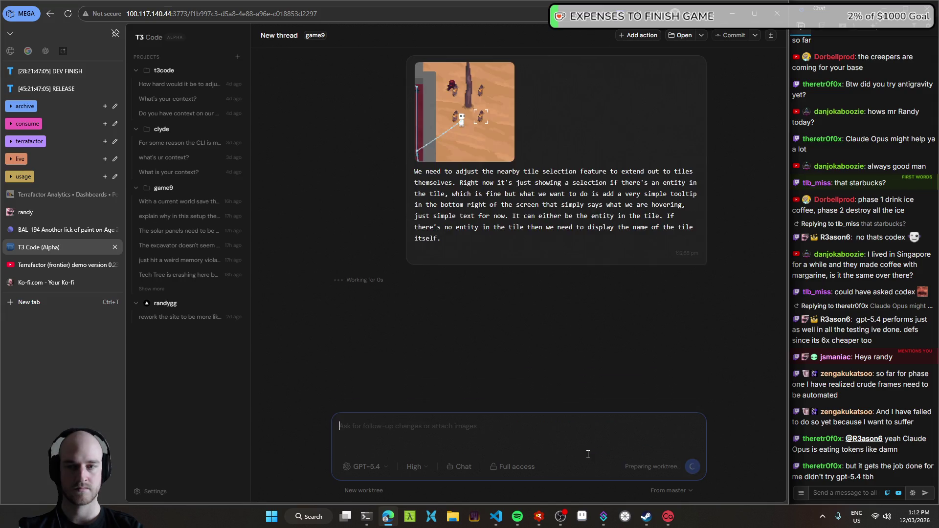
- Open the newly started game9 thread, then return to scratch.txt in VS Code
mouse_move(498, 518)
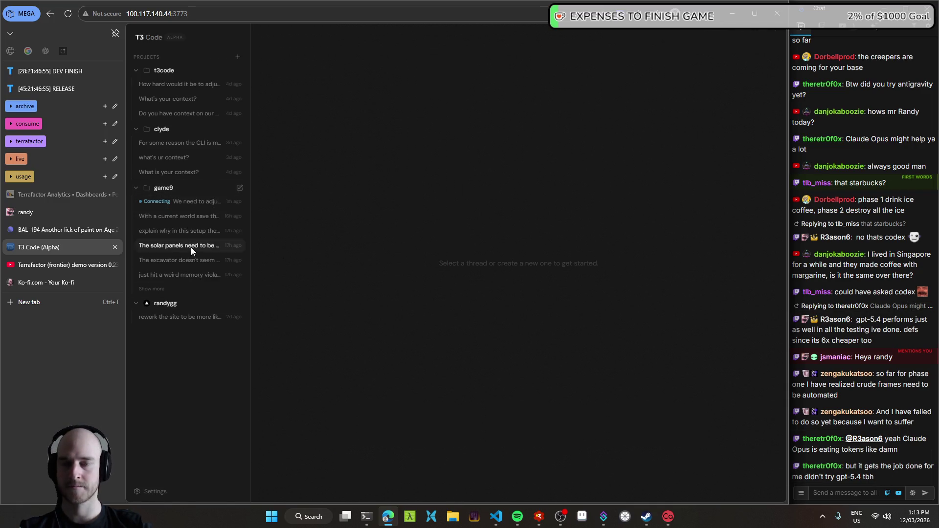
click(179, 204)
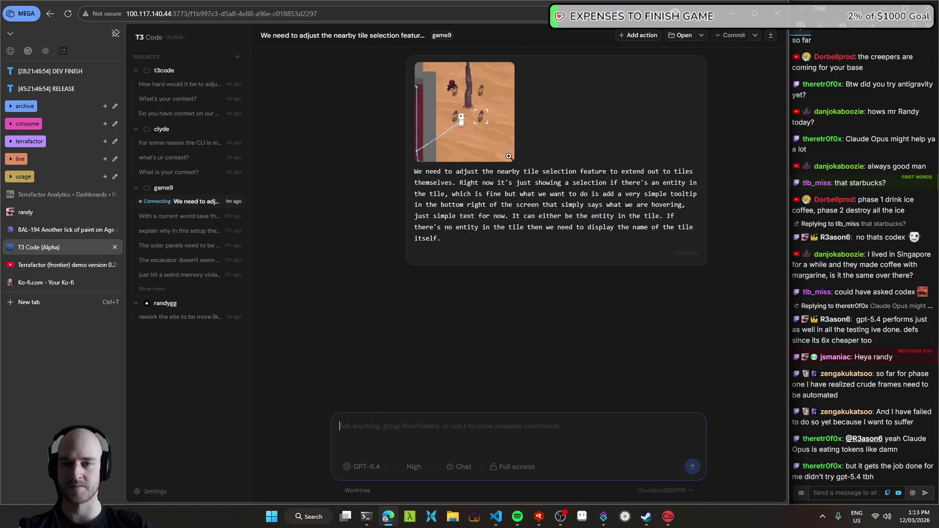
click(500, 525)
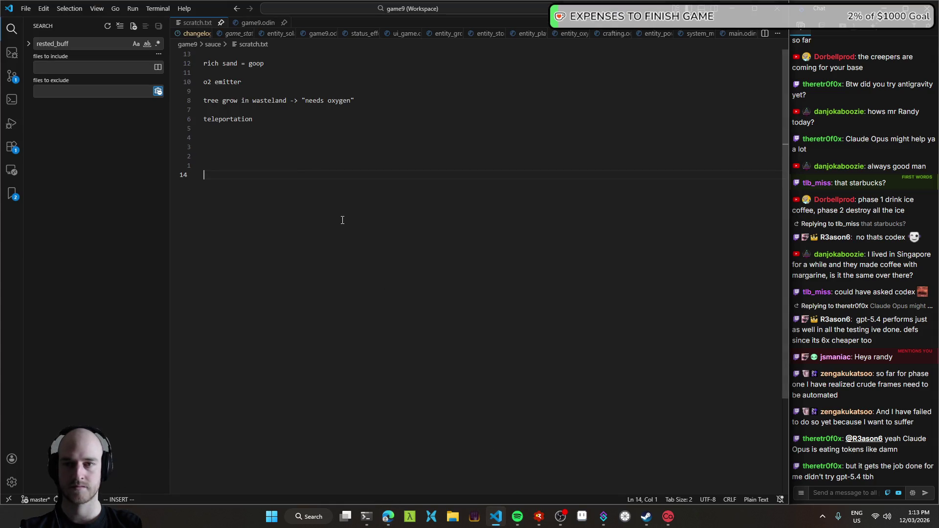
- Delete the four trailing blank lines after 'teleportation' and save scratch.txt
key(Escape)
key(k)
key(k)
key(k)
key(d)
key(shift+g)
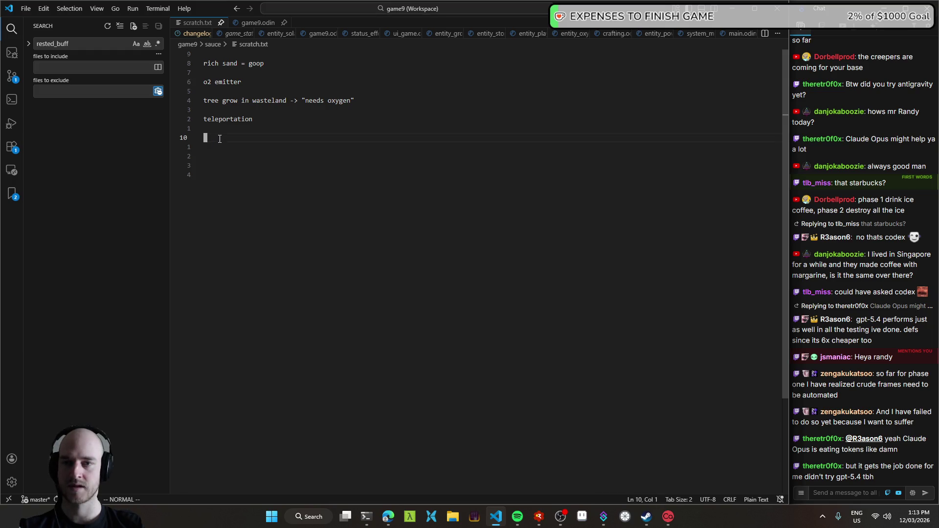
key(space)
key(w)
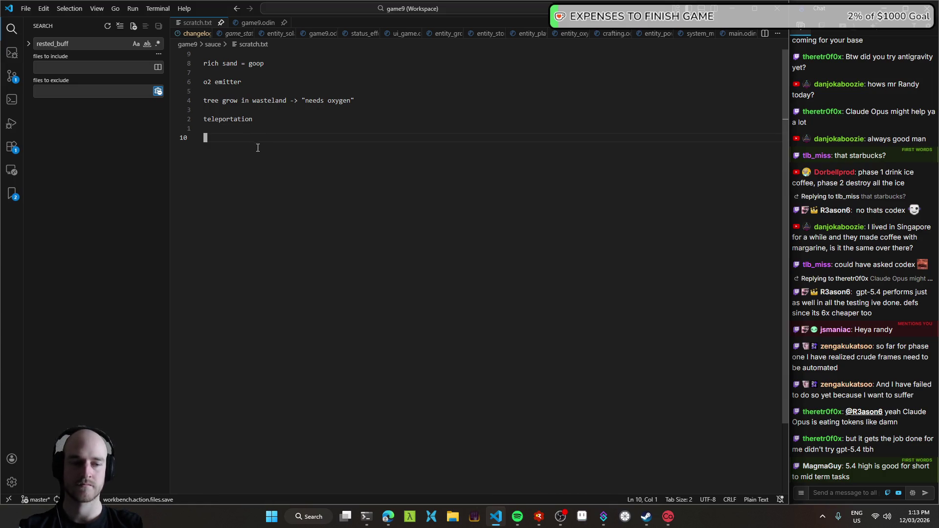
- Select the 'rich sand = goop' line in scratch.txt
key(ctrl+Tab)
key(ctrl+Tab)
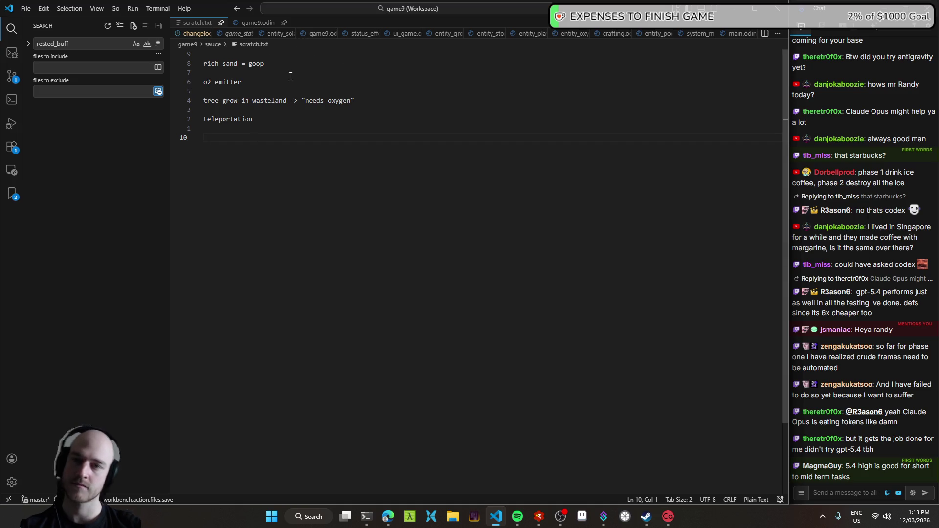
drag(203, 63, 301, 63)
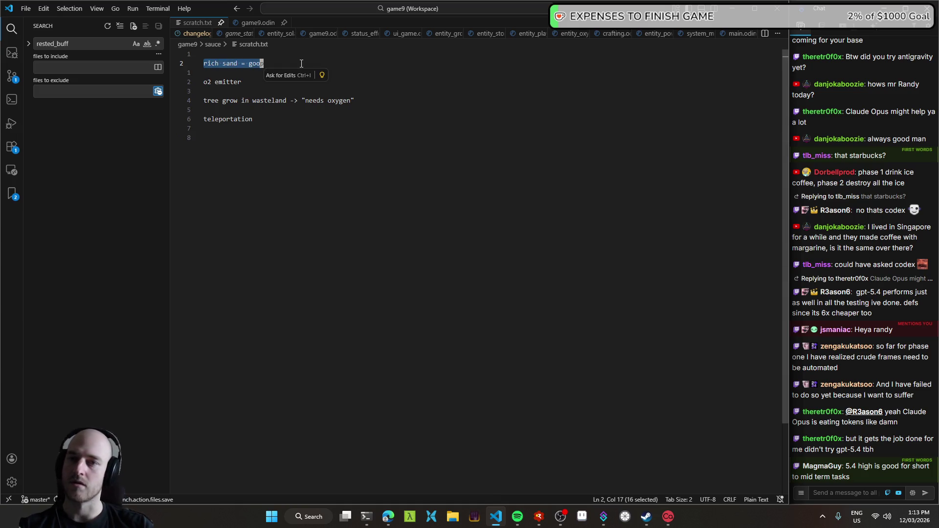
click(261, 63)
drag(203, 63, 281, 63)
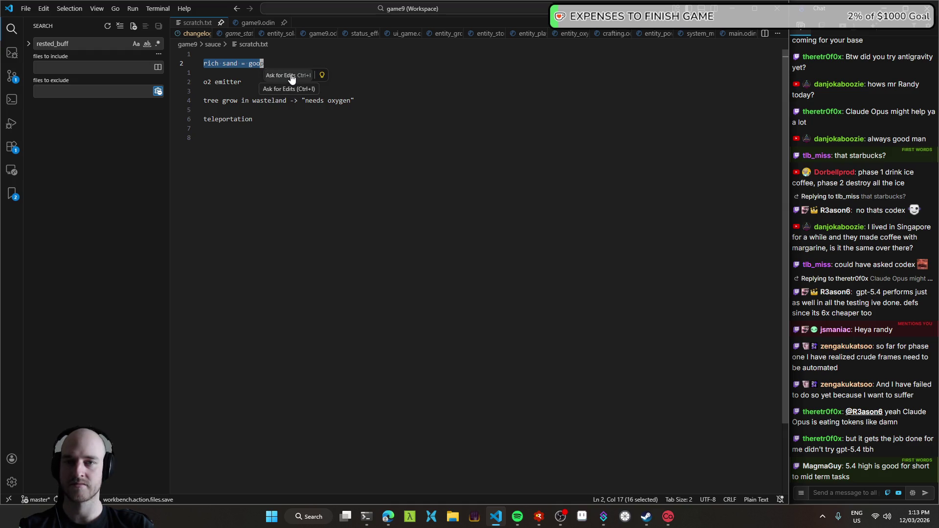
click(260, 63)
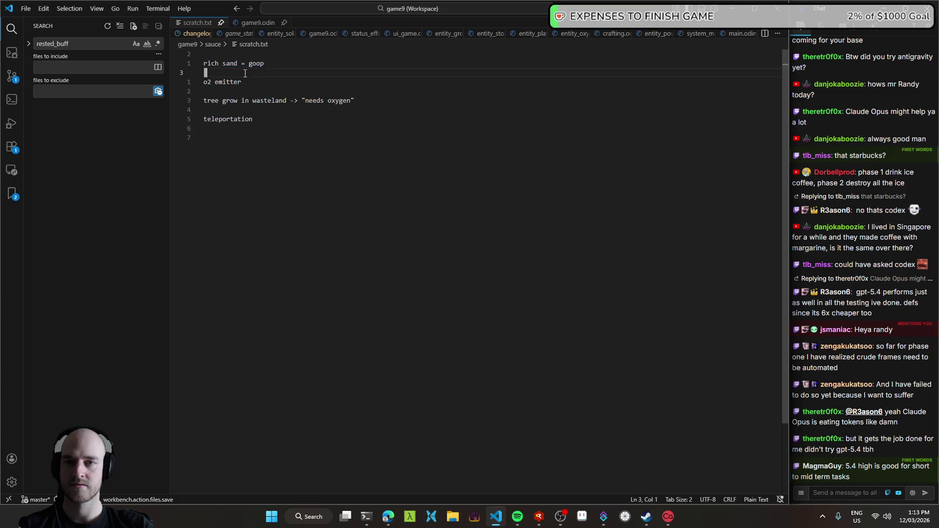
drag(203, 64, 265, 64)
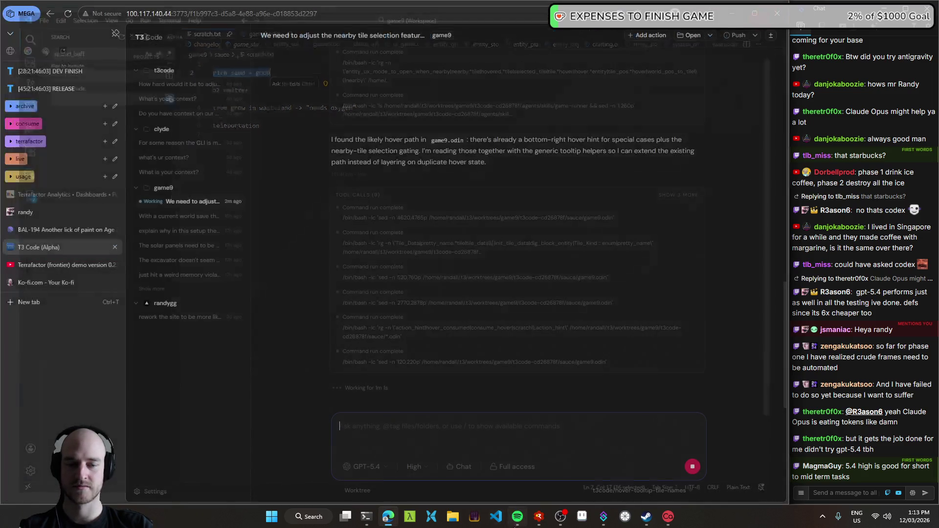
- Reopen the game9 workspace in a new VS Code window
click(495, 516)
right_click(496, 516)
click(485, 457)
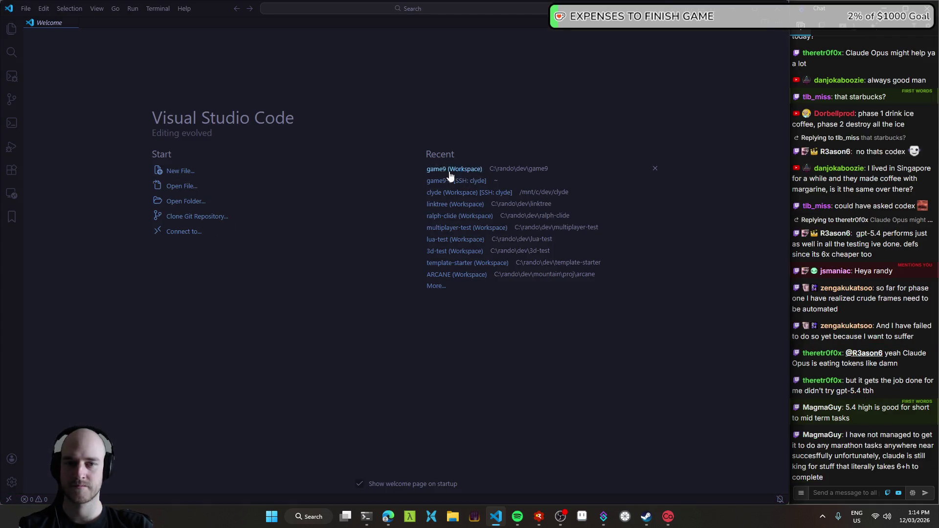
click(445, 169)
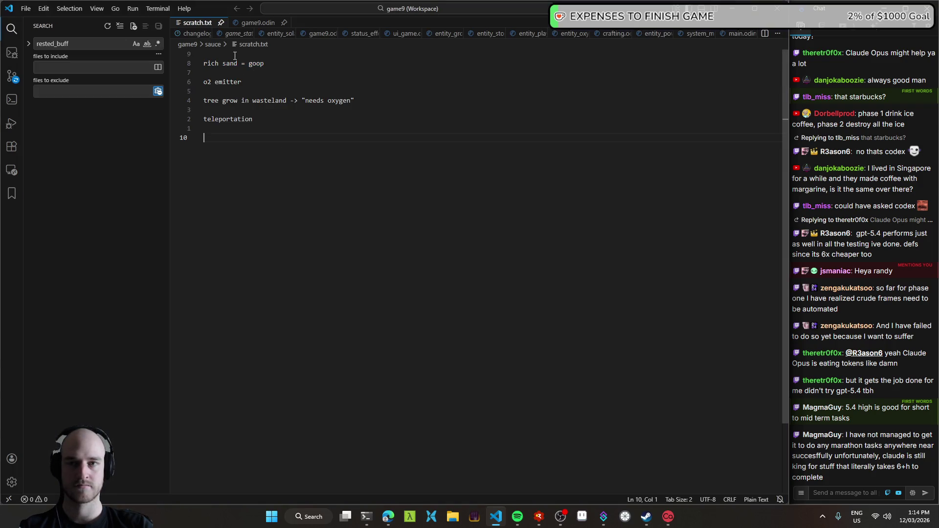
- Select the notes from 'rich sand' to 'teleportation' in scratch.txt
click(207, 69)
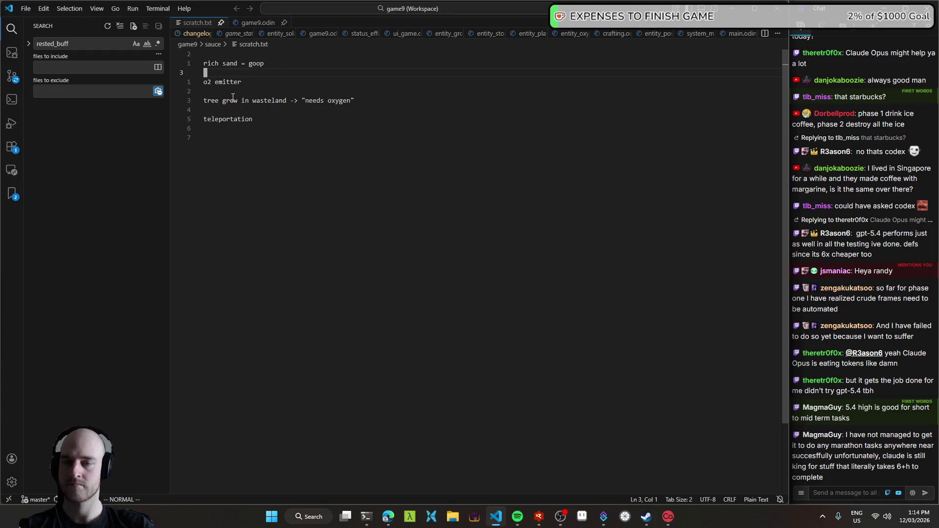
drag(214, 64, 256, 65)
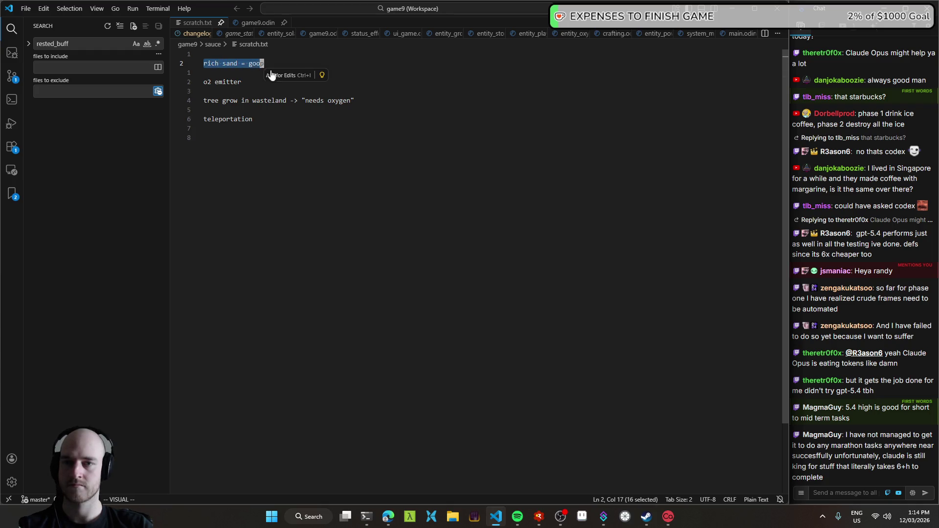
key(Escape)
click(296, 165)
key(k)
key(k)
click(272, 92)
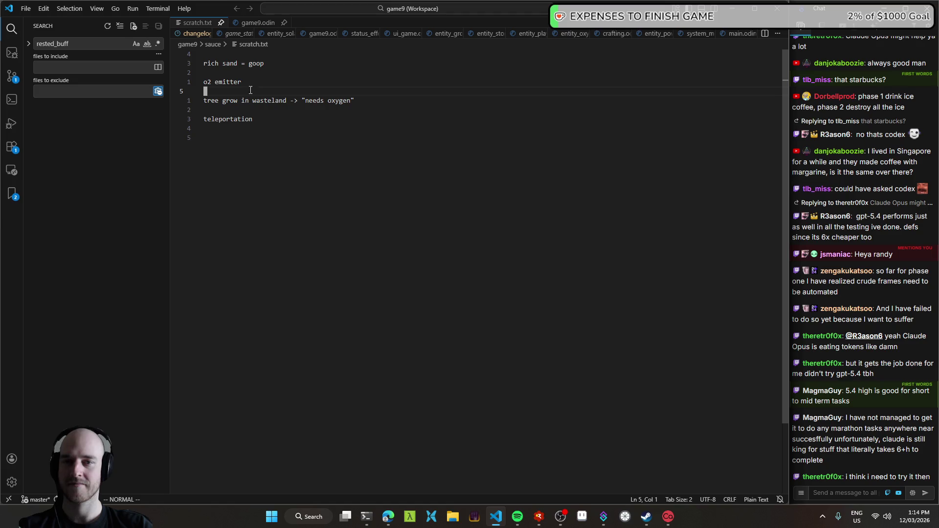
mouse_move(203, 55)
mouse_down()
mouse_move(296, 151)
mouse_move(204, 65)
mouse_move(323, 64)
mouse_up()
click(228, 63)
click(288, 63)
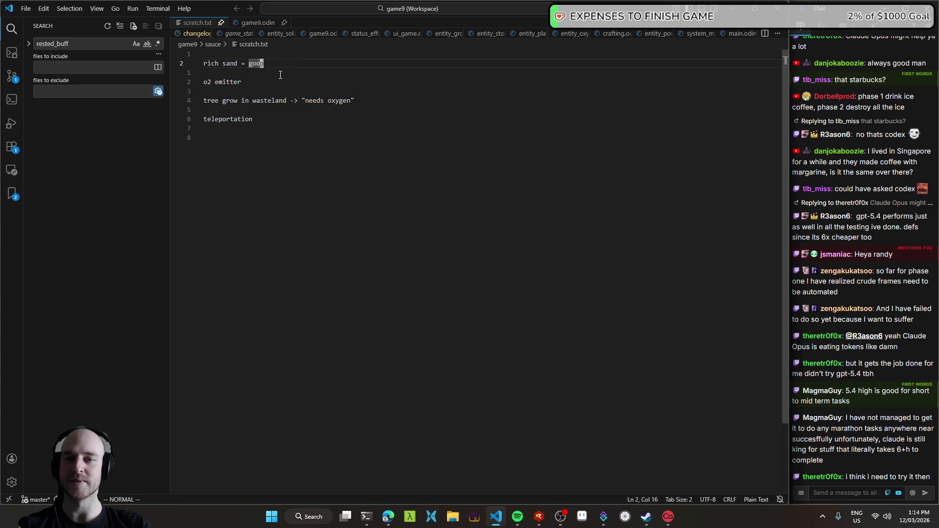
- Copy the 'rich sand = goop' line and launch the Terrafactor build with F5
key(v)
key(0)
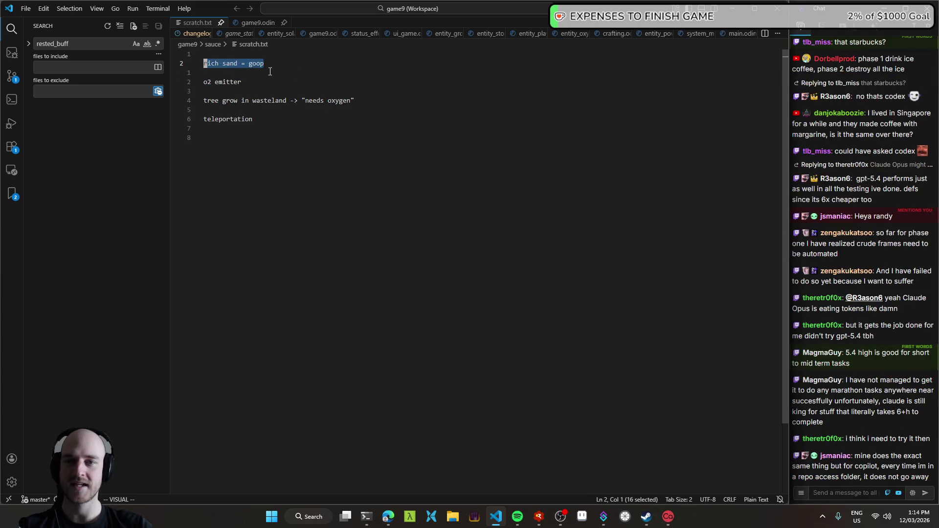
key(y)
key(alt+Tab)
key(F5)
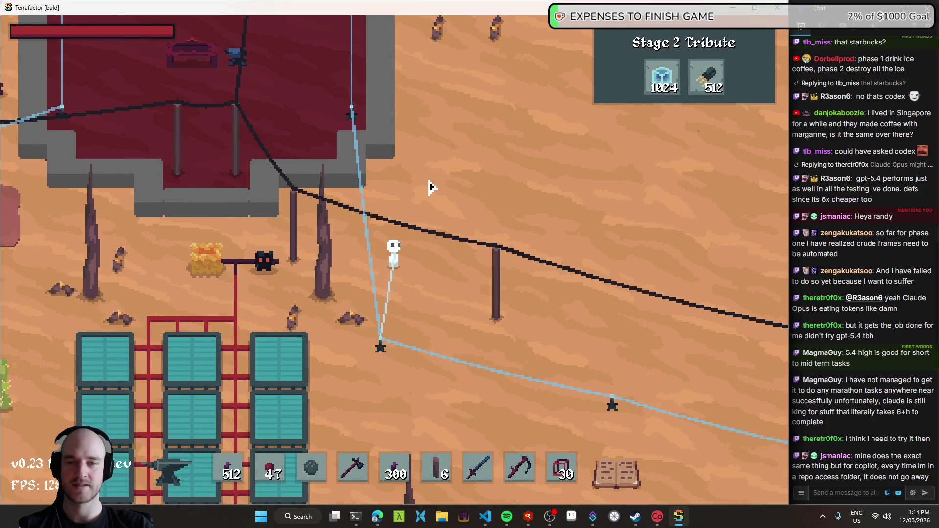
- Walk the player into the red base and power the Needs power machine to Power: 1
key(d)
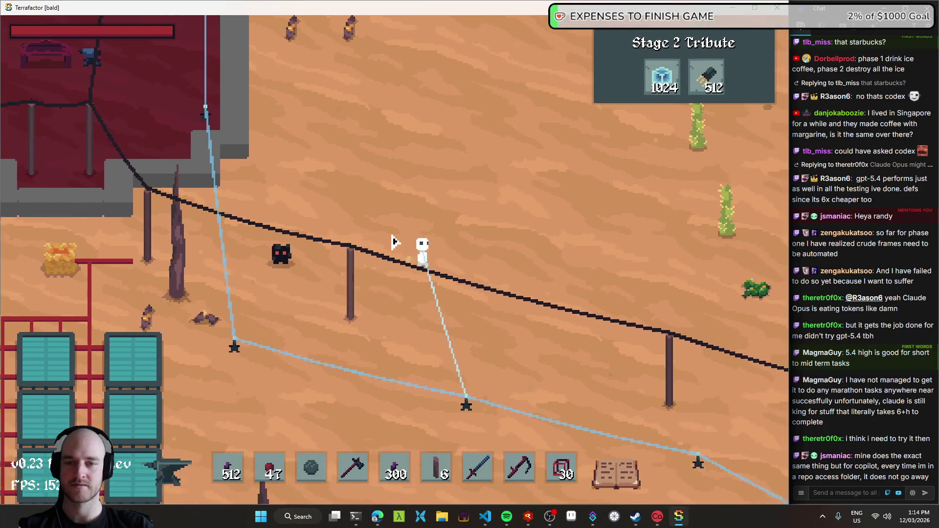
key(w)
key(a)
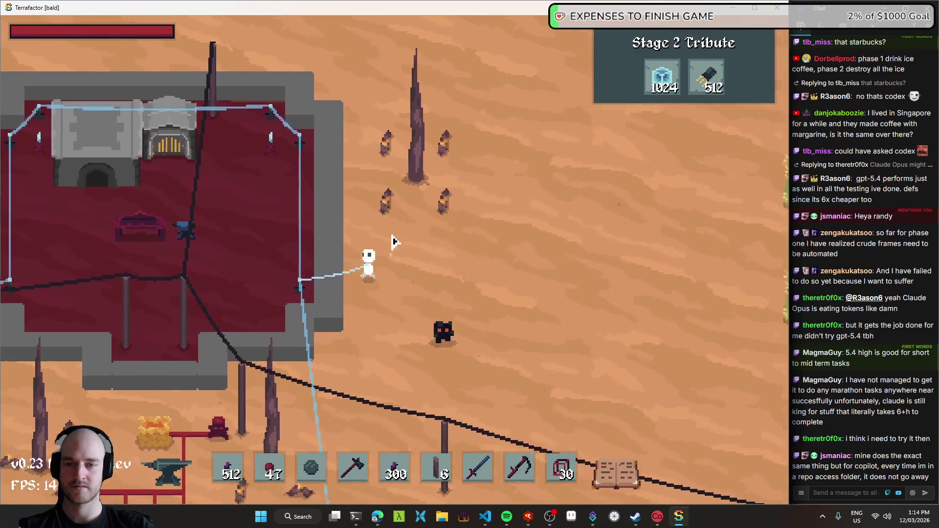
key(s)
key(a)
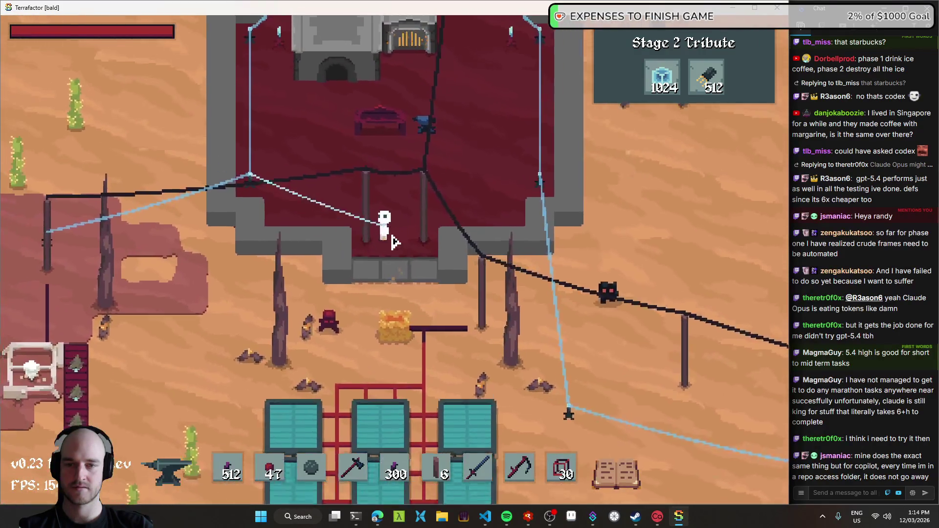
key(w)
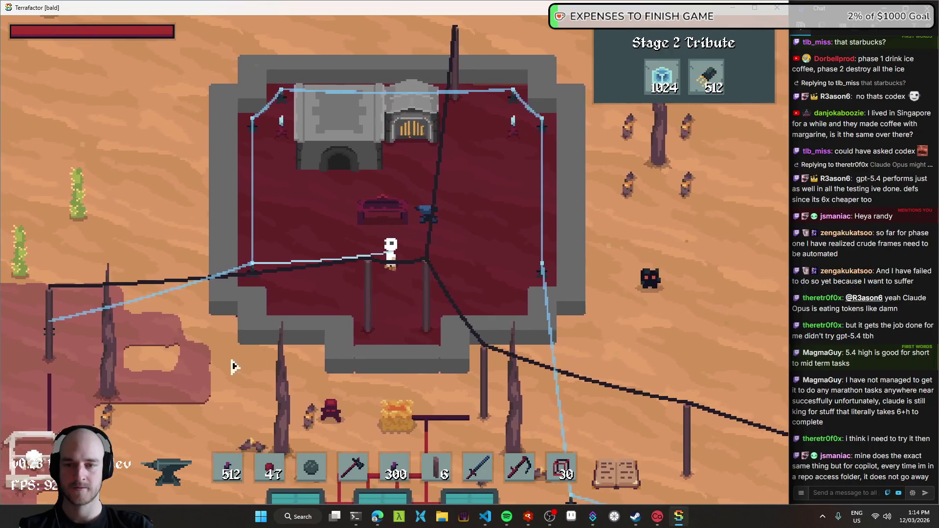
key(a)
key(s)
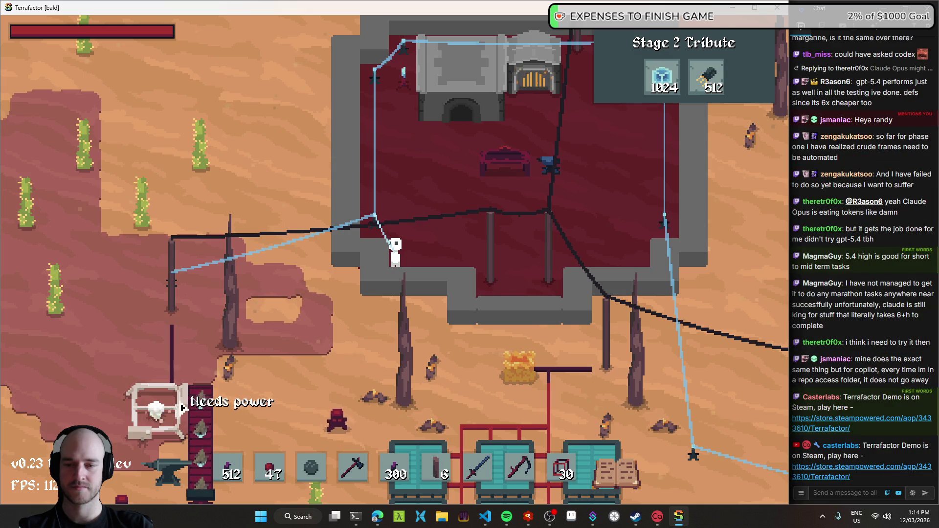
click(185, 399)
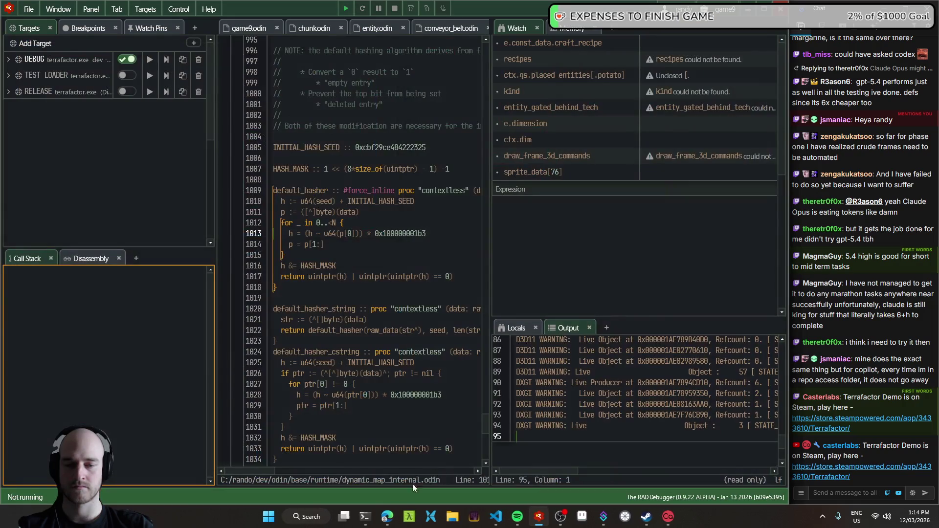
click(386, 519)
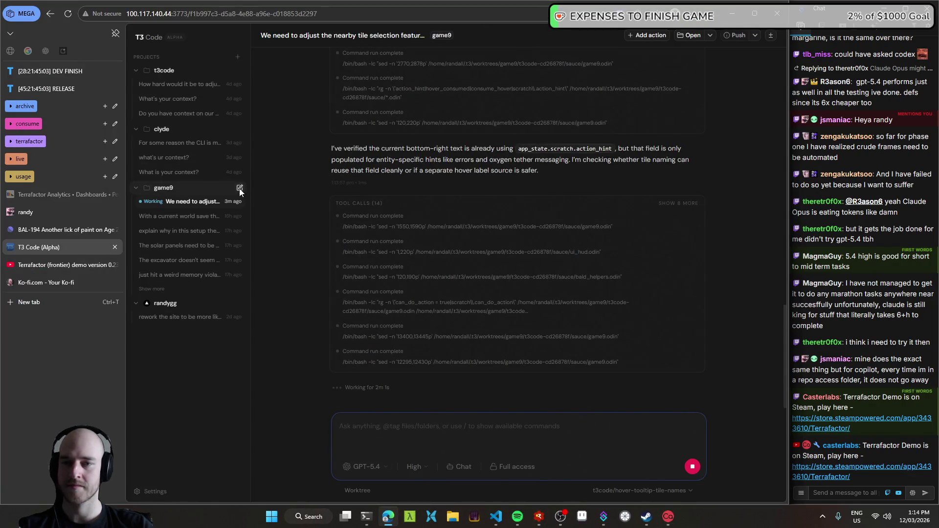
- Start a new game9 thread in a fresh worktree and dictate the excavator drop-chance prompt
click(239, 188)
click(348, 491)
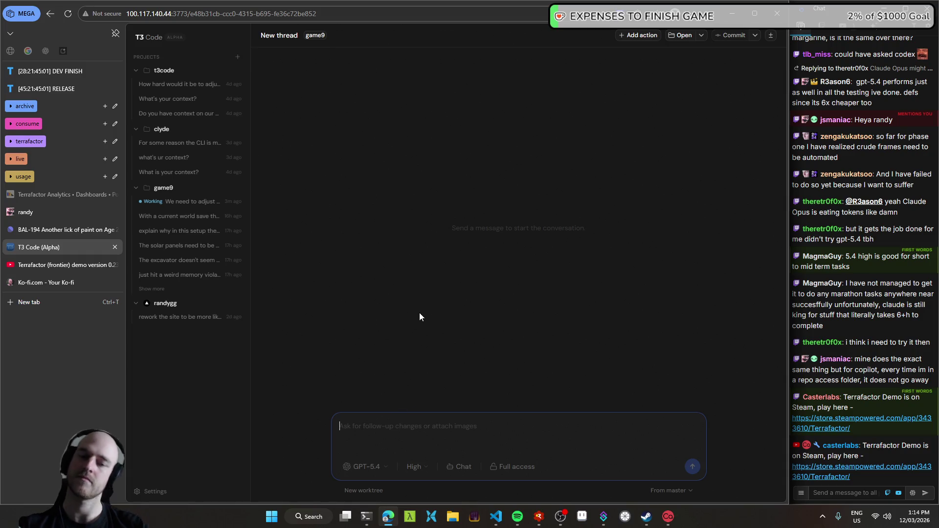
key(ctrl+super)
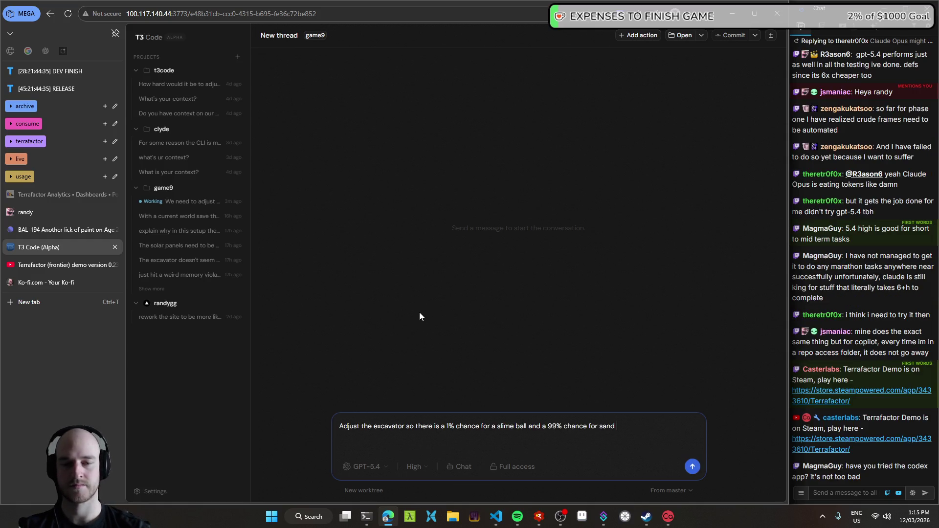
- Change the chances to 4% slime ball and 96% sand, adding 'when on rich sand'
key(Right)
key(Right)
key(Right)
key(BackSpace)
text(4)
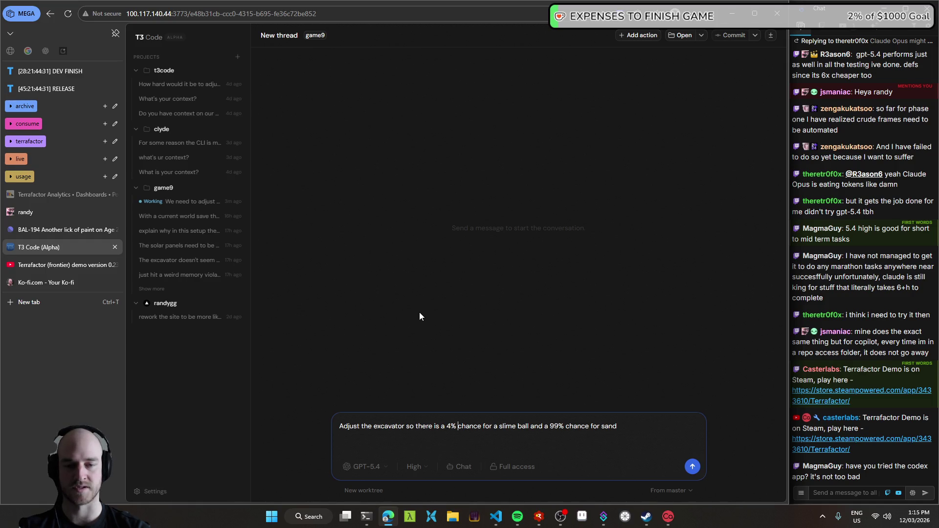
key(Delete)
text(6)
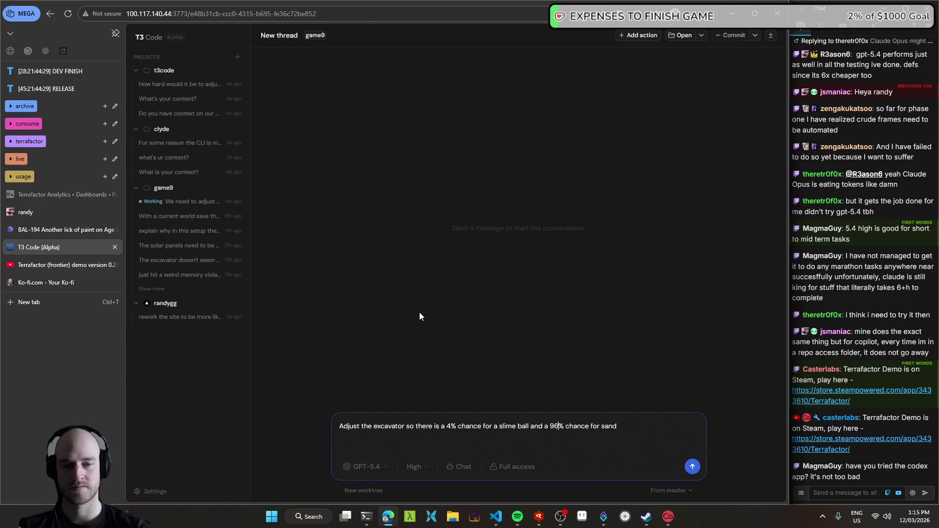
text(.)
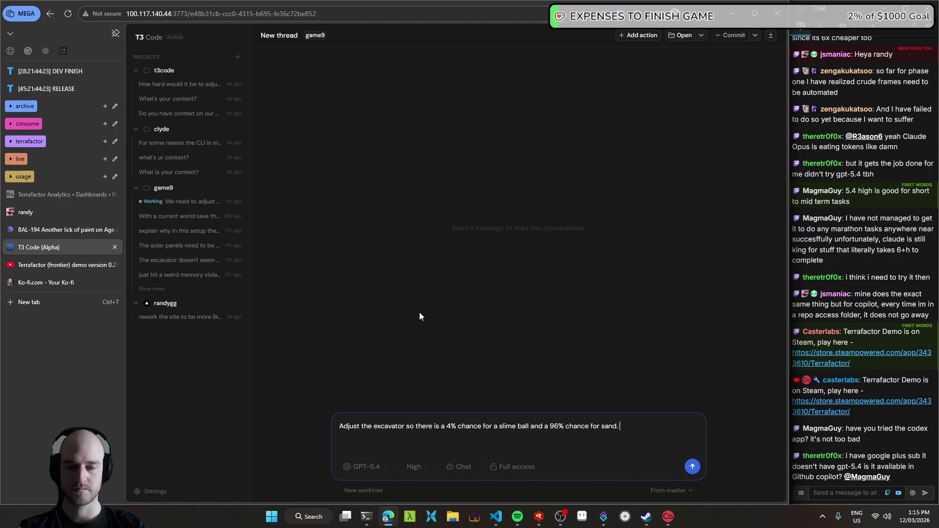
key(BackSpace)
text(when on rich sand)
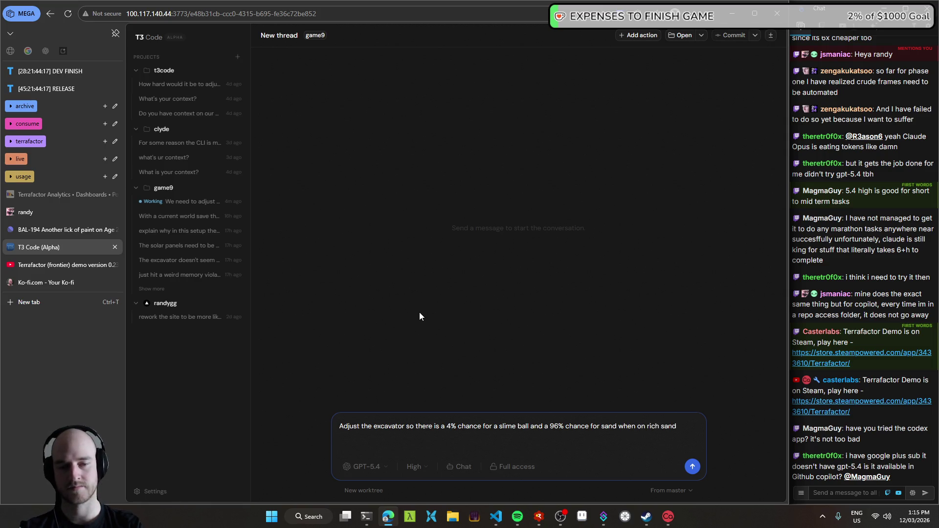
- Dictate a request to design a loot table since more types will be added
key(ctrl+super)
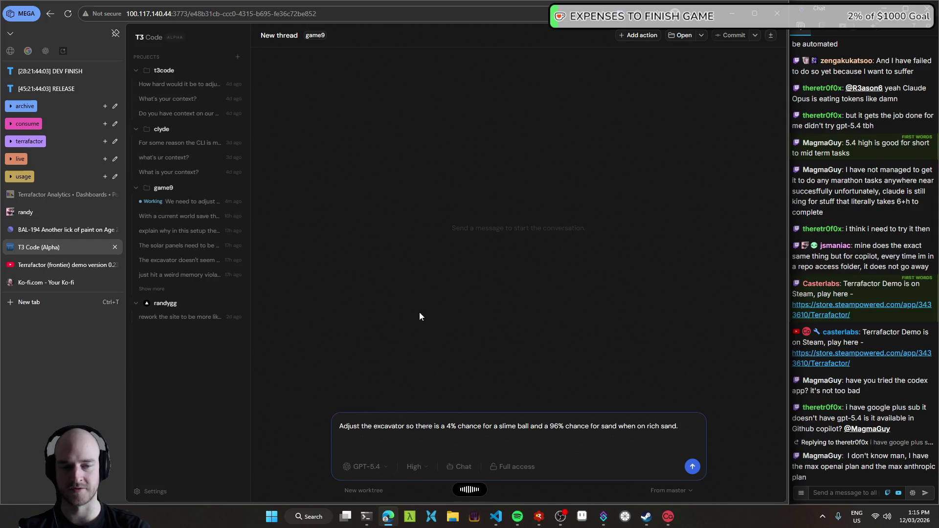
text(We need to design some kind of loot table for this because we will be adding more types of patches very soon)
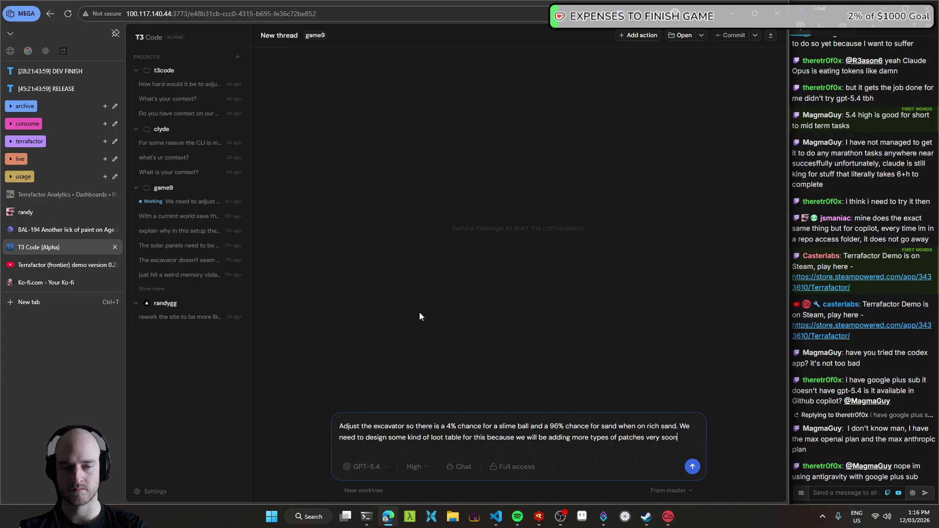
text(. r different tile kinds.)
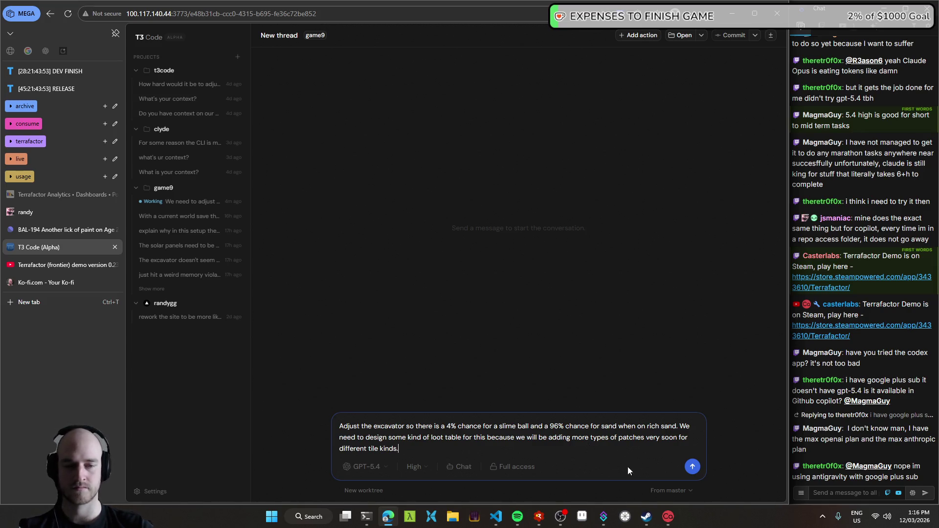
key(shift+Return)
key(shift+Return)
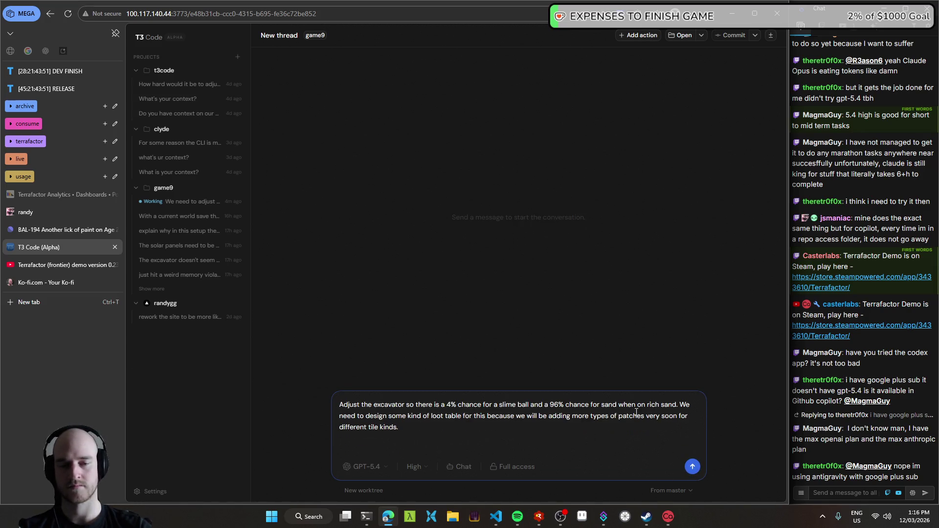
- Add a final paragraph asking the agent to study first and discuss, then send the excavator request
key(BackSpace)
key(BackSpace)
key(shift+Return)
key(shift+Return)
text(Where shall we put this and how should it look? don't start yet, just study)
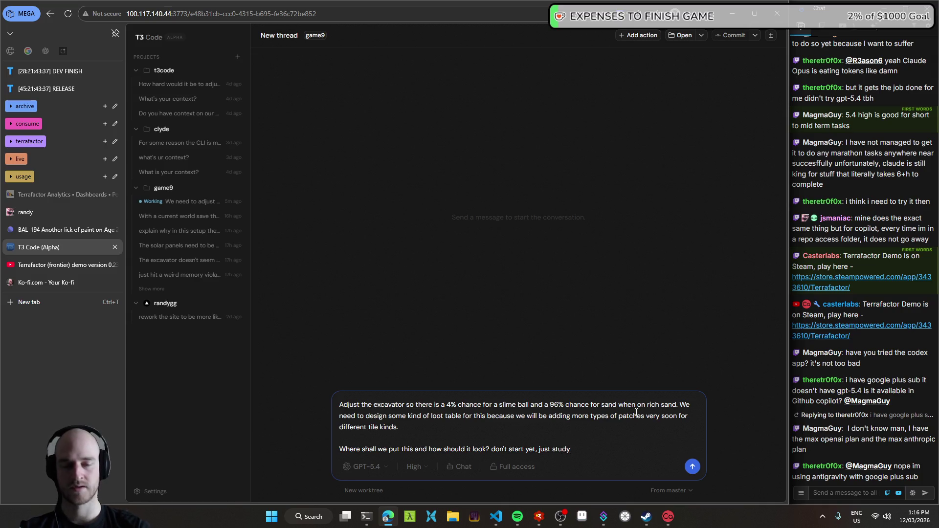
text(first and let's dic)
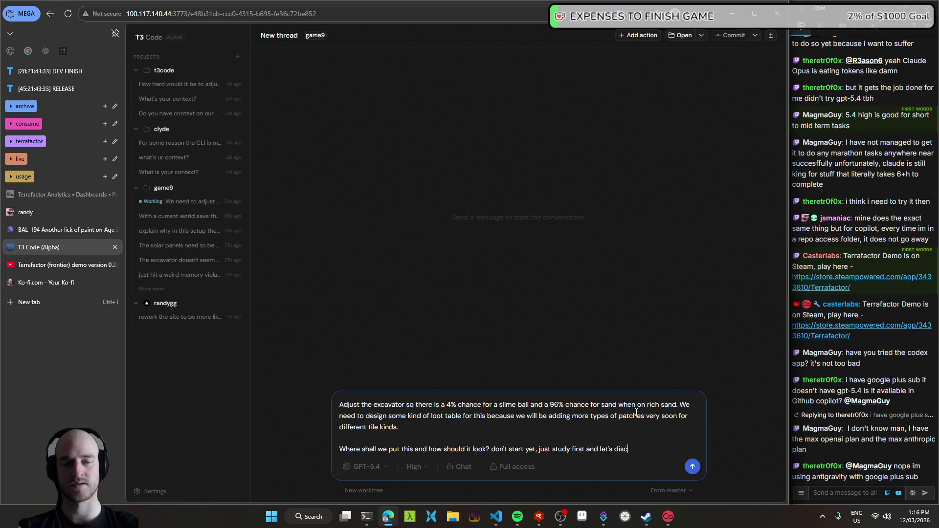
key(Return)
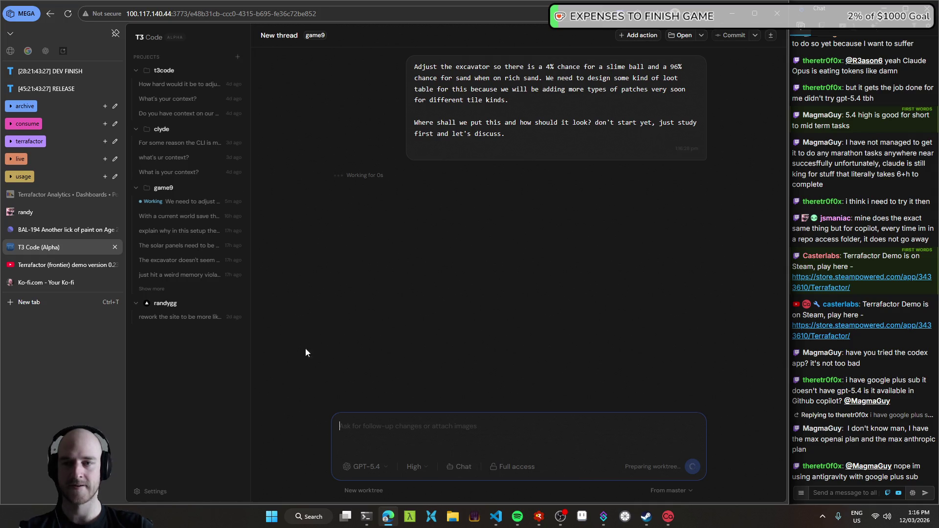
- In VS Code, check the end of scratch.txt and glance at game9.odin
key(alt+Tab)
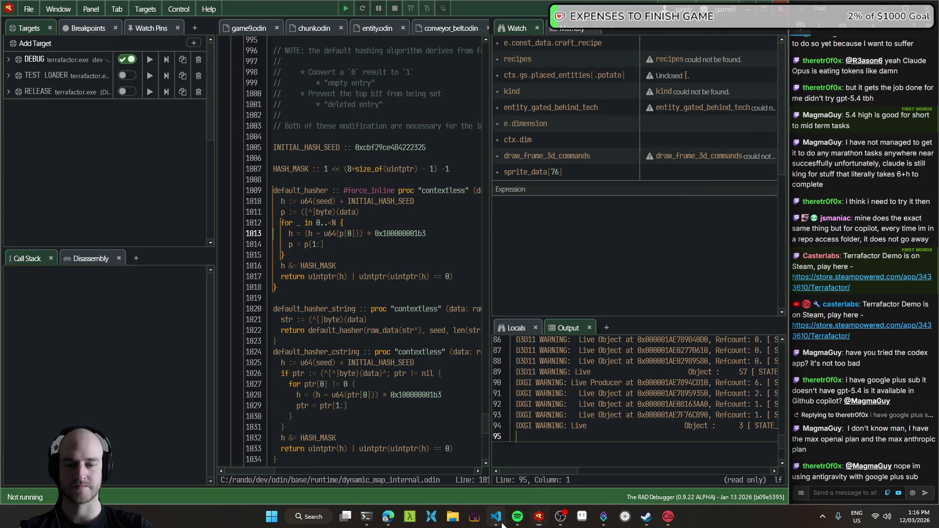
key(shift+g)
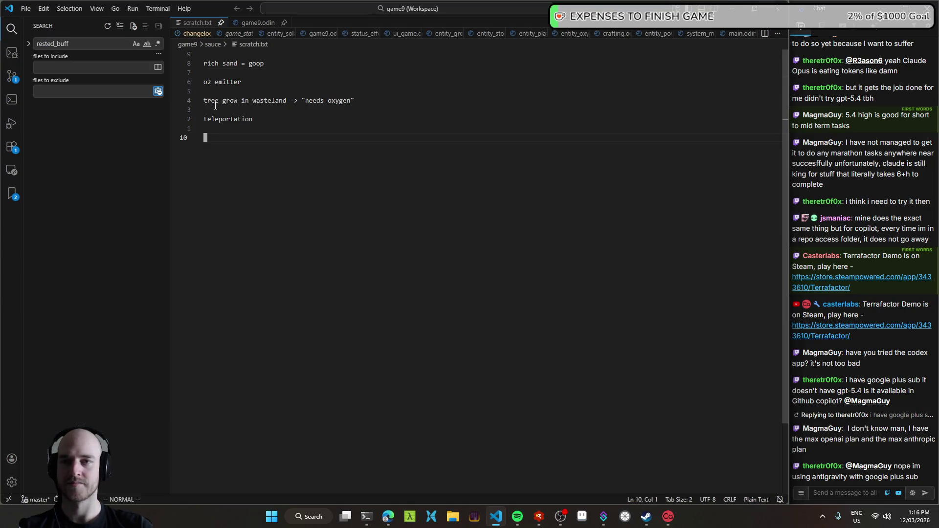
key(ctrl+Tab)
key(ctrl+Tab)
key(ctrl+Tab)
key(ctrl+Tab)
key(ctrl+Tab)
key(ctrl+Tab)
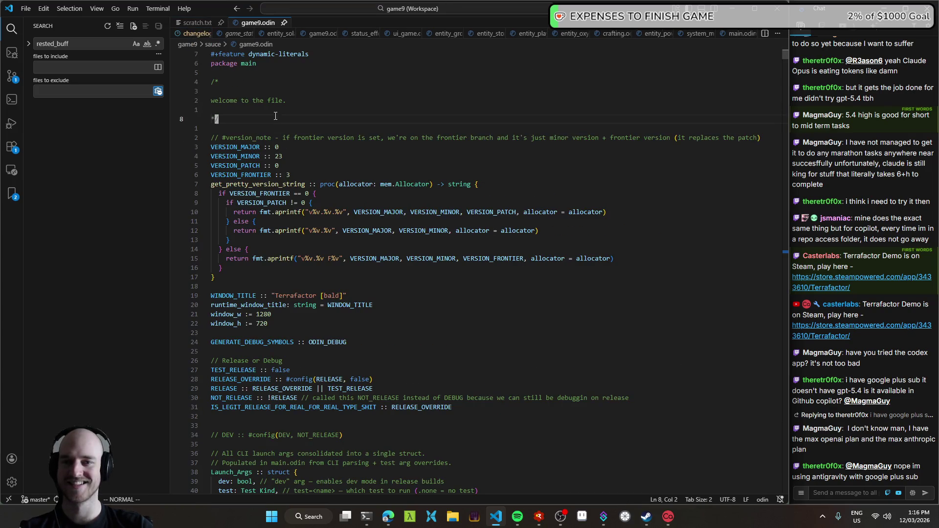
key(ctrl+Tab)
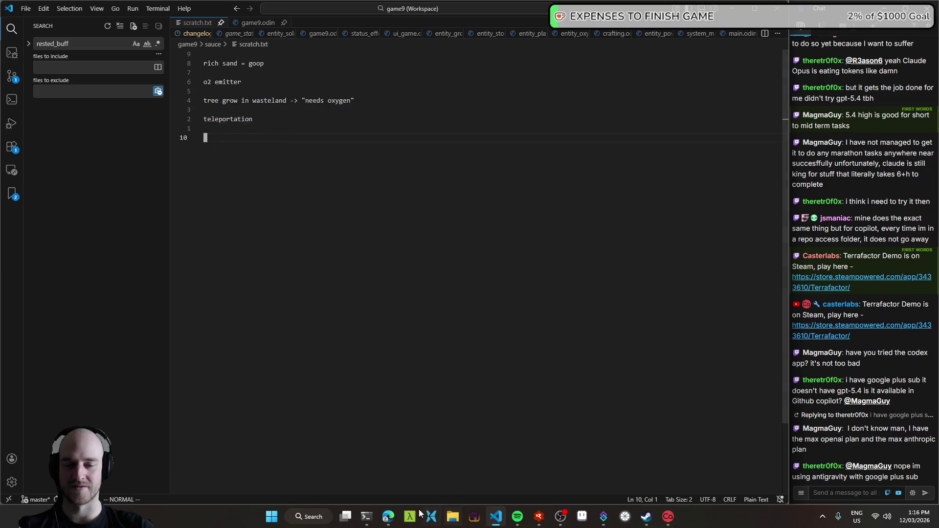
- Open Linear issue BAL-194 in the browser, then relaunch Terrafactor from RAD Debugger
key(alt+Tab)
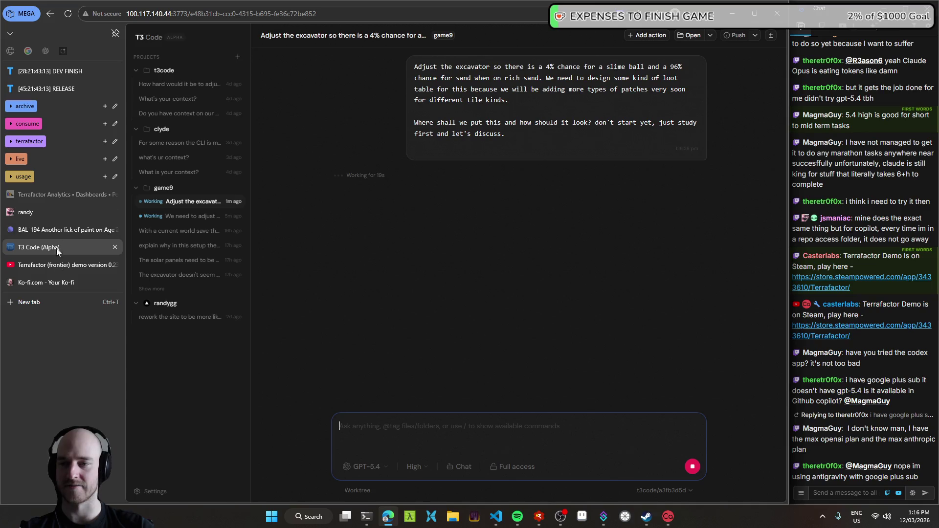
mouse_move(45, 286)
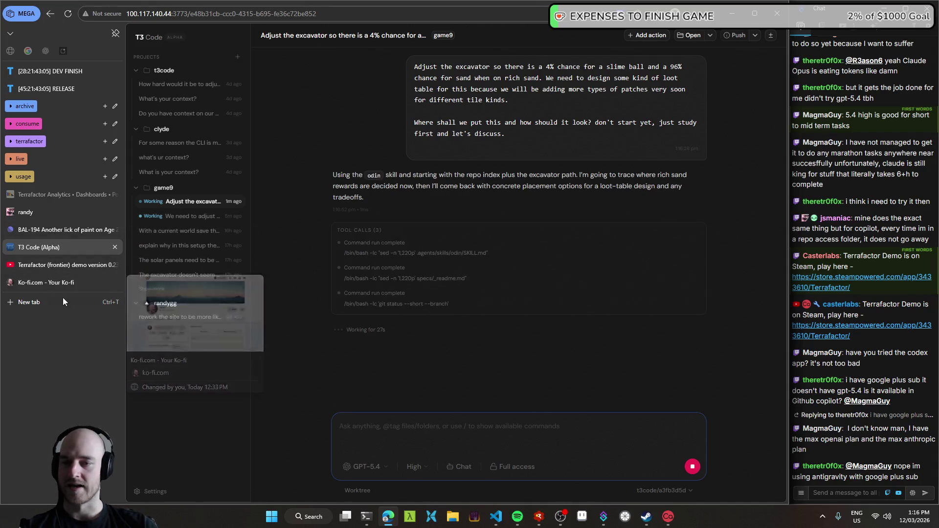
click(46, 234)
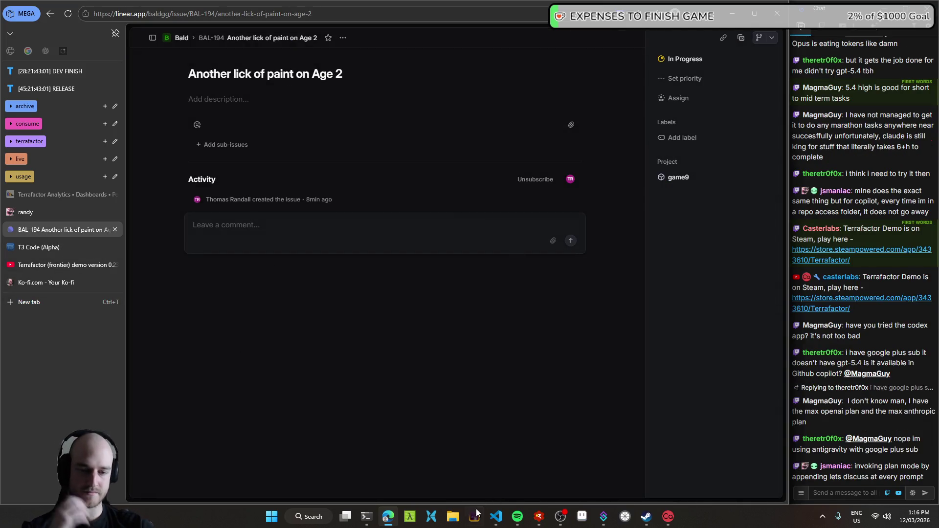
click(540, 517)
key(F5)
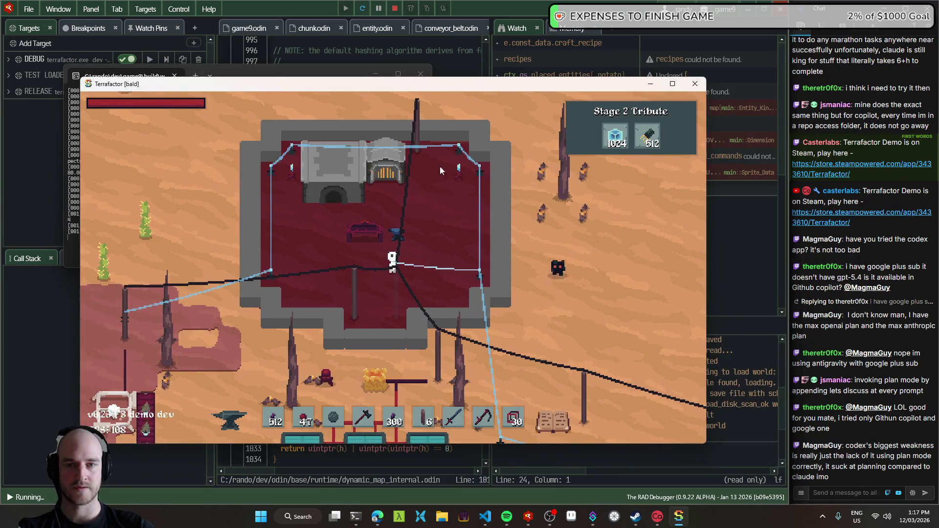
- Open the tech tree and use the F1 debug panel to view the Stage 3 and Stage 1 pages
key(t)
scroll(470, 203, up, 5)
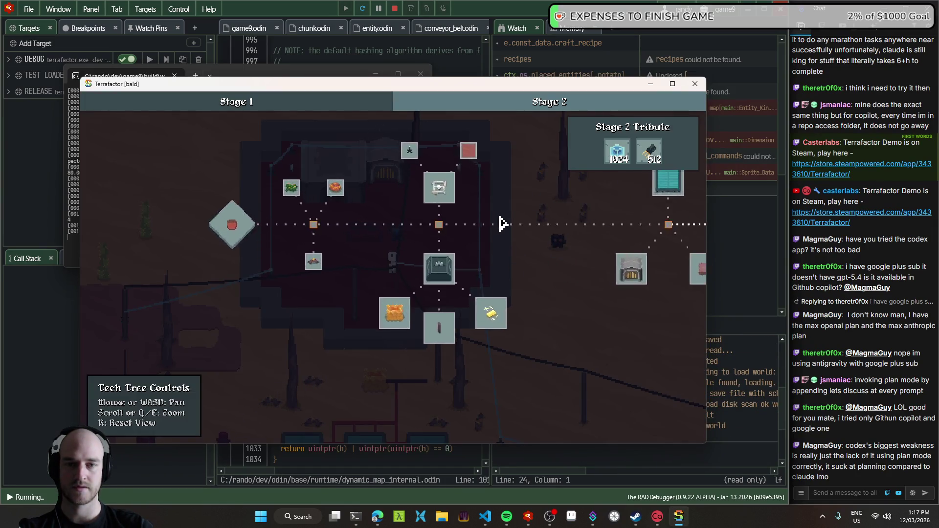
key(F1)
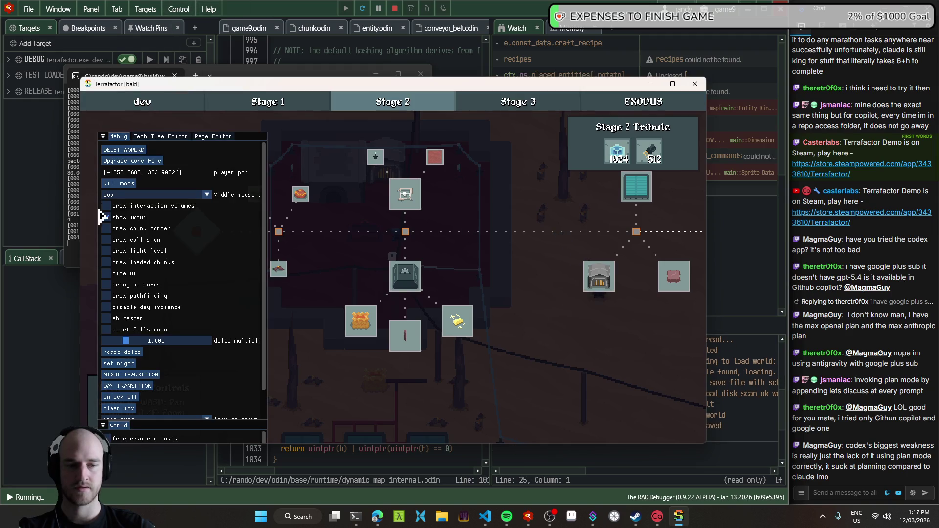
key(F1)
click(289, 102)
click(478, 109)
key(F1)
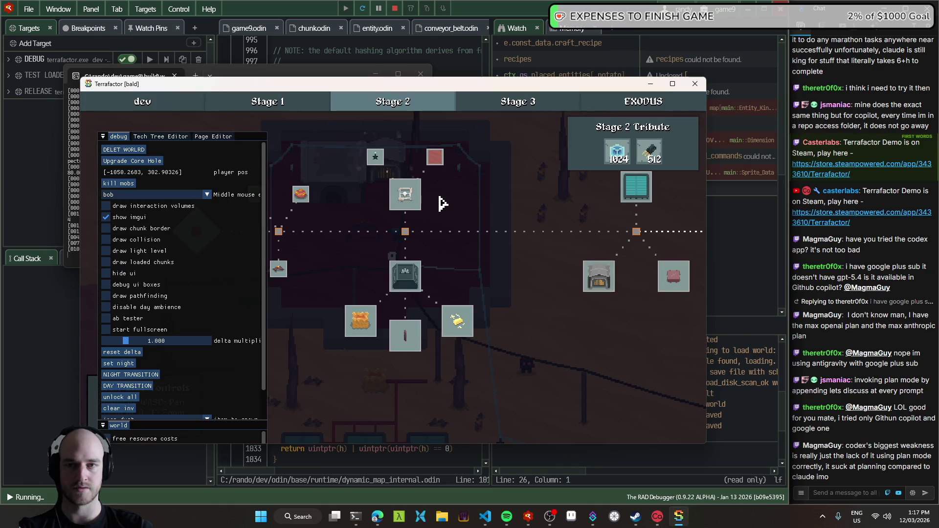
click(531, 103)
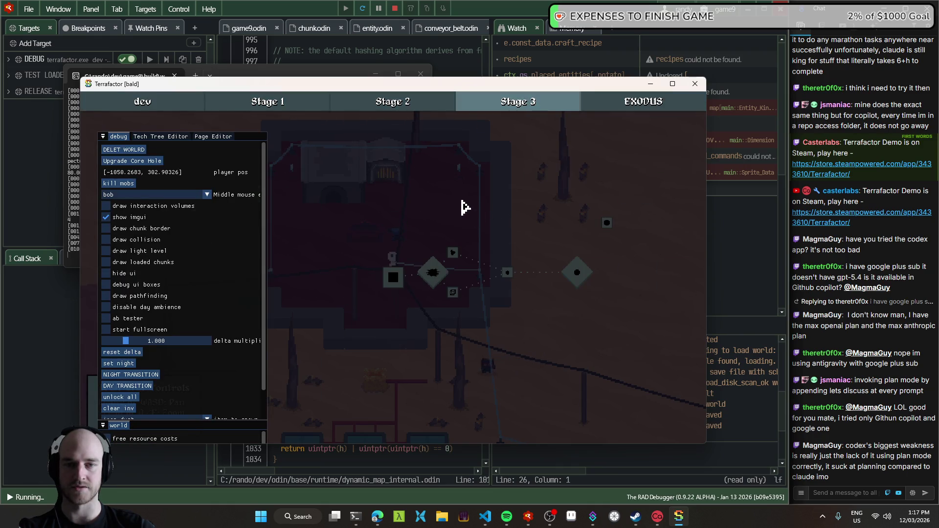
click(268, 101)
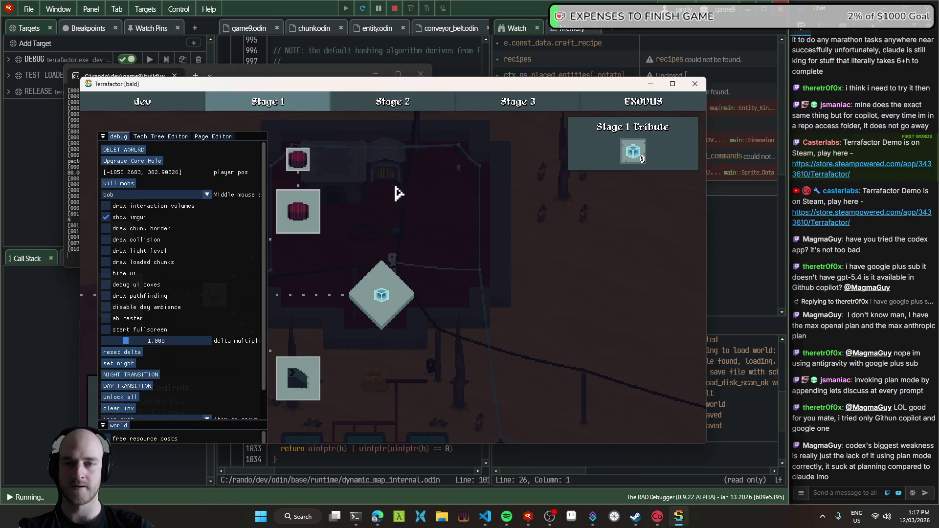
key(F1)
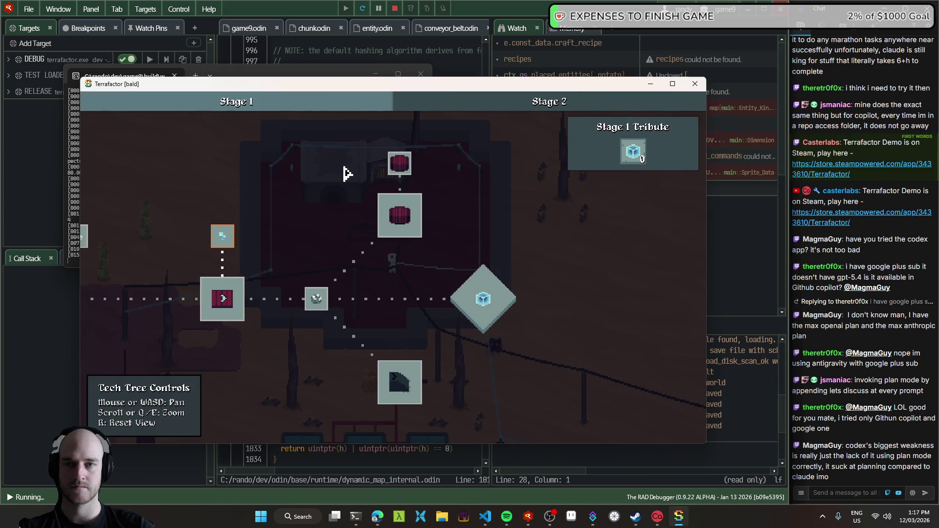
- Pan around the Stage 1 tech tree, briefly comparing it with the Stage 2 page
drag(365, 158, 555, 176)
scroll(555, 176, down, 5)
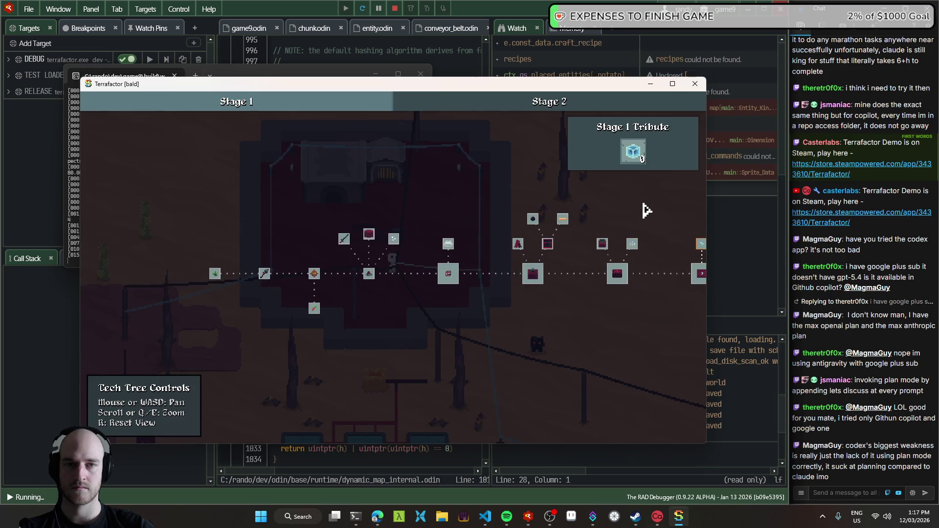
scroll(478, 217, up, 5)
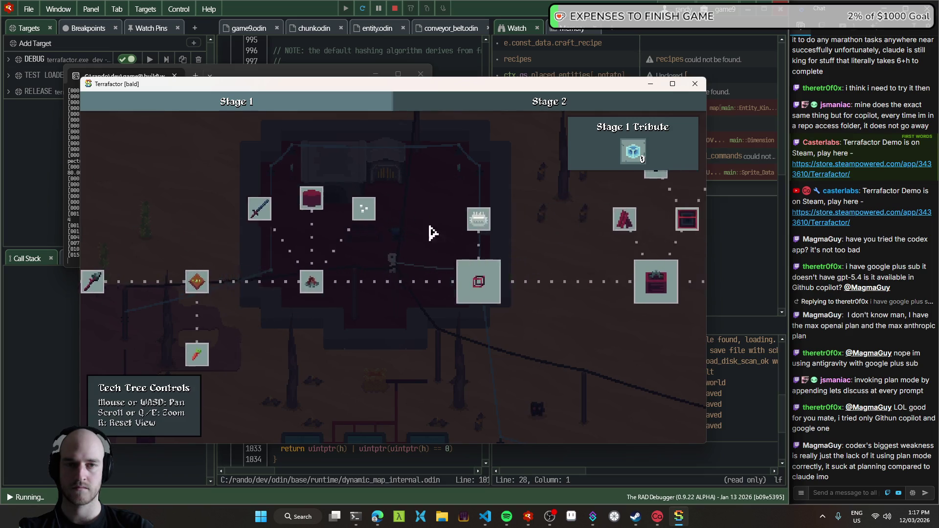
click(446, 105)
key(F1)
click(294, 104)
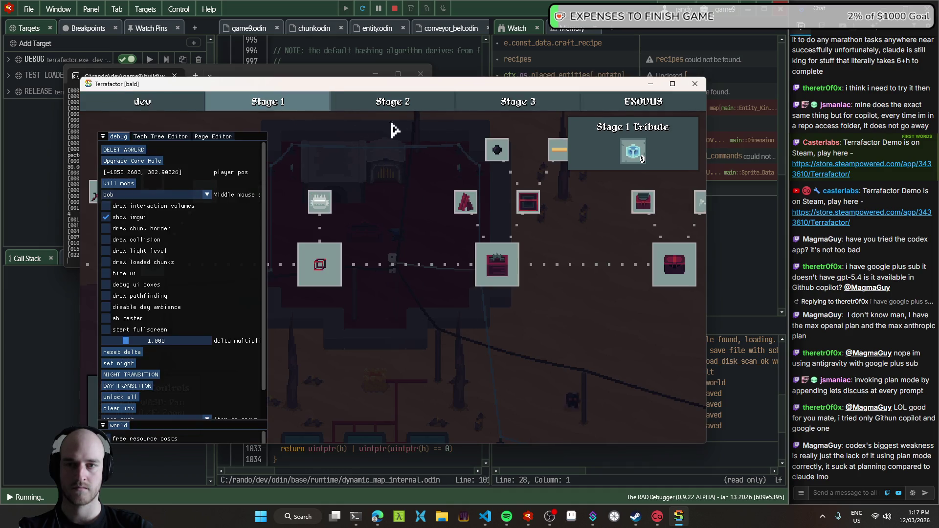
key(F1)
scroll(409, 163, down, 3)
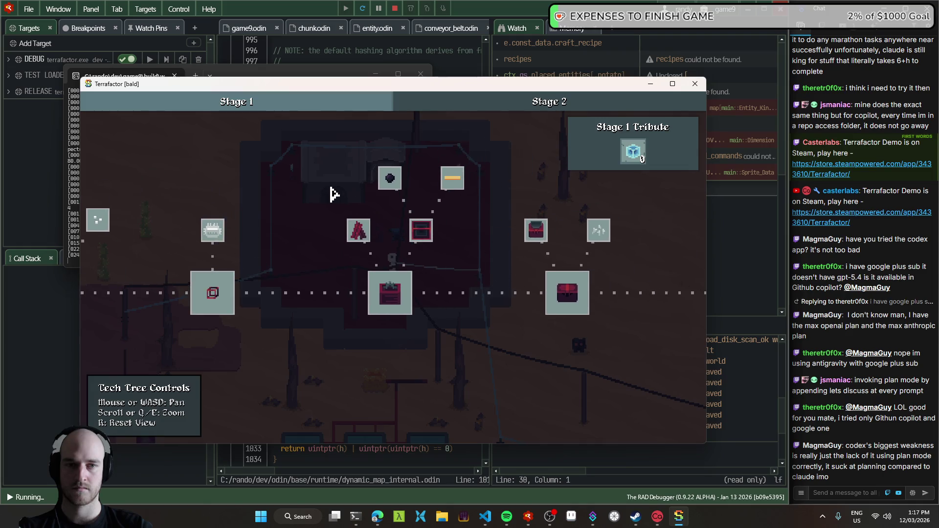
scroll(360, 209, up, 3)
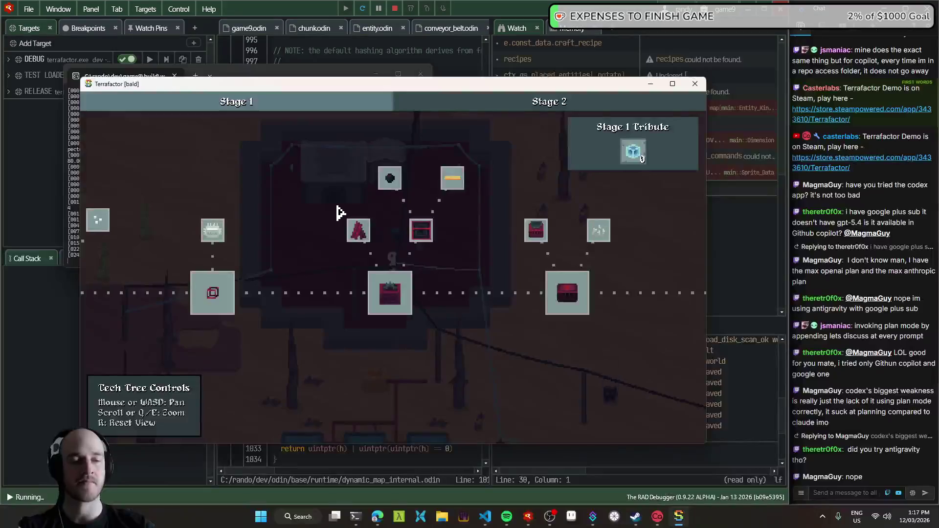
click(514, 101)
click(331, 102)
scroll(377, 237, down, 2)
drag(507, 212, 264, 211)
- Pan the Stage 2 page to inspect its tribute items, then close the game window
click(474, 105)
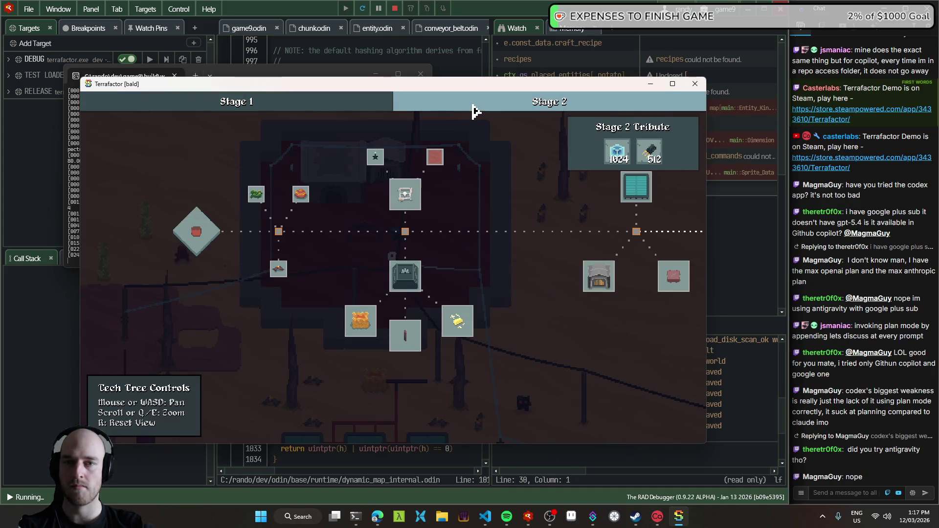
drag(455, 245, 344, 268)
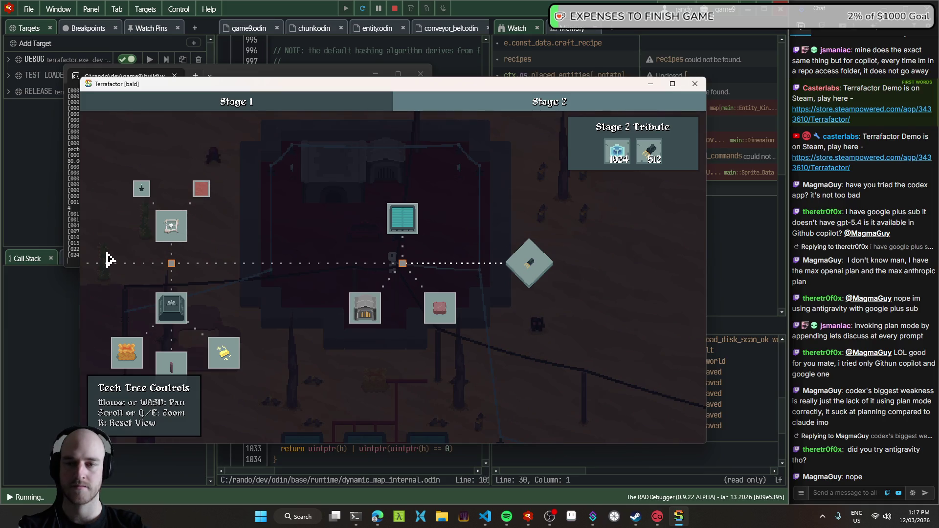
key(a)
key(r)
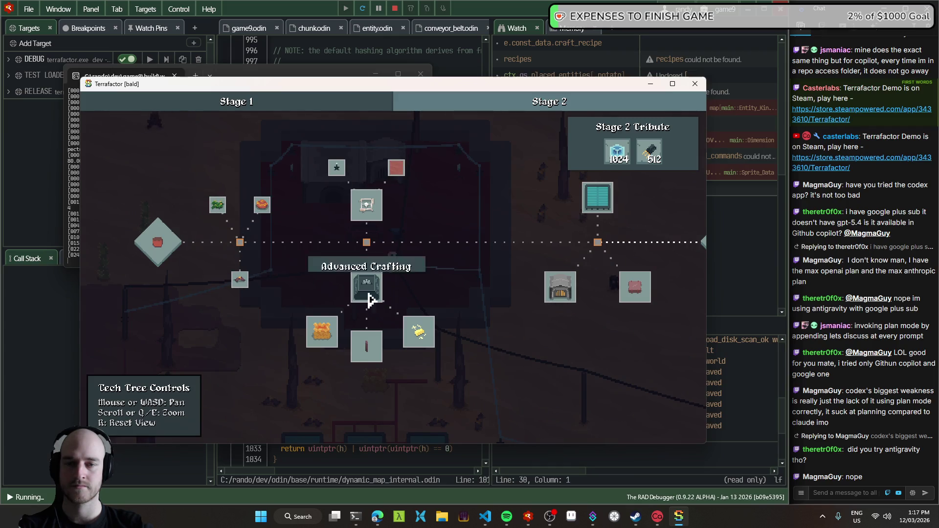
key(d)
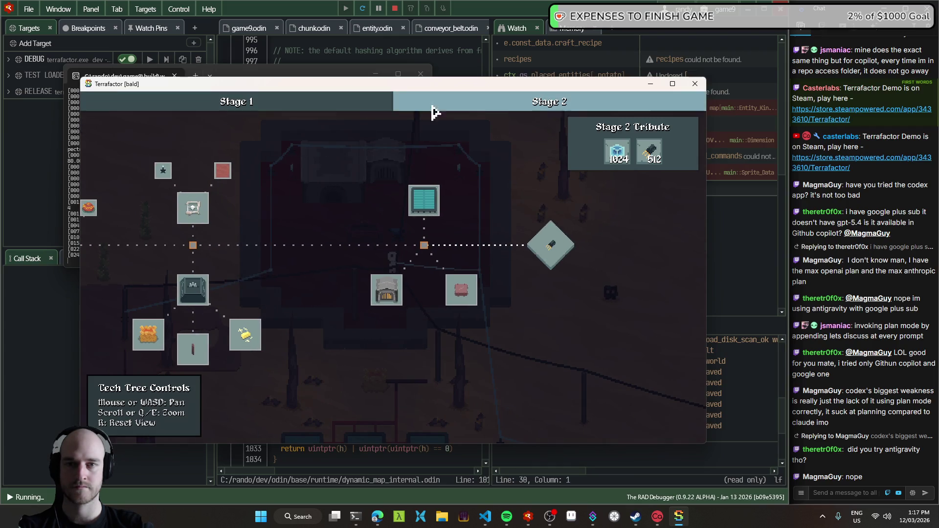
mouse_move(616, 161)
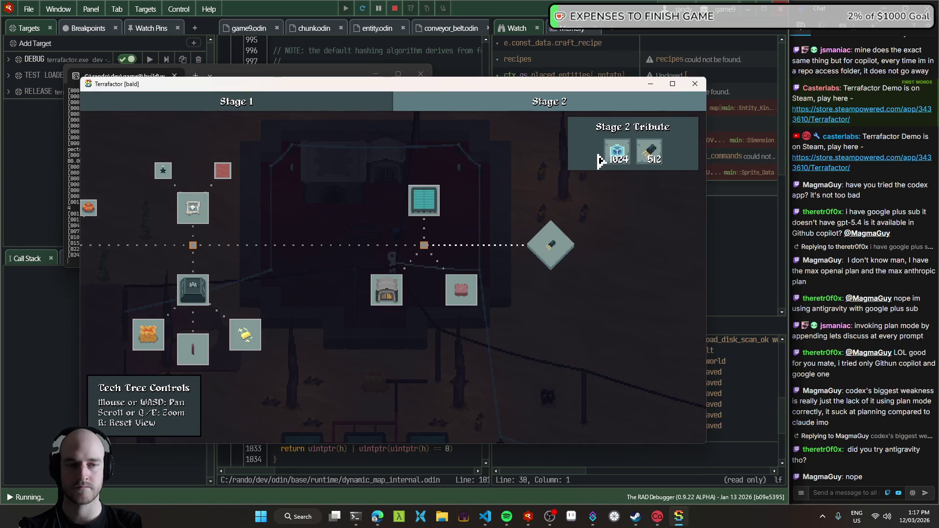
mouse_move(649, 157)
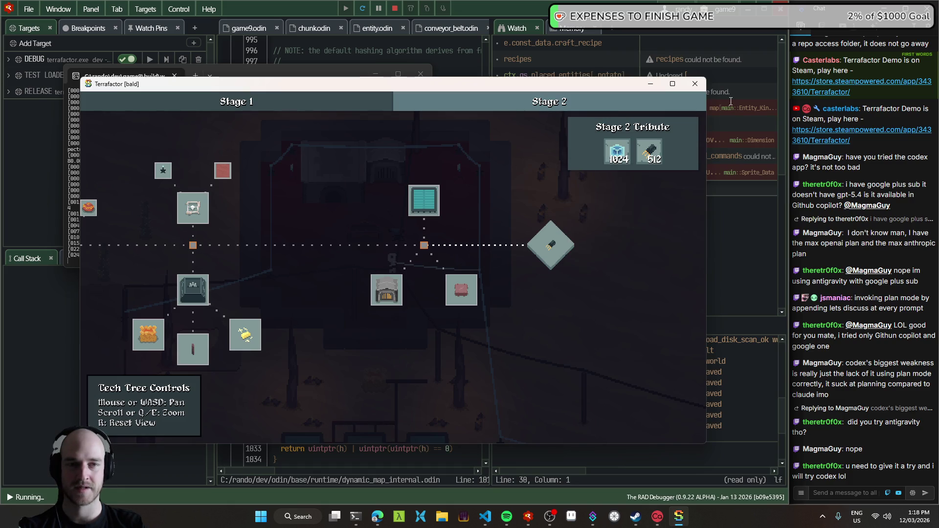
click(695, 84)
click(388, 516)
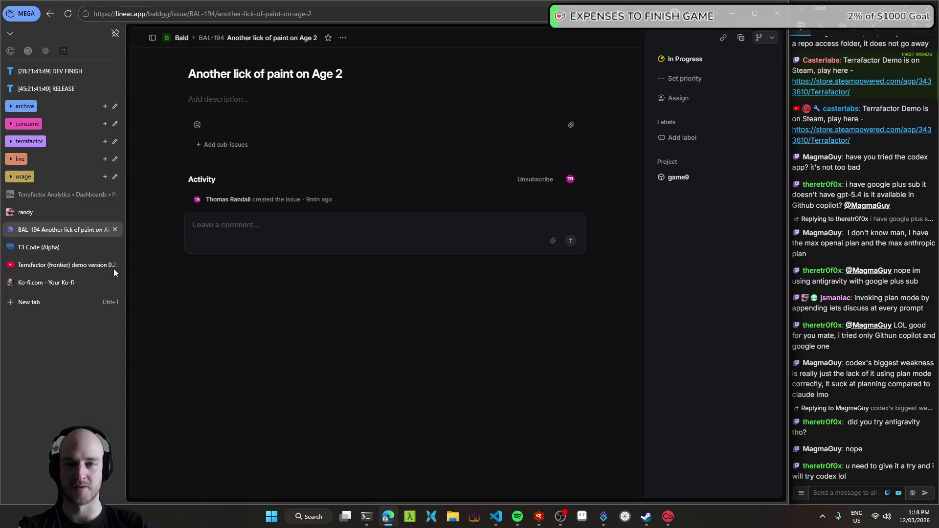
- Return to the T3 Code excavator thread and select parts of the original prompt
click(104, 251)
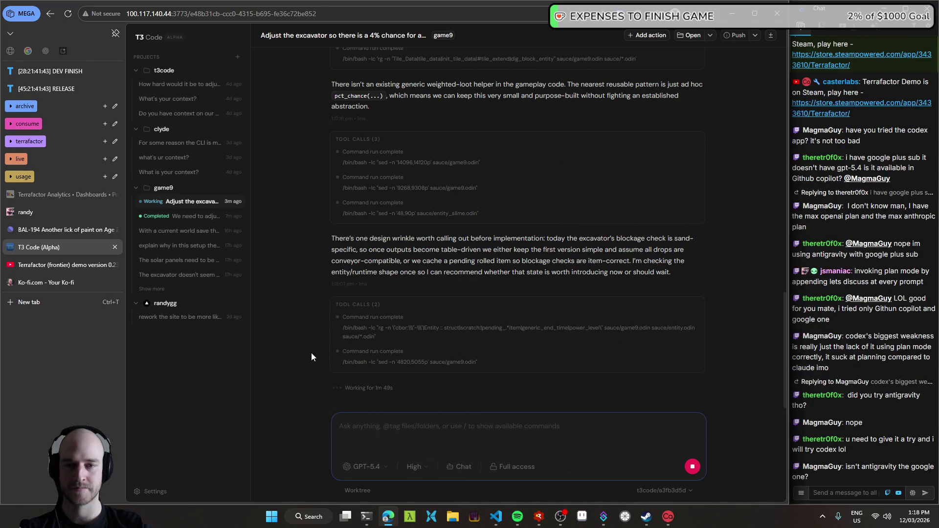
scroll(311, 354, up, 10)
scroll(311, 353, up, 2)
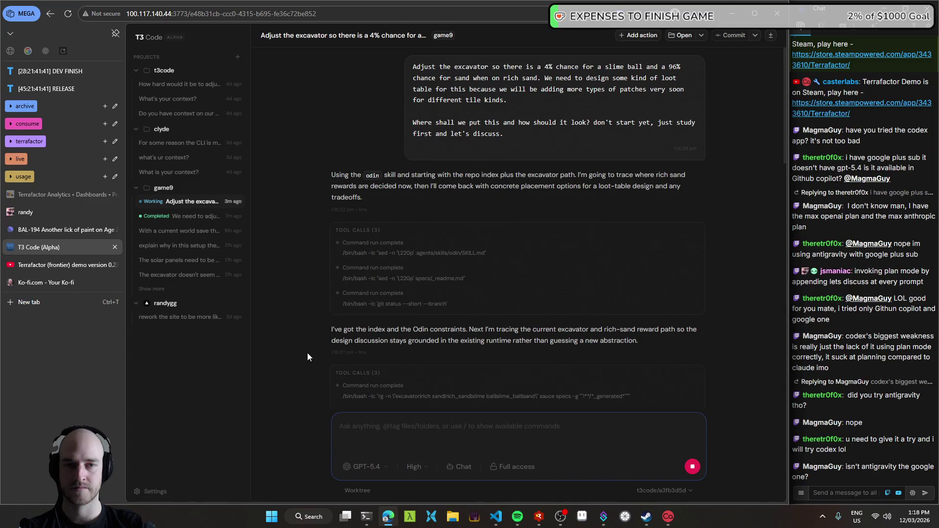
scroll(300, 336, down, 10)
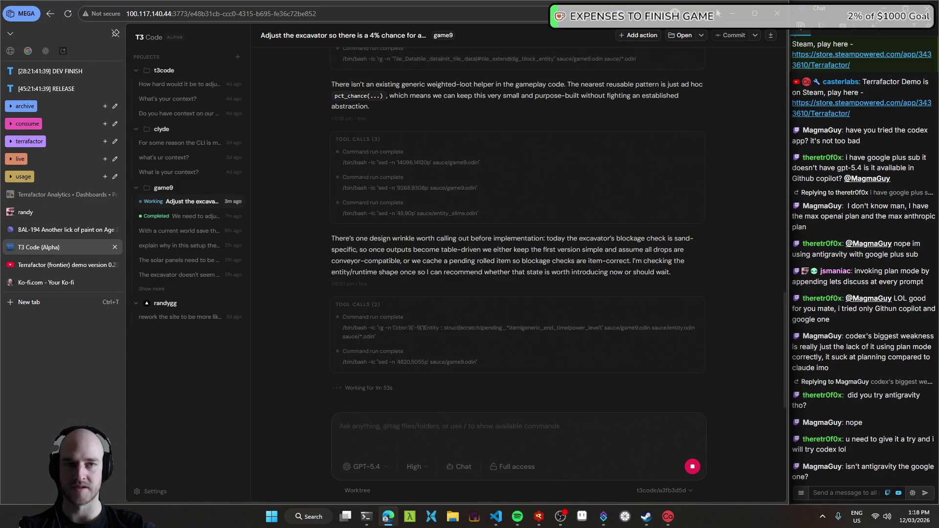
scroll(372, 328, up, 10)
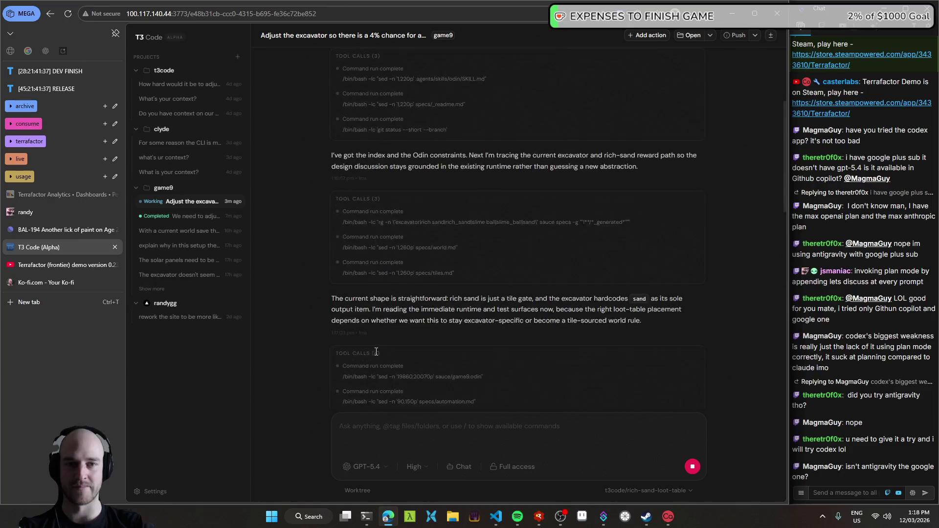
scroll(432, 313, up, 2)
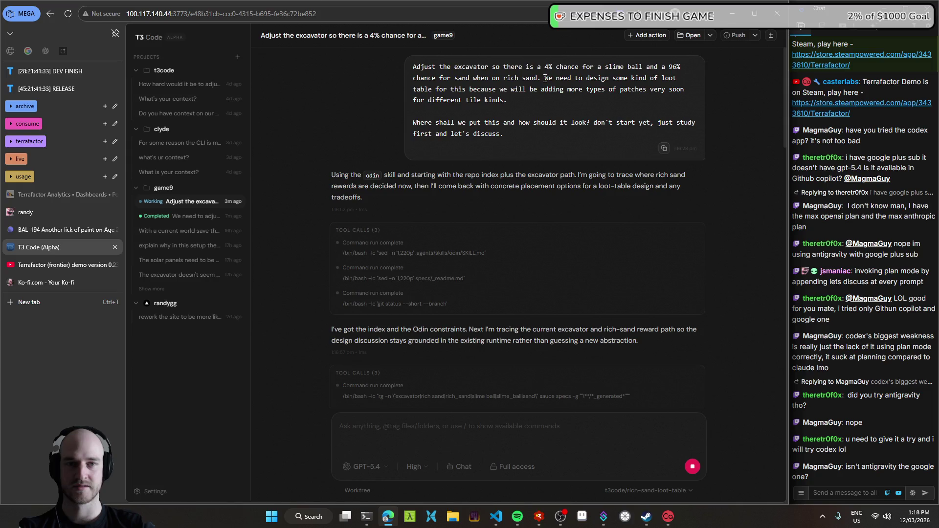
drag(545, 79, 545, 99)
drag(529, 133, 389, 126)
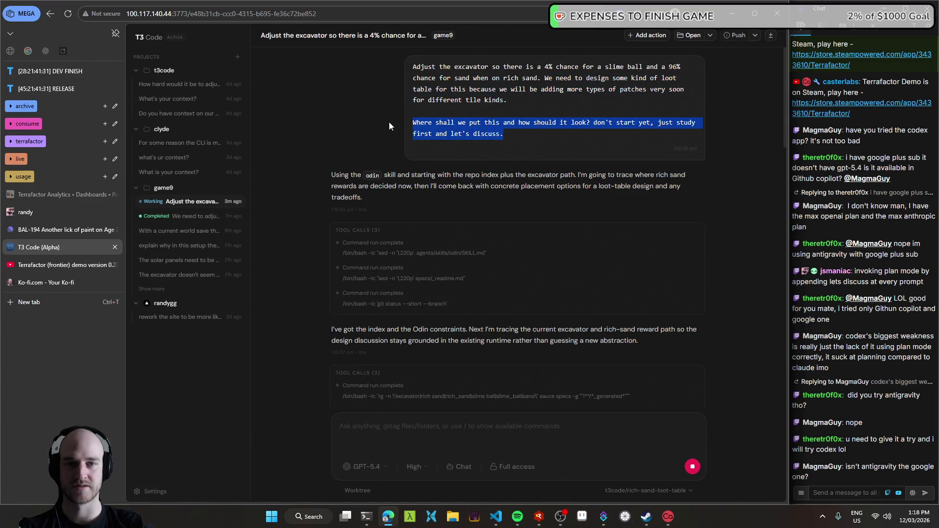
mouse_move(514, 133)
mouse_down()
mouse_move(562, 90)
mouse_move(545, 80)
mouse_move(516, 116)
mouse_up()
click(293, 125)
middle_click(299, 186)
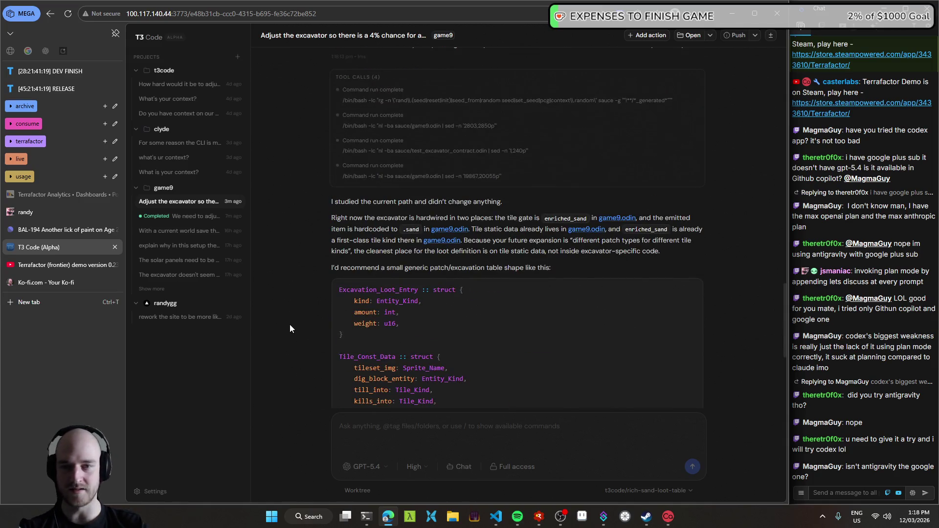
- Review the proposed Excavation_Loot_Entry table (sand 96, goop 4) and select the whole original prompt
scroll(289, 325, up, 3)
scroll(295, 321, down, 5)
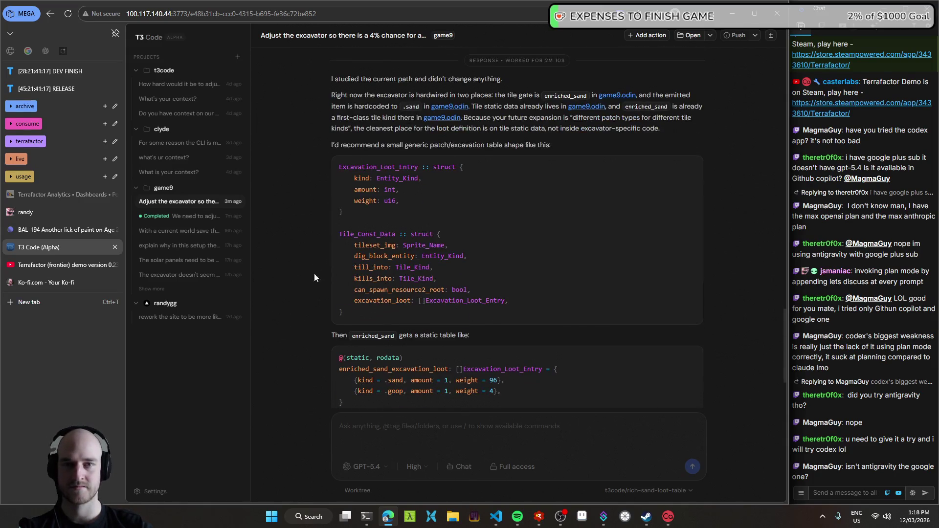
scroll(302, 240, down, 1)
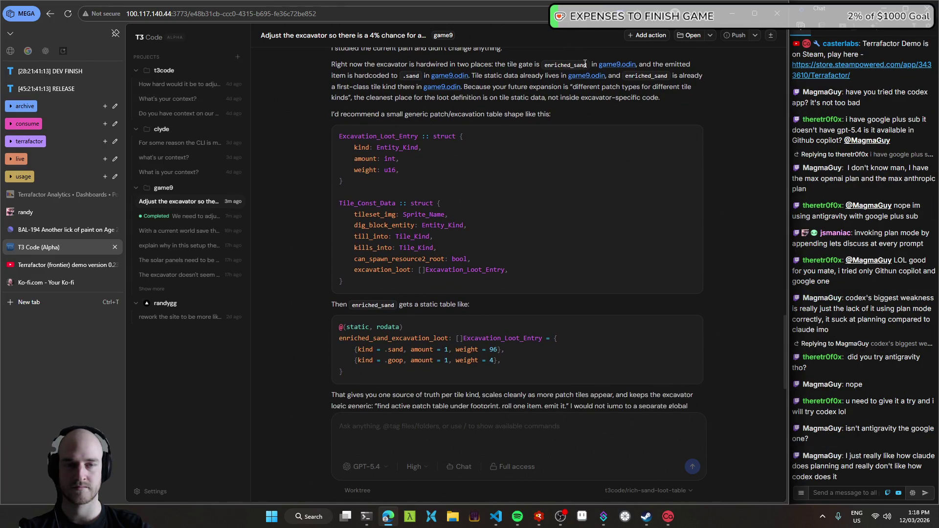
scroll(321, 337, up, 15)
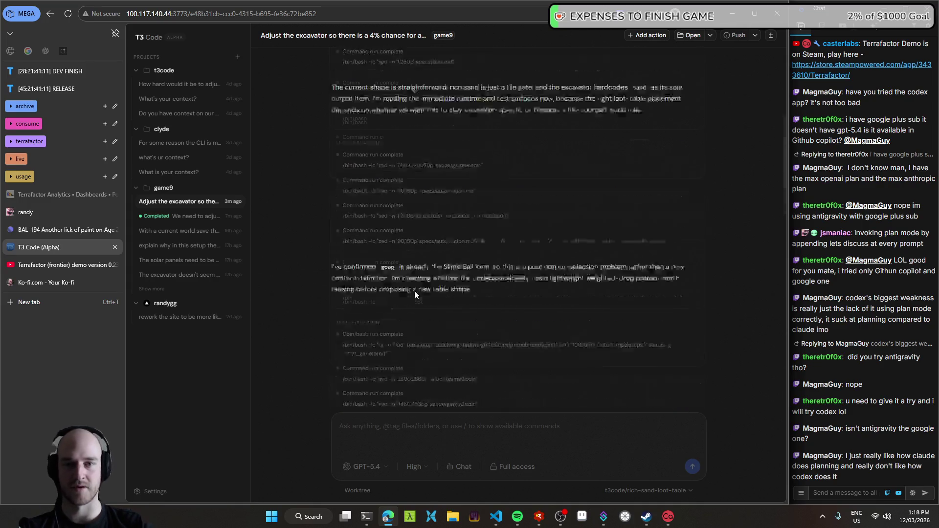
mouse_move(518, 140)
mouse_down()
mouse_move(415, 69)
mouse_move(505, 134)
mouse_move(505, 98)
mouse_up()
key(ctrl+c)
click(489, 110)
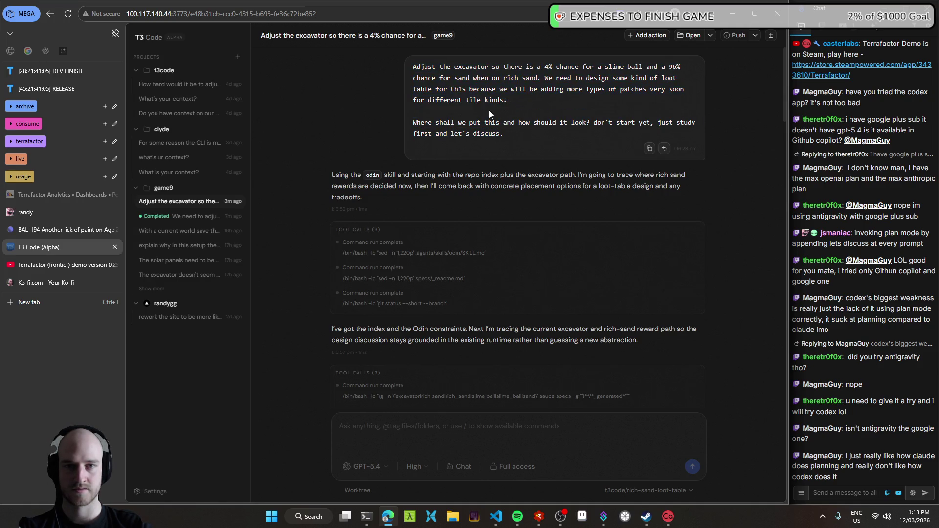
- Start a new game9 thread in its own worktree and send the pasted excavator loot-table prompt
click(239, 188)
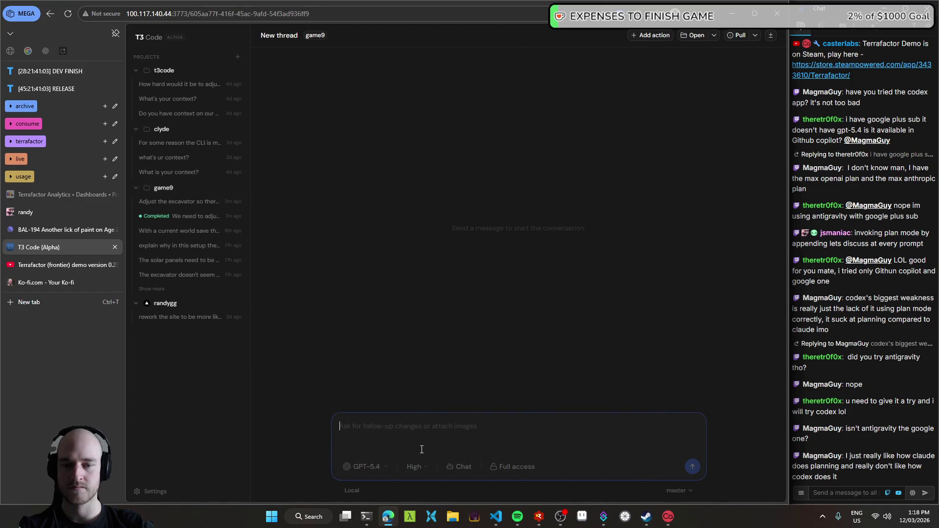
click(370, 483)
key(ctrl+v)
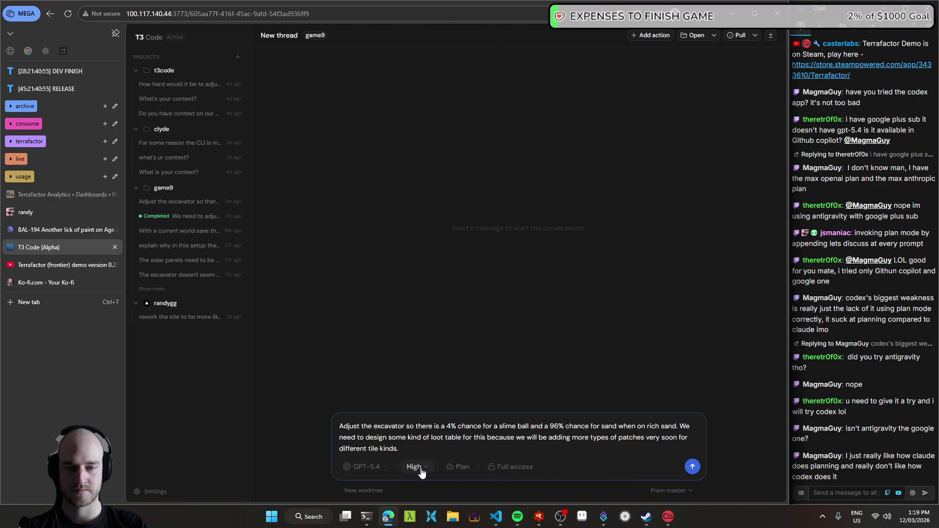
click(693, 467)
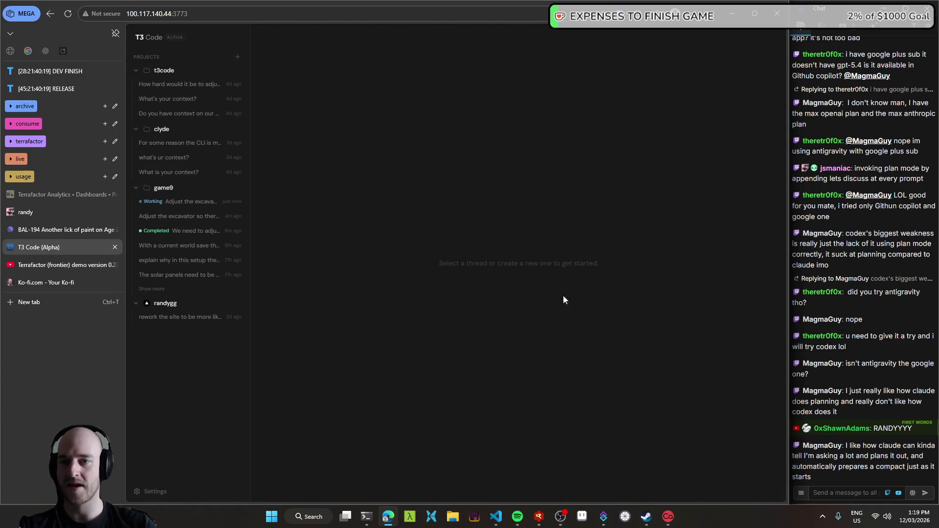
- Open the working 'Adjust the excavator…' thread and scroll through its planning output
click(183, 202)
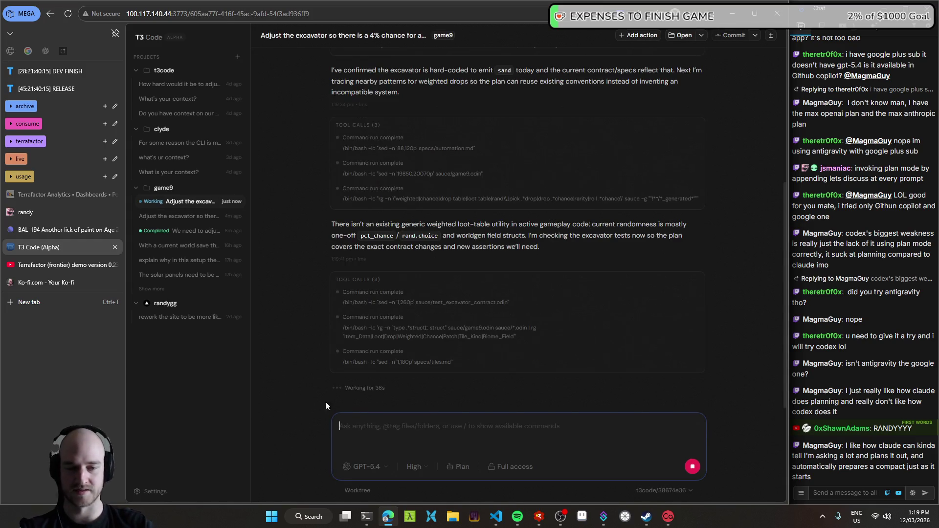
scroll(306, 361, up, 5)
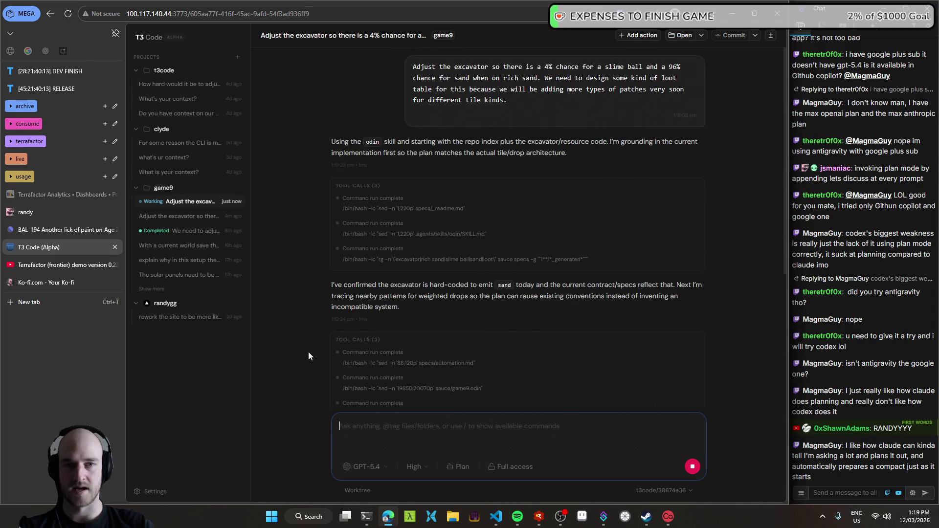
scroll(307, 341, down, 5)
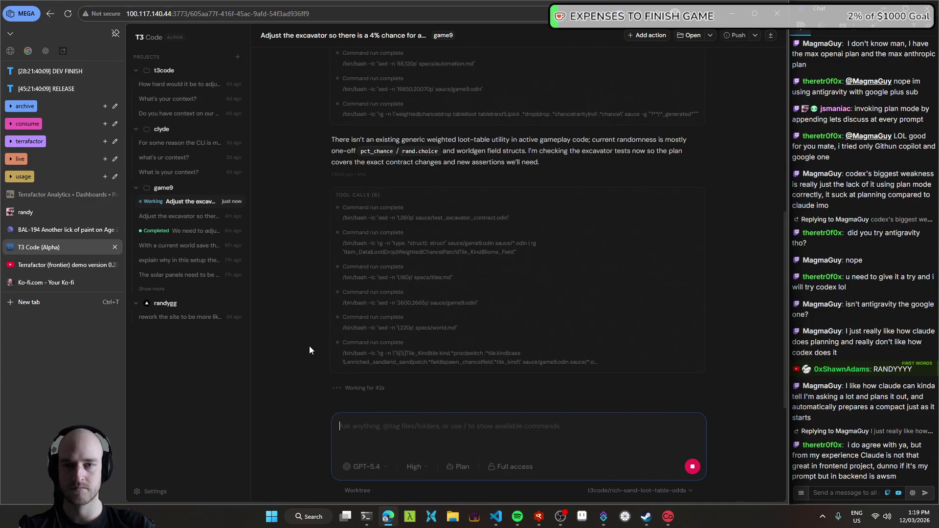
scroll(316, 373, up, 2)
scroll(315, 374, up, 5)
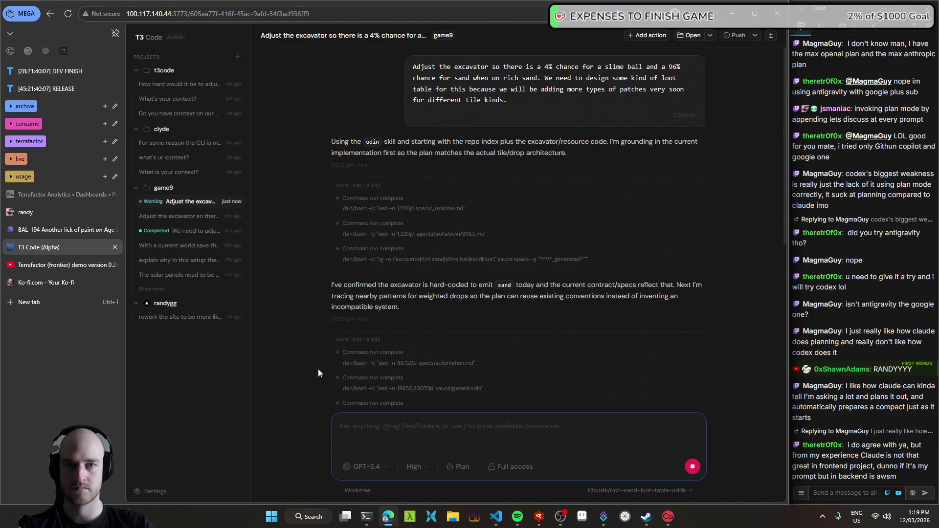
scroll(315, 365, up, 5)
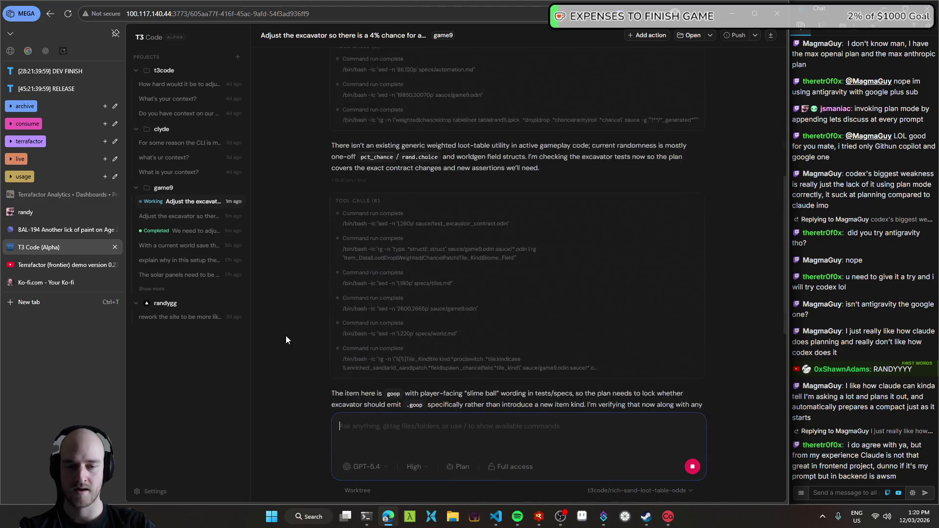
scroll(293, 322, up, 5)
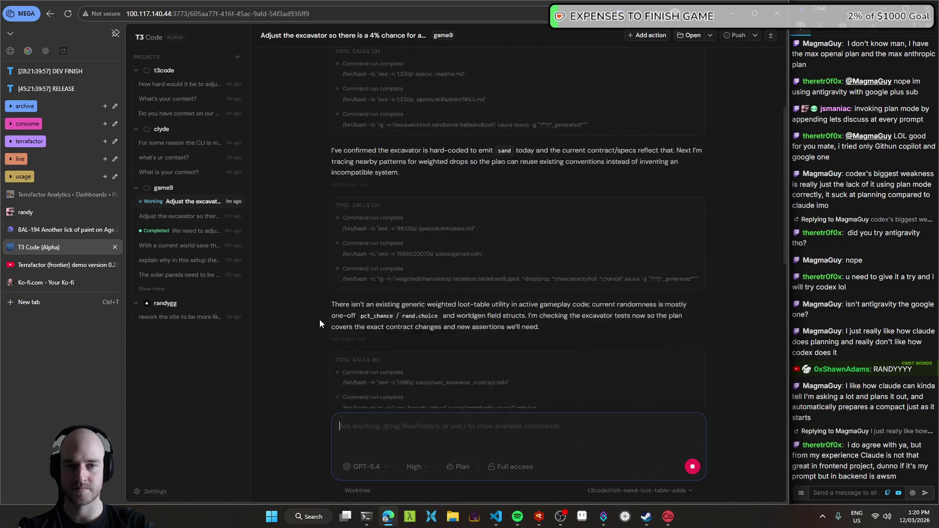
scroll(320, 321, up, 5)
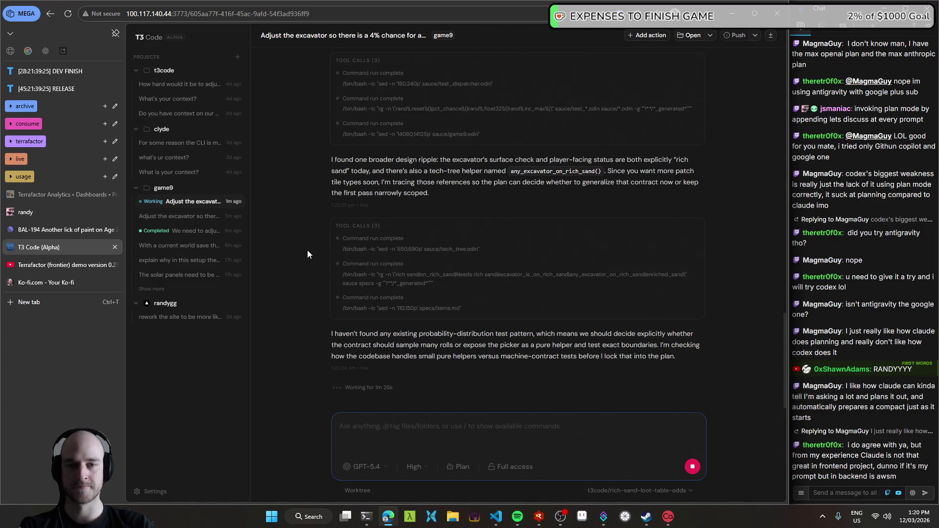
- Search Google for 'frontend design skill', skim the results, then close that tab
click(60, 302)
text(frontend design skill)
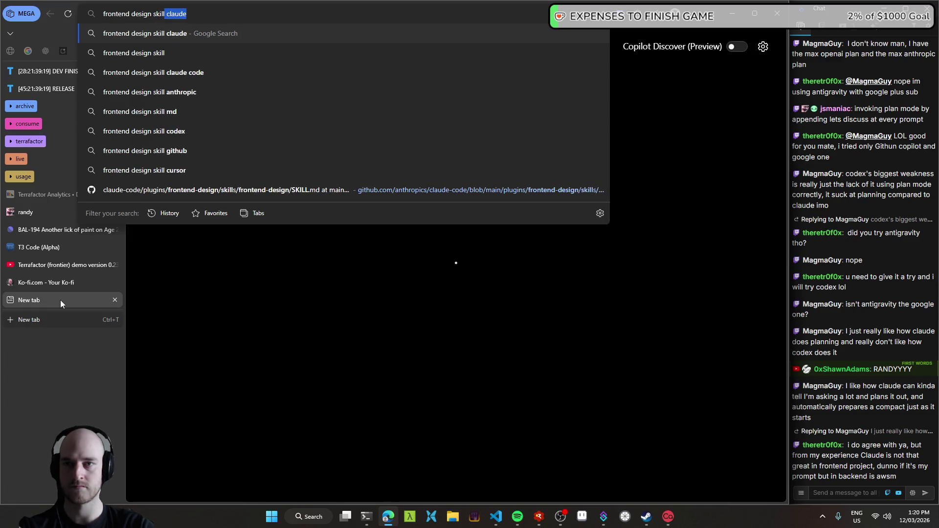
key(Return)
scroll(213, 342, down, 5)
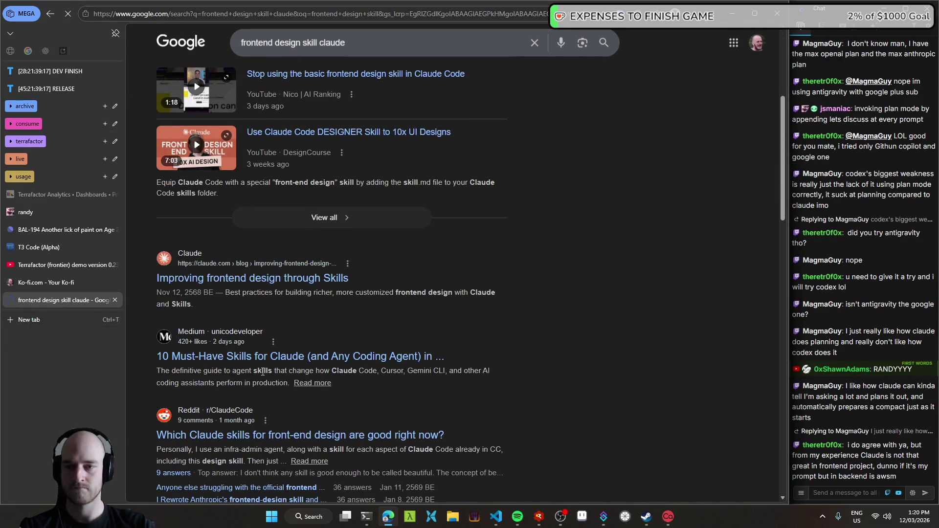
scroll(348, 333, down, 3)
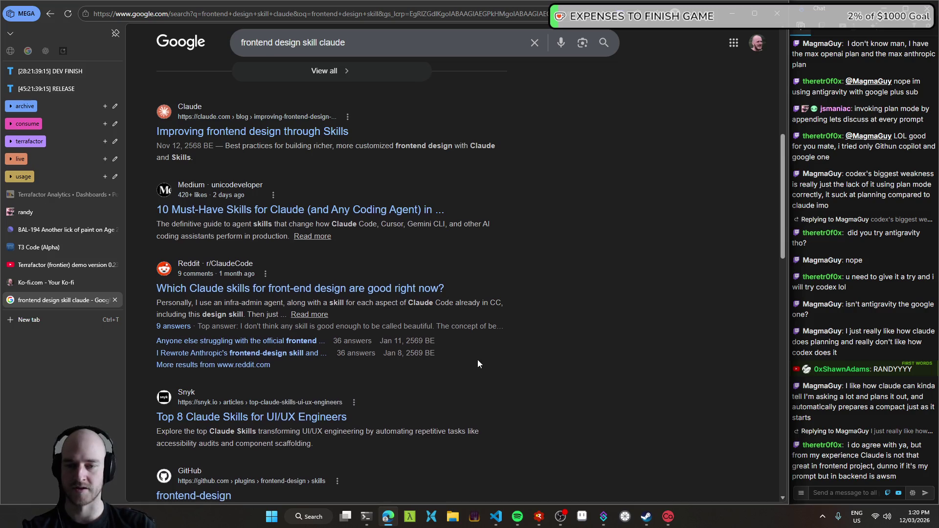
middle_click(50, 302)
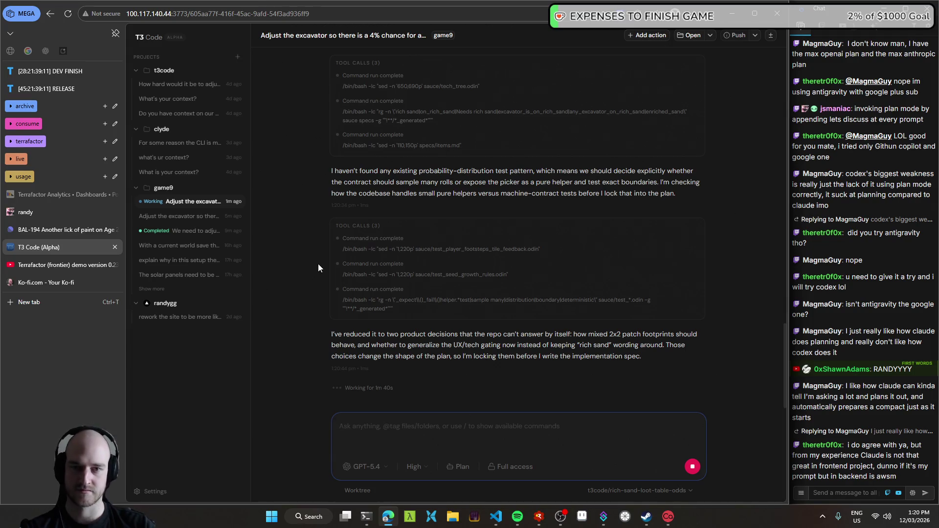
- Answer the plan's questions with 'Uniform only' and 'Generalize now' and submit them
scroll(306, 304, up, 2)
scroll(311, 301, up, 3)
scroll(309, 298, up, 2)
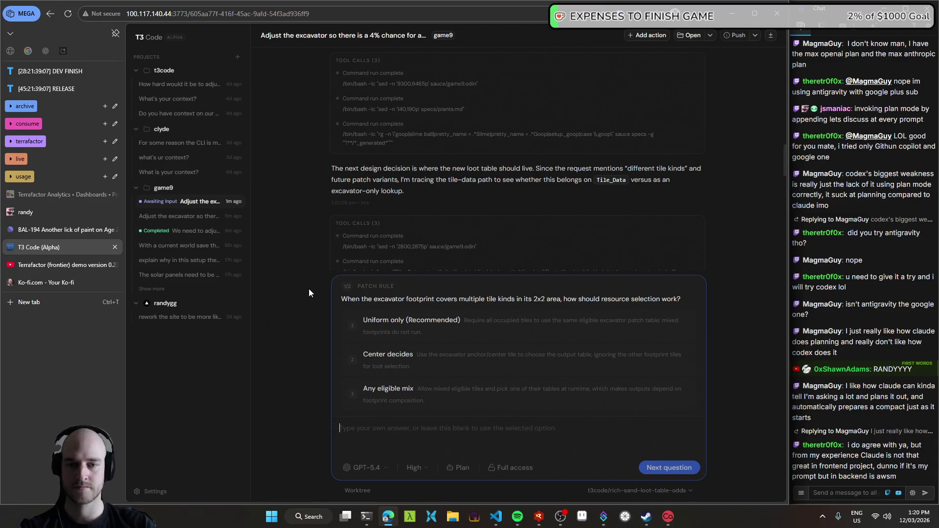
scroll(534, 211, down, 2)
scroll(535, 211, down, 2)
scroll(533, 212, down, 1)
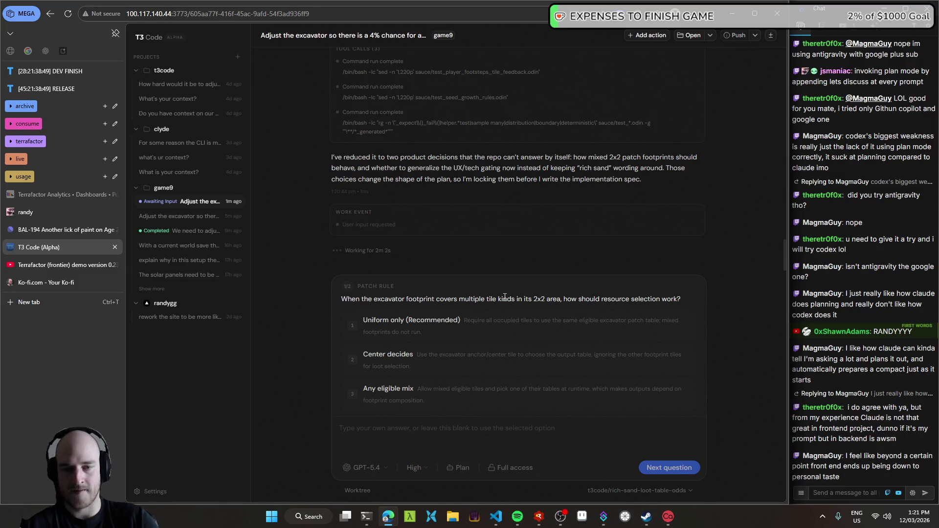
click(447, 327)
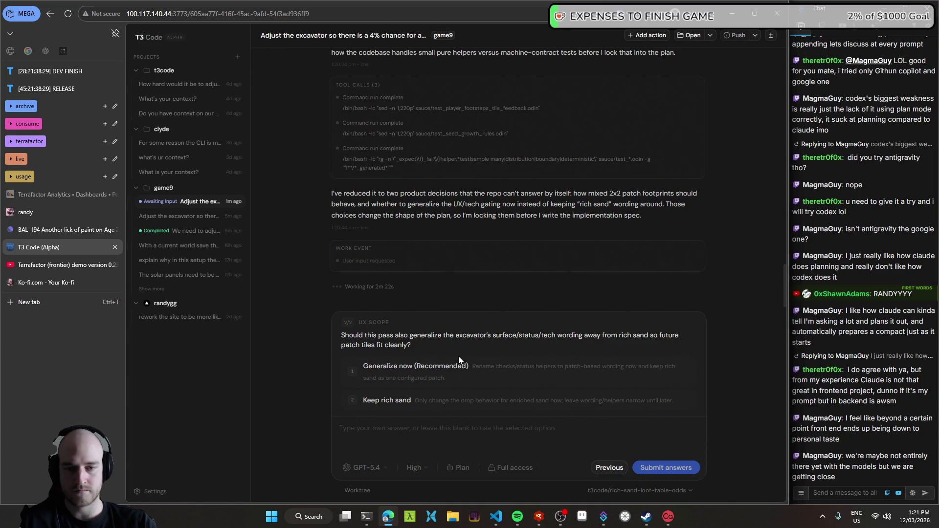
click(427, 368)
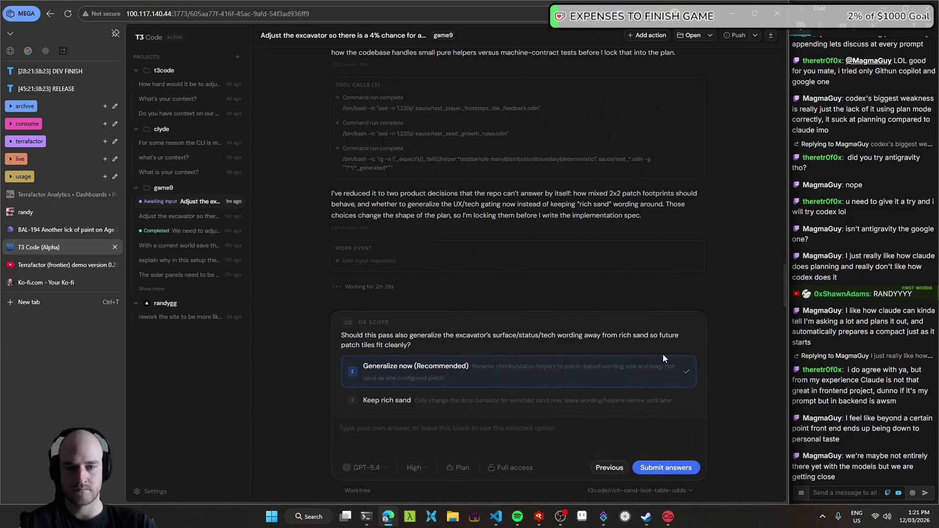
click(666, 466)
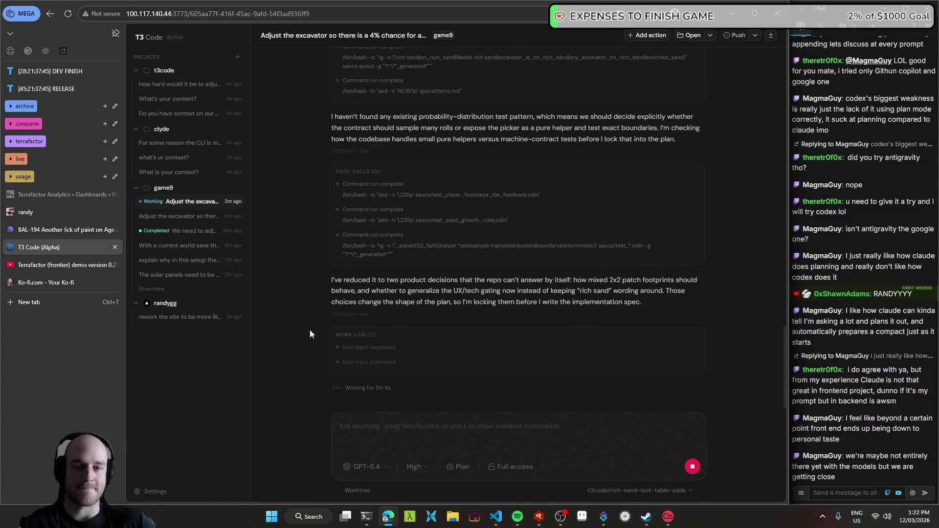
click(220, 231)
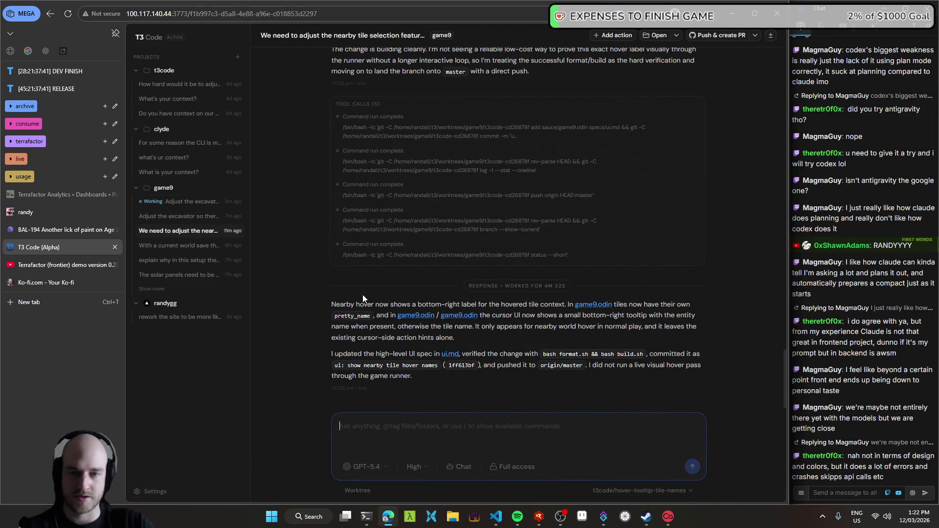
- In VS Code Source Control, expand the top nearby-tile hover commit showing game9.odin and ui.md
click(496, 517)
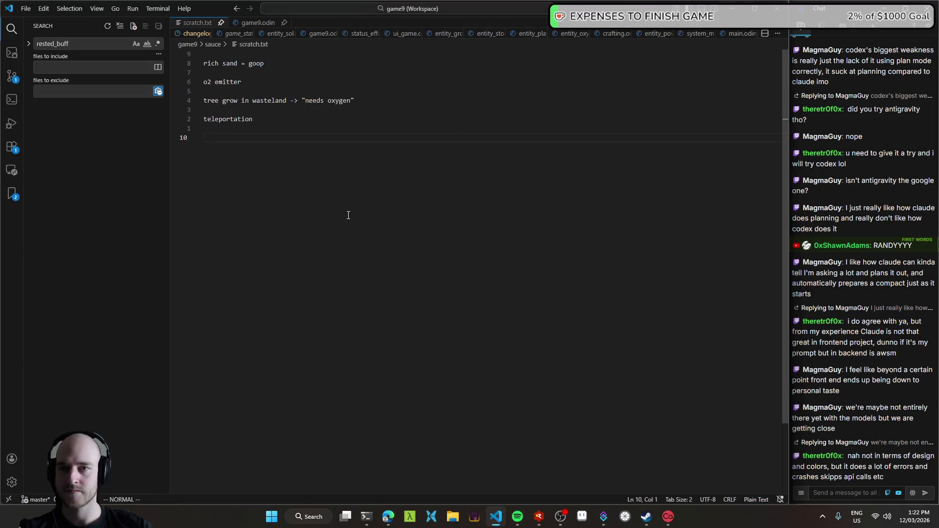
key(ctrl+Tab)
key(ctrl+shift+g)
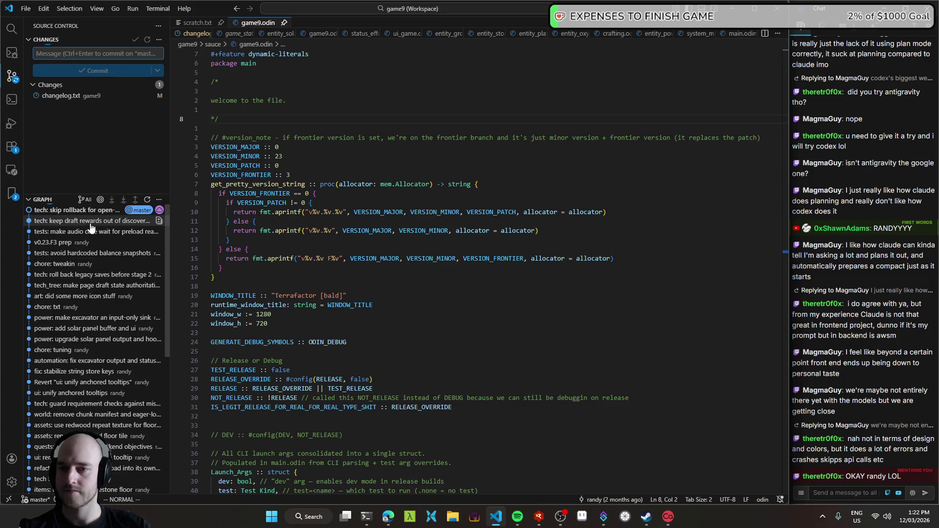
mouse_move(69, 217)
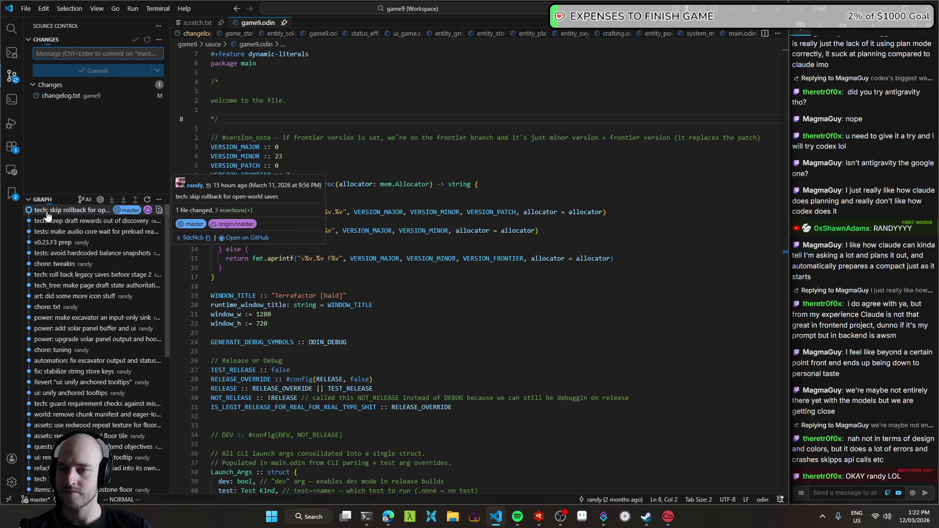
mouse_move(61, 235)
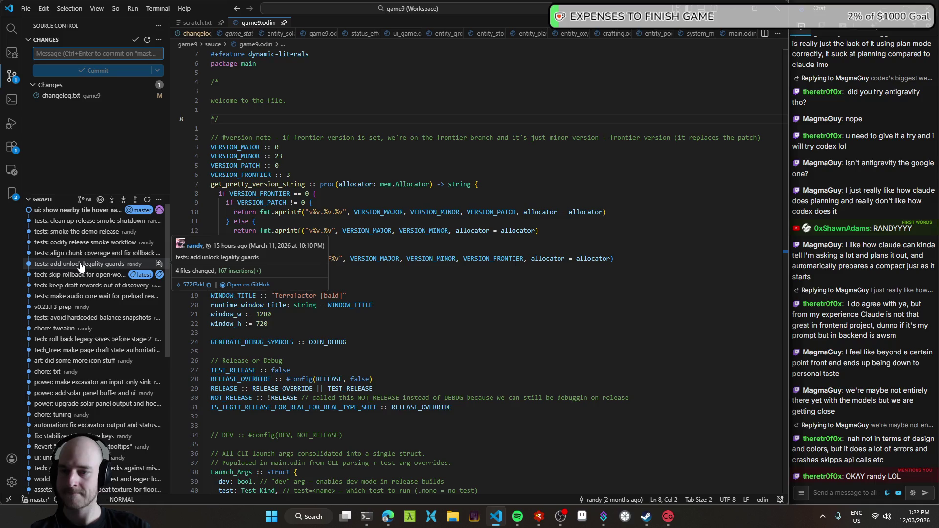
click(79, 210)
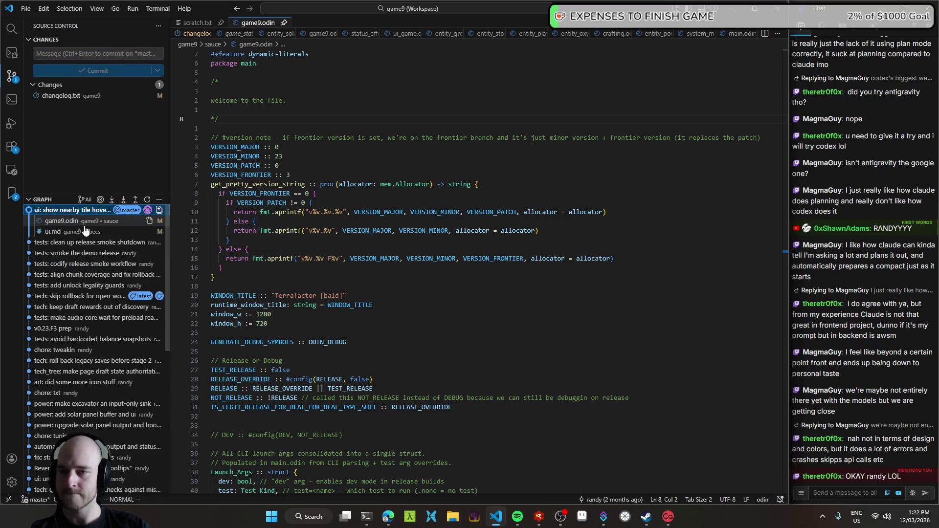
- Open the commit's game9.odin diff and scroll through the hover-label changes
click(61, 221)
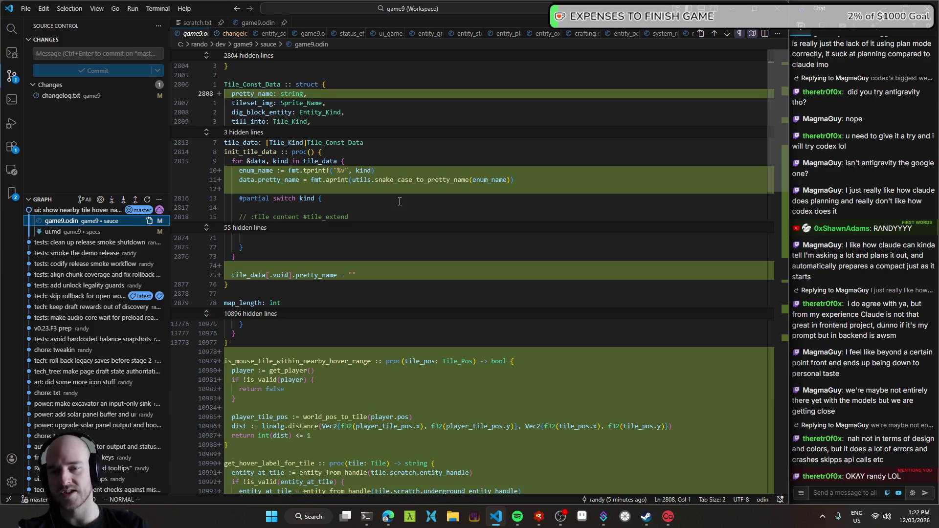
scroll(375, 224, down, 5)
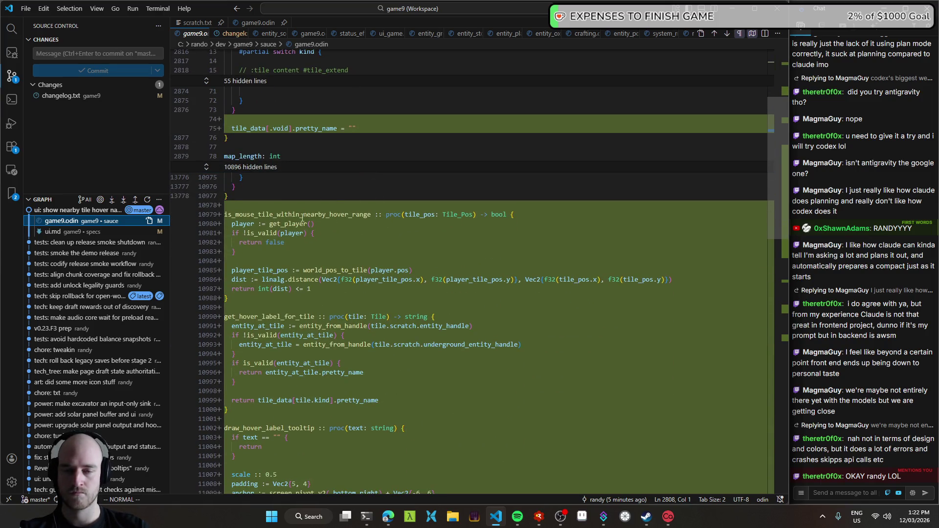
scroll(317, 186, down, 3)
scroll(301, 167, down, 4)
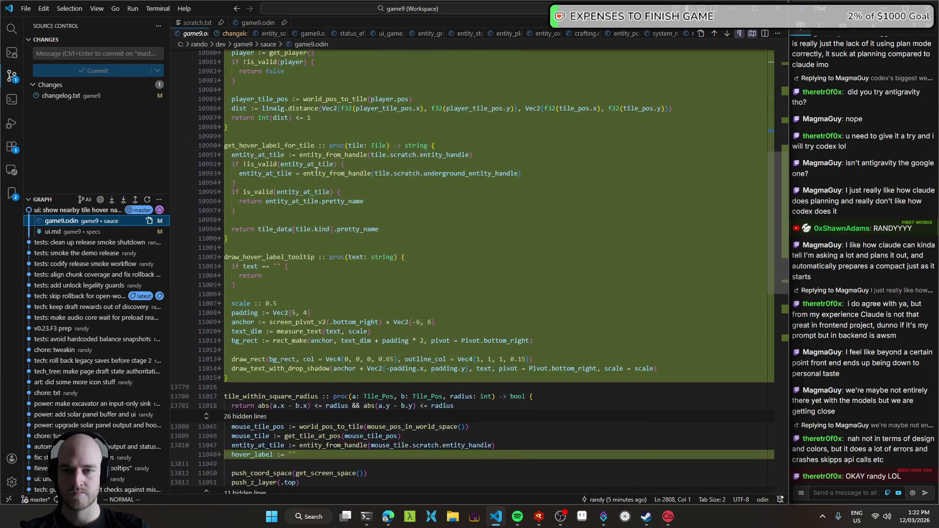
scroll(318, 174, down, 8)
scroll(321, 177, down, 2)
scroll(323, 181, down, 2)
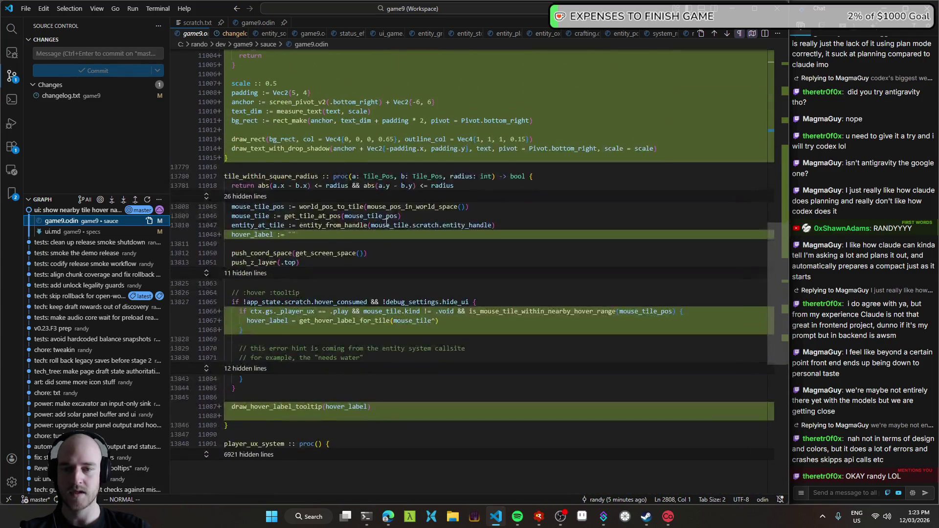
scroll(386, 220, down, 1)
- Run a fresh Windows build, then relaunch Terrafactor under the debugger
key(ctrl+shift+b)
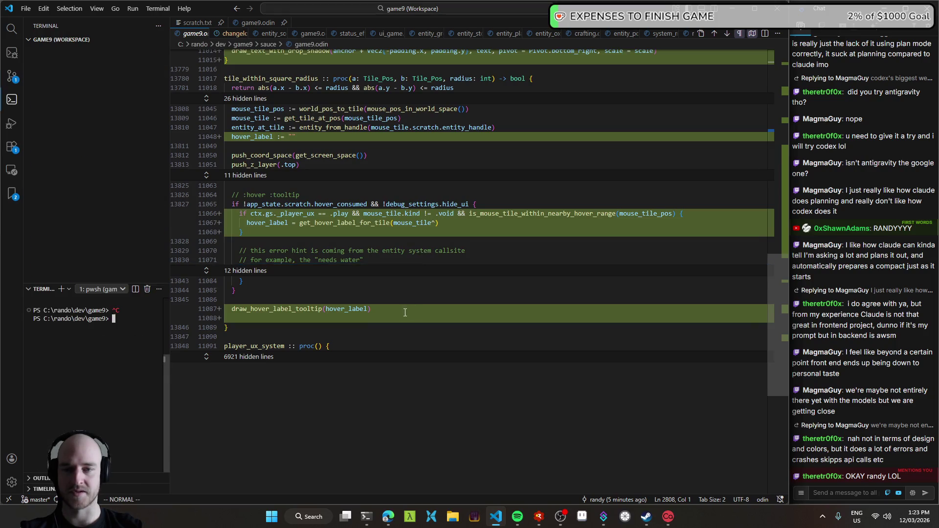
scroll(319, 348, up, 10)
scroll(323, 328, down, 2)
scroll(333, 283, down, 4)
scroll(341, 245, down, 1)
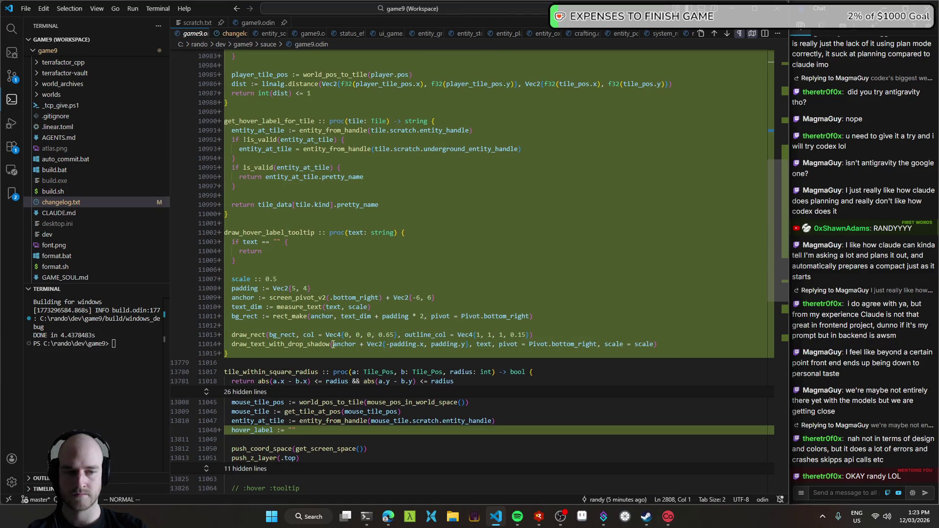
key(alt+Tab)
key(F5)
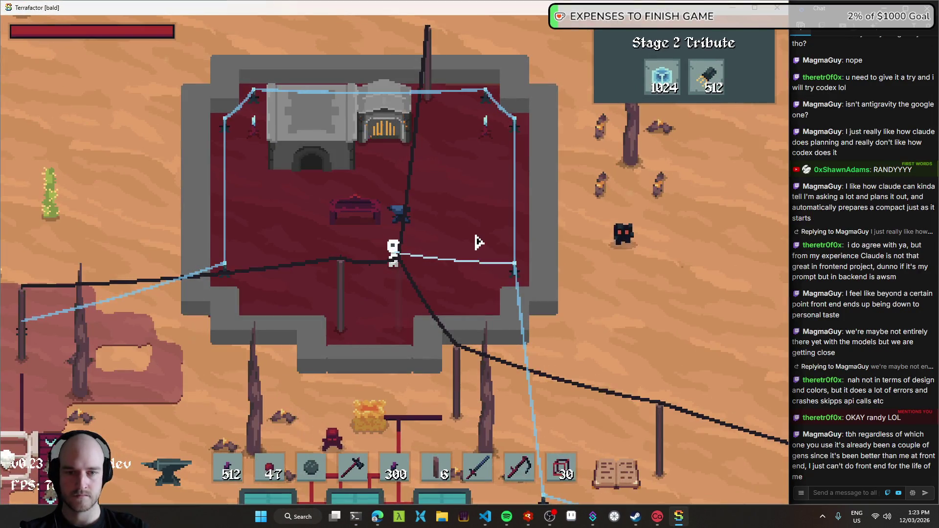
- Walk around the desert base room, checking labels on the gate, Stone Wall, Electric Furnace and Enriched Sand
key(a)
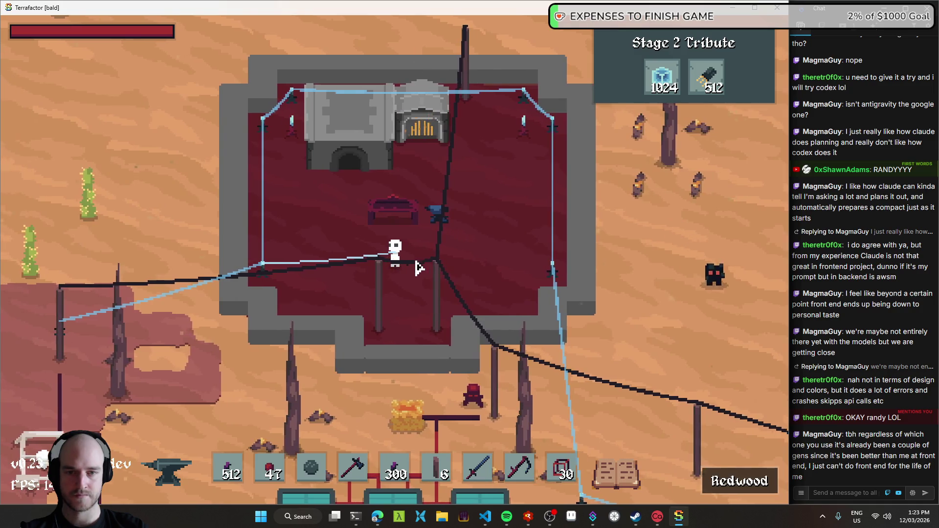
key(s)
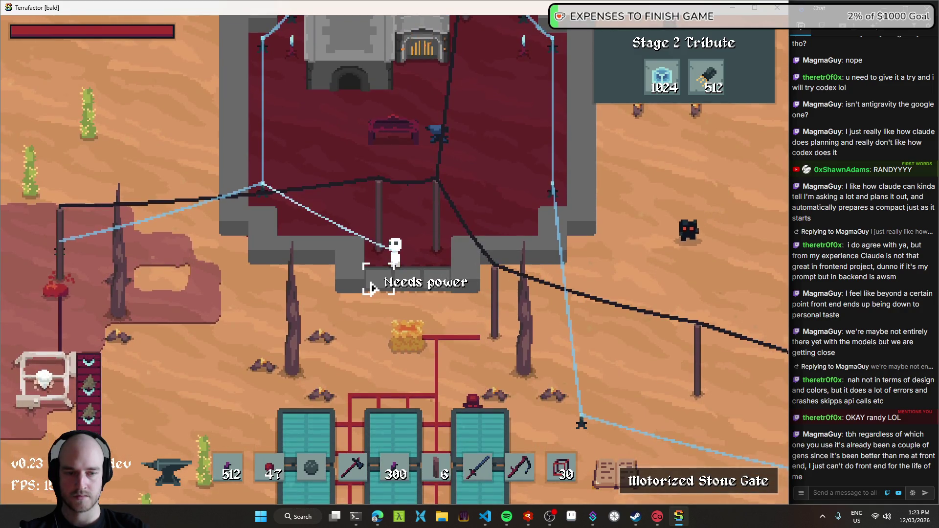
key(d)
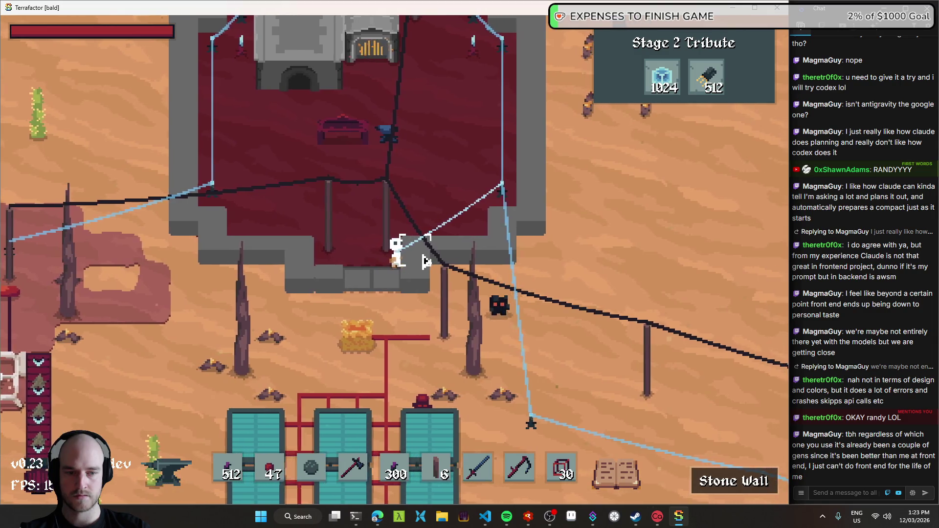
key(w)
key(a)
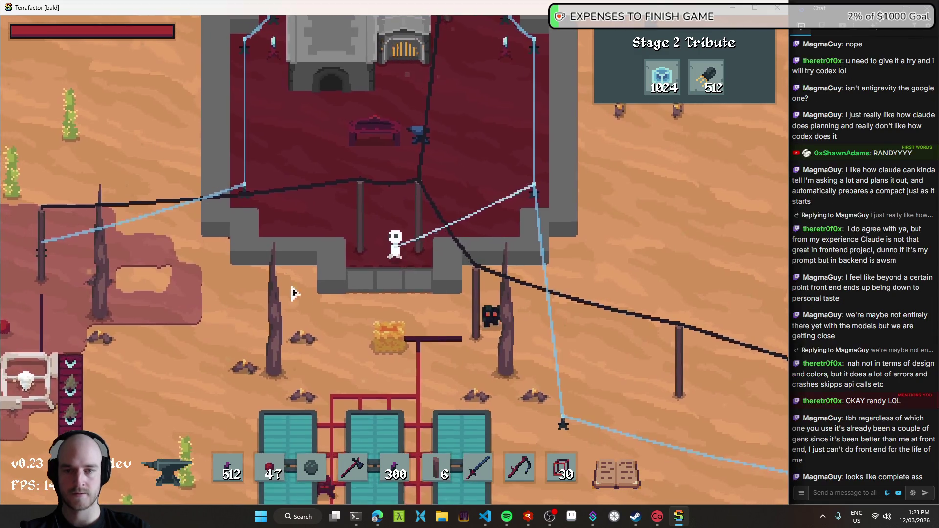
key(a)
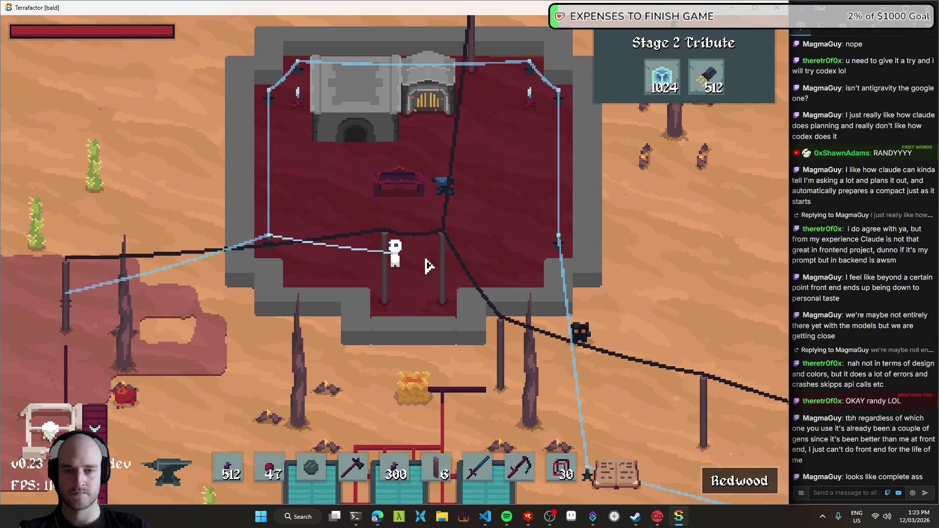
key(d)
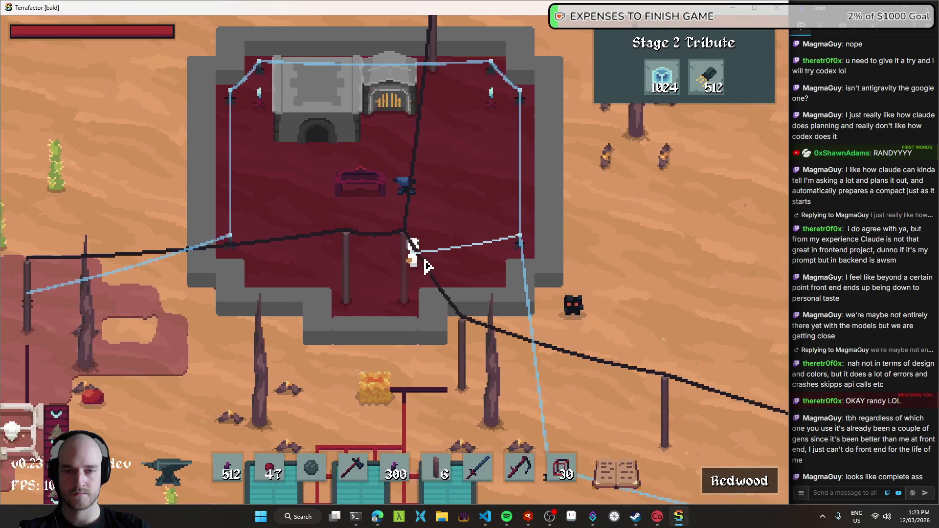
key(w)
key(d)
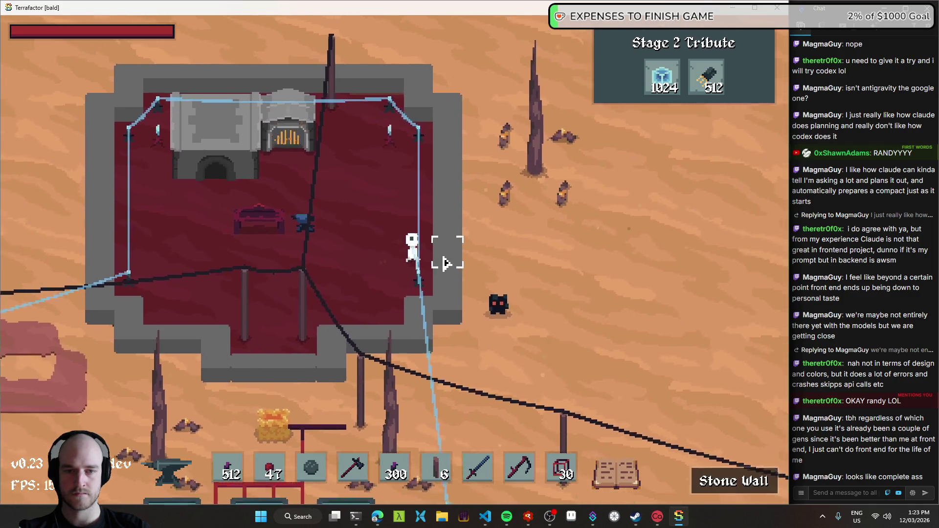
key(w)
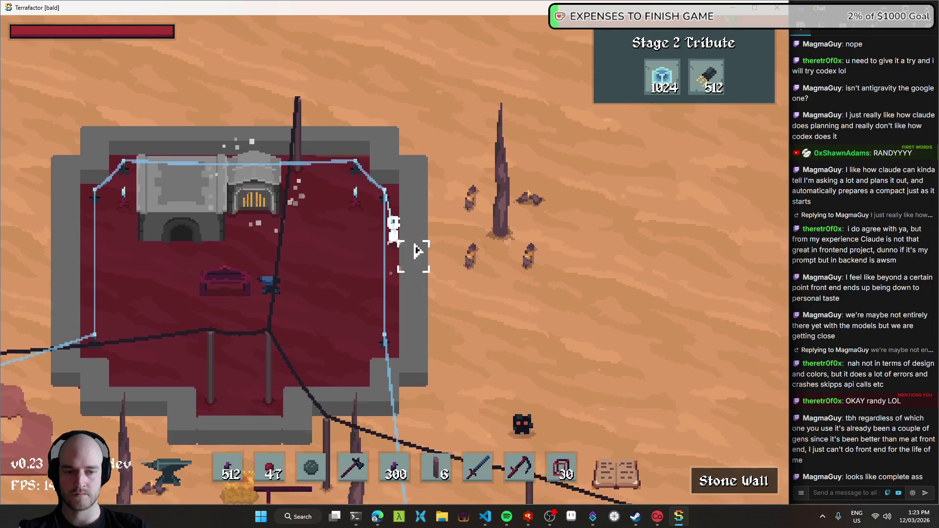
key(a)
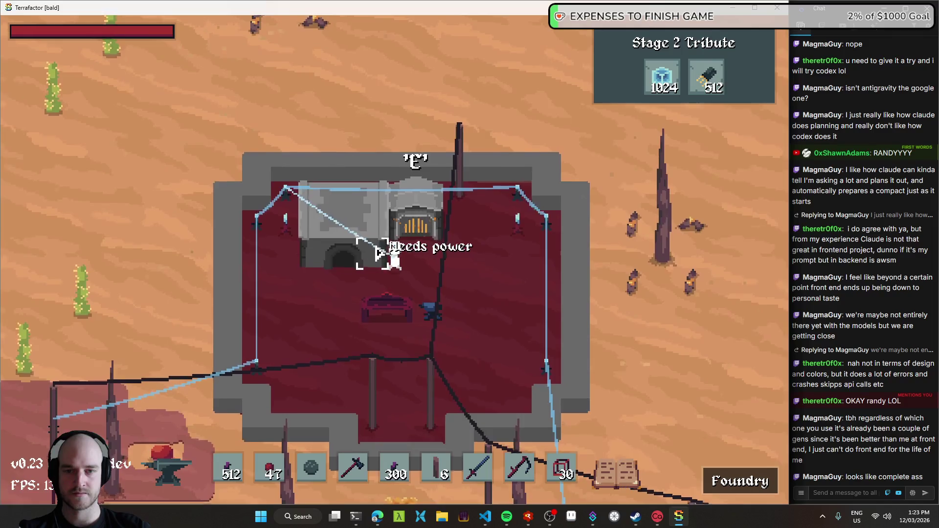
key(a)
key(s)
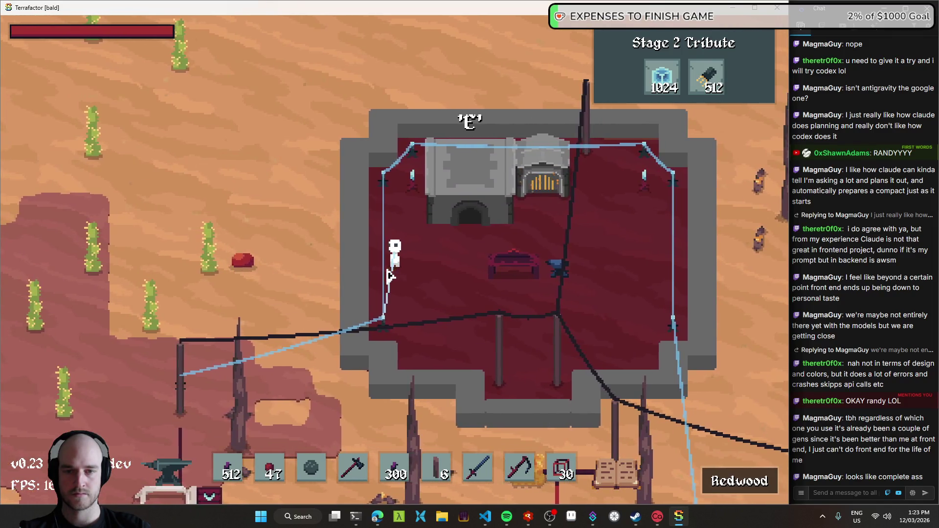
key(s)
key(d)
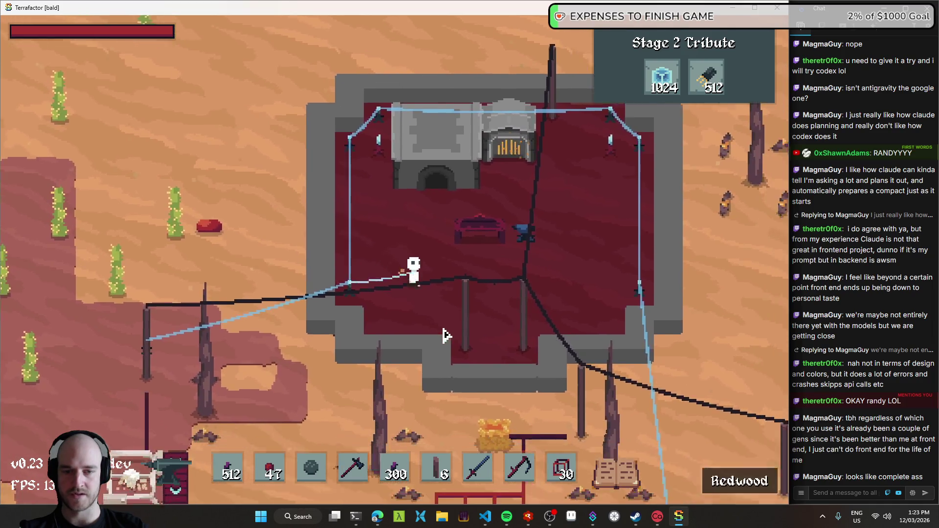
key(a)
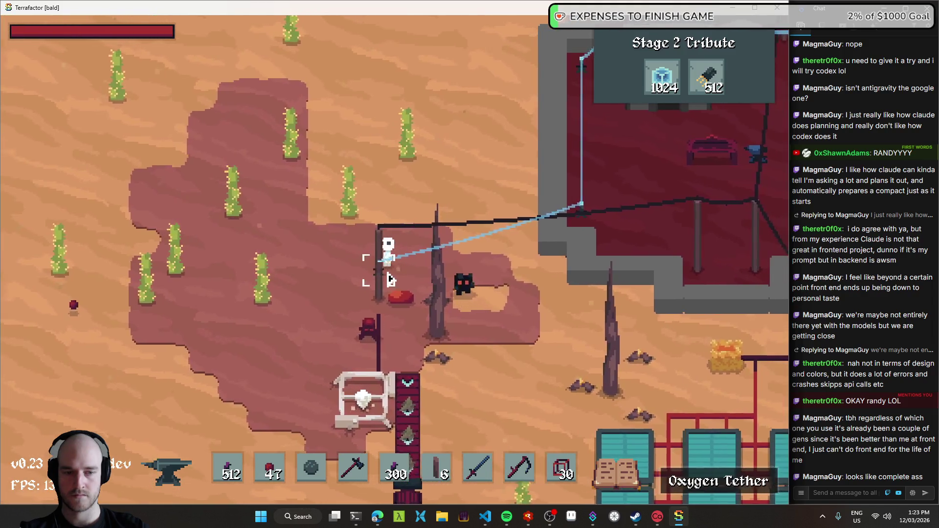
- Head out across the sand and follow the power cables past the power poles to the gold rock
key(w)
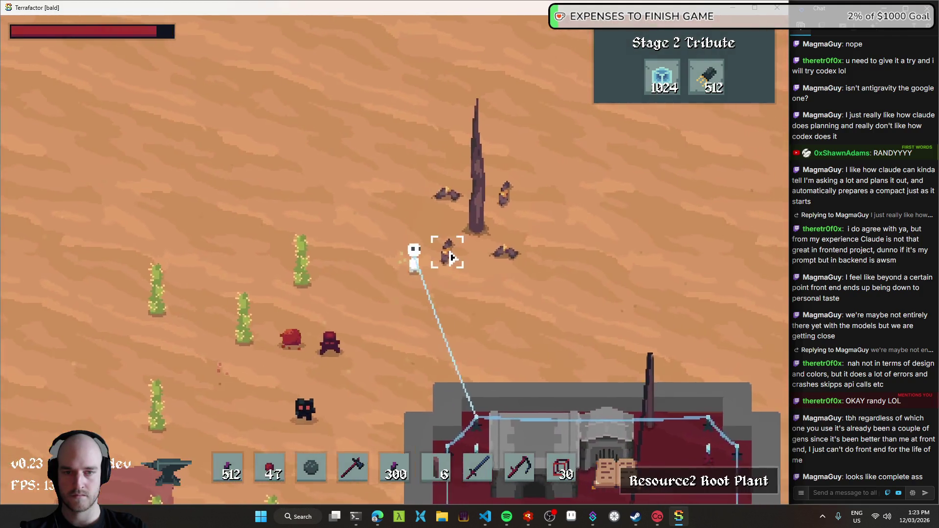
key(w)
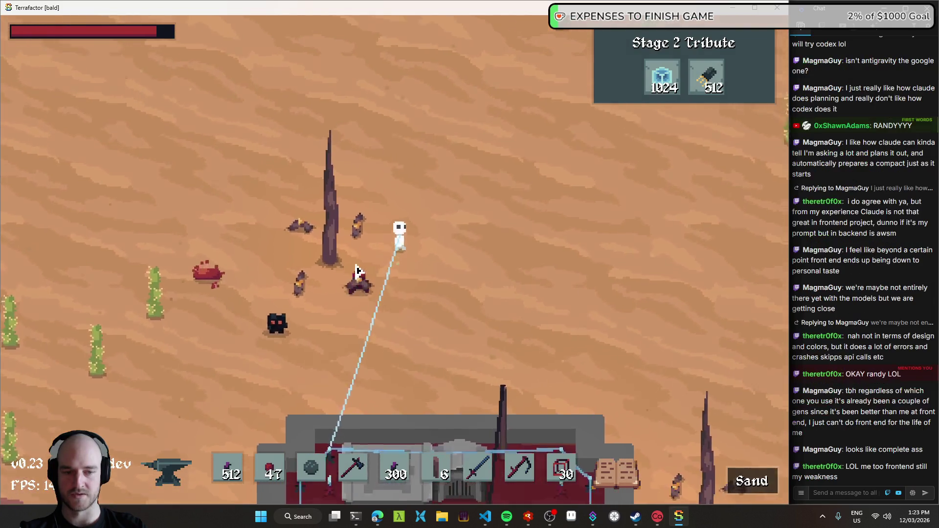
key(s)
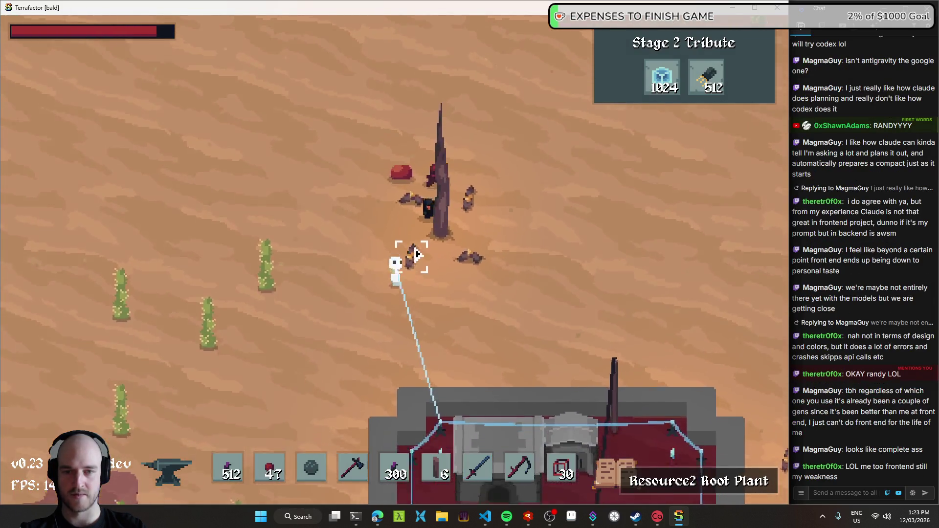
key(d)
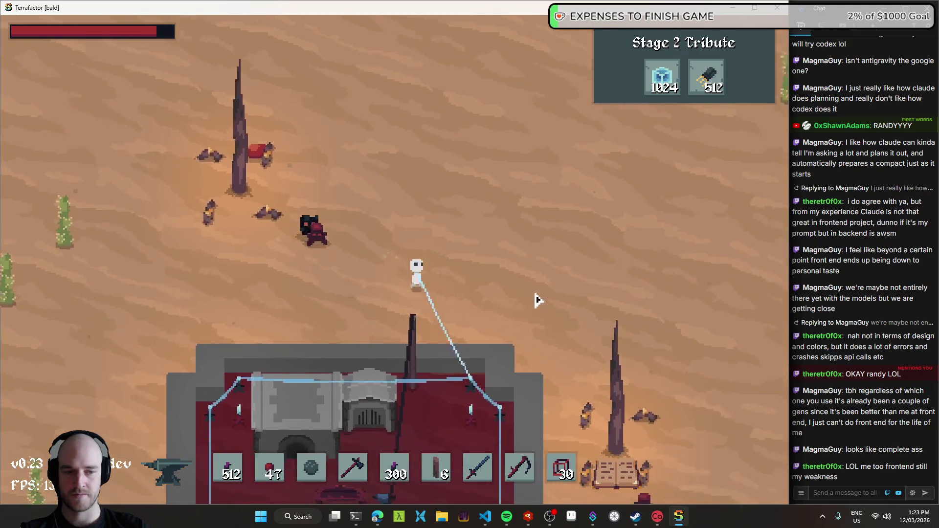
key(d)
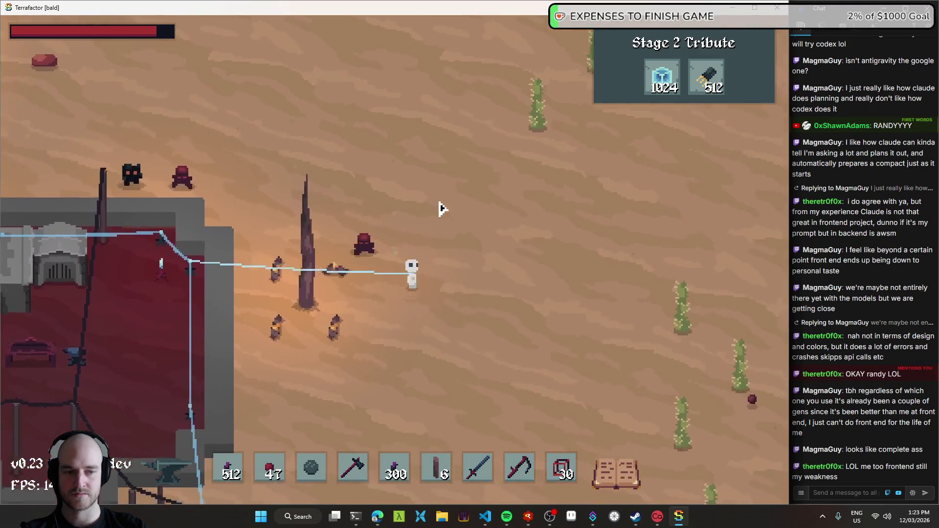
key(s)
key(d)
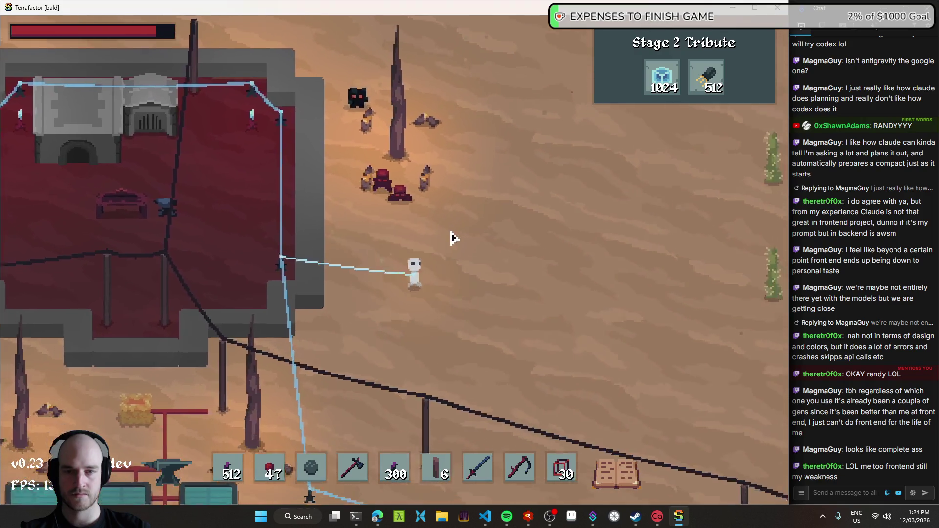
key(s)
key(a)
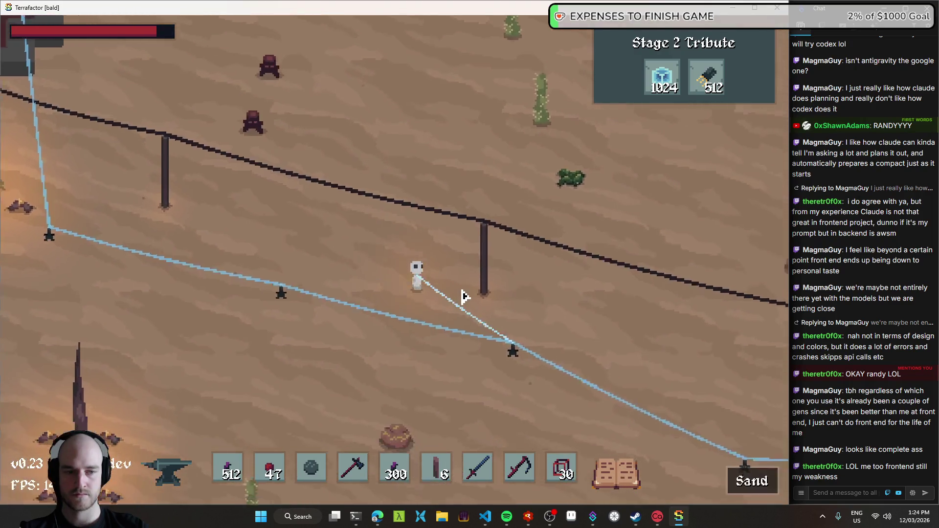
key(d)
key(s)
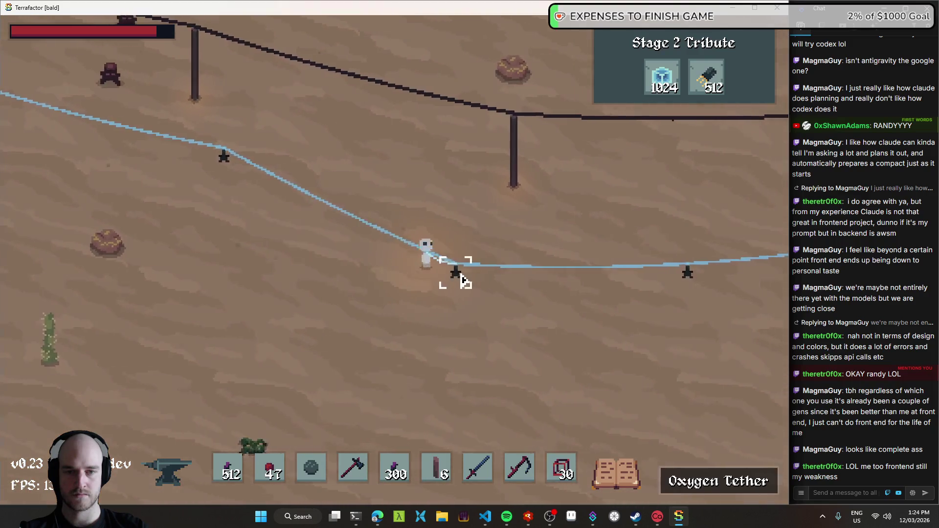
key(d)
key(w)
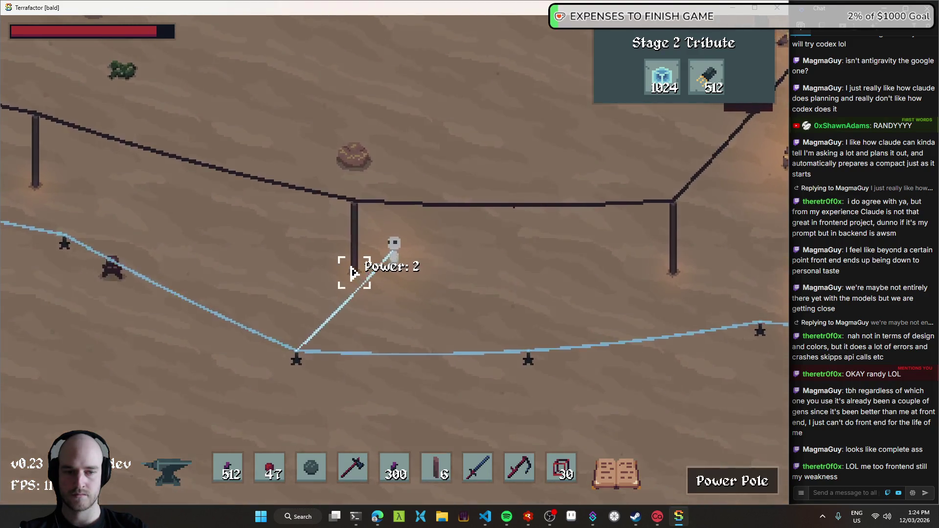
key(w)
key(a)
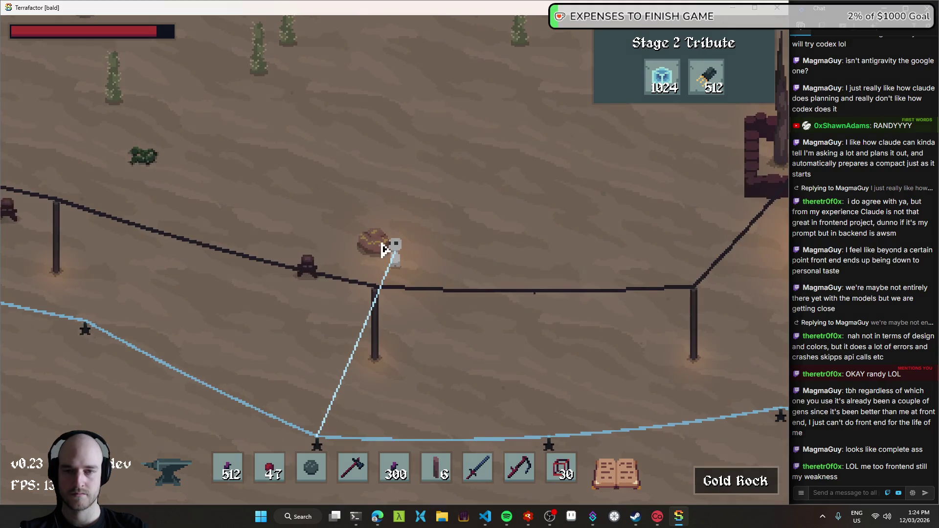
- Walk through the pine forest and past the redwood wall into the forest base
key(d)
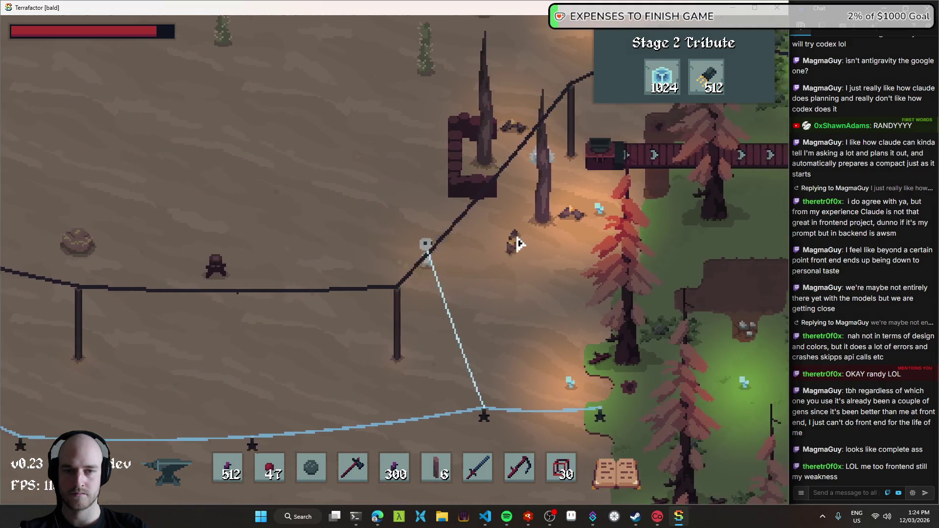
key(d)
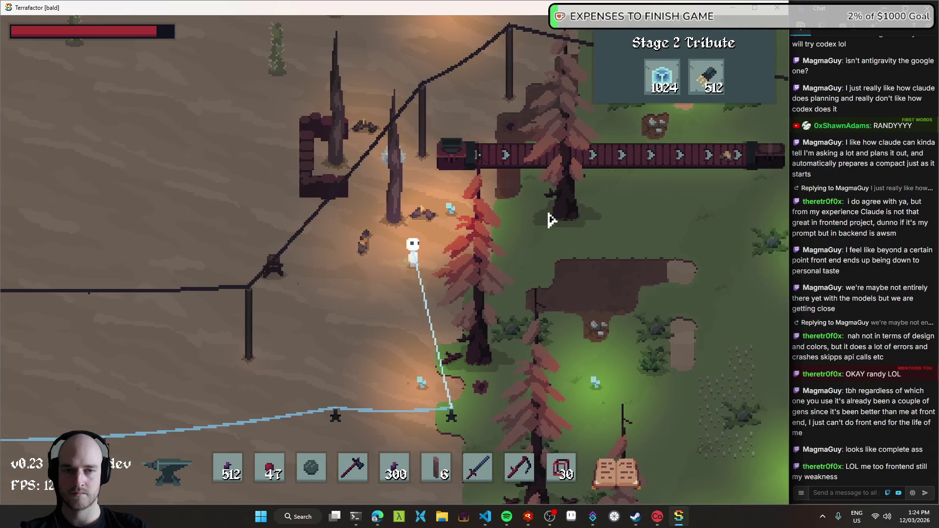
key(d)
key(w)
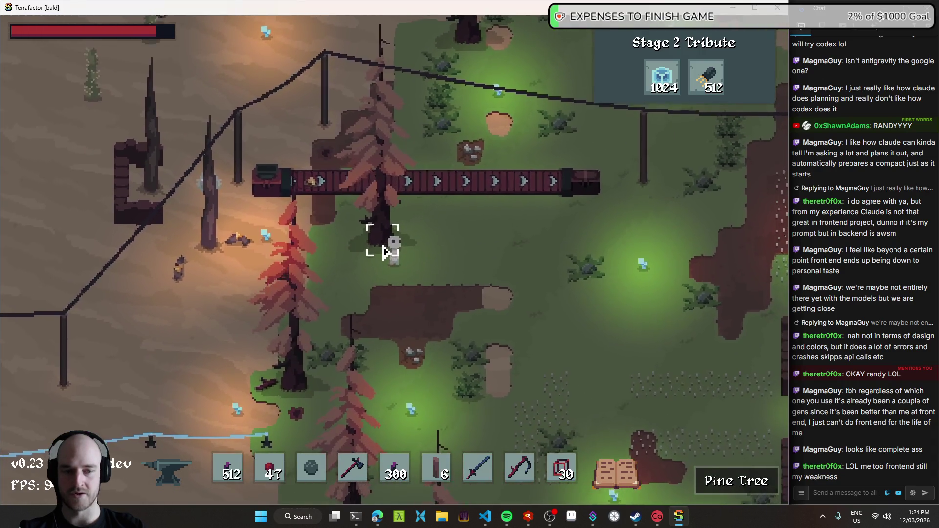
key(d)
key(s)
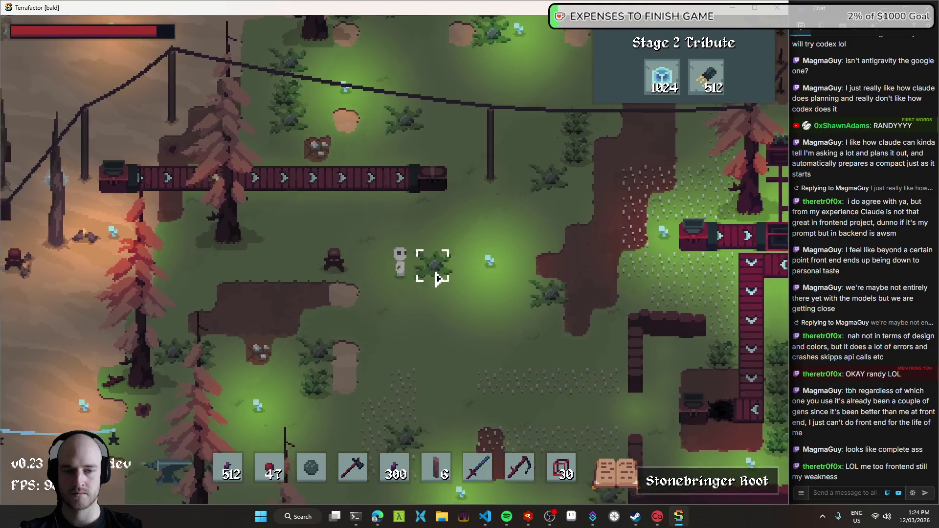
key(d)
key(s)
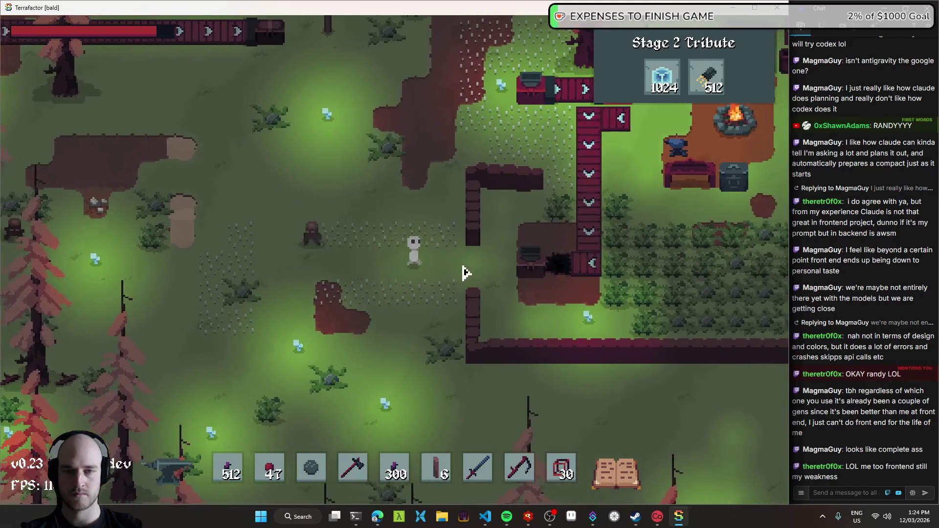
key(d)
key(w)
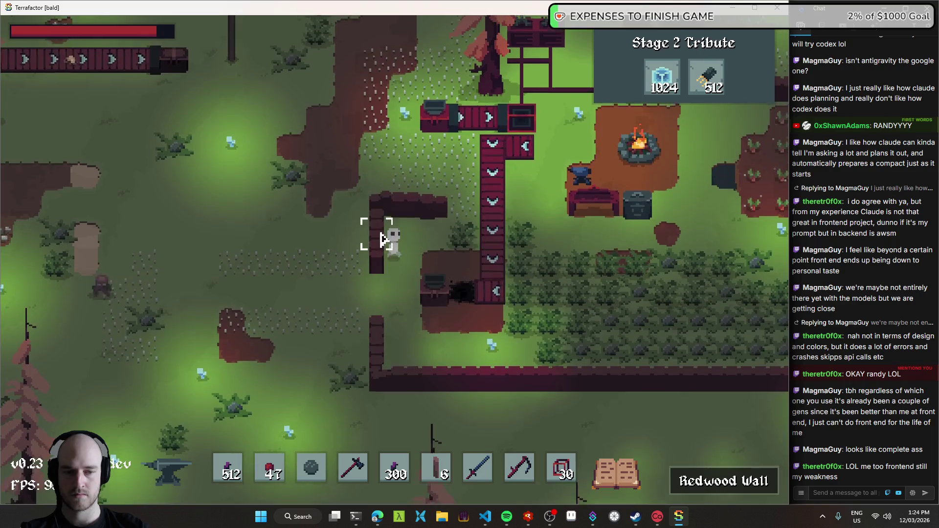
key(d)
key(w)
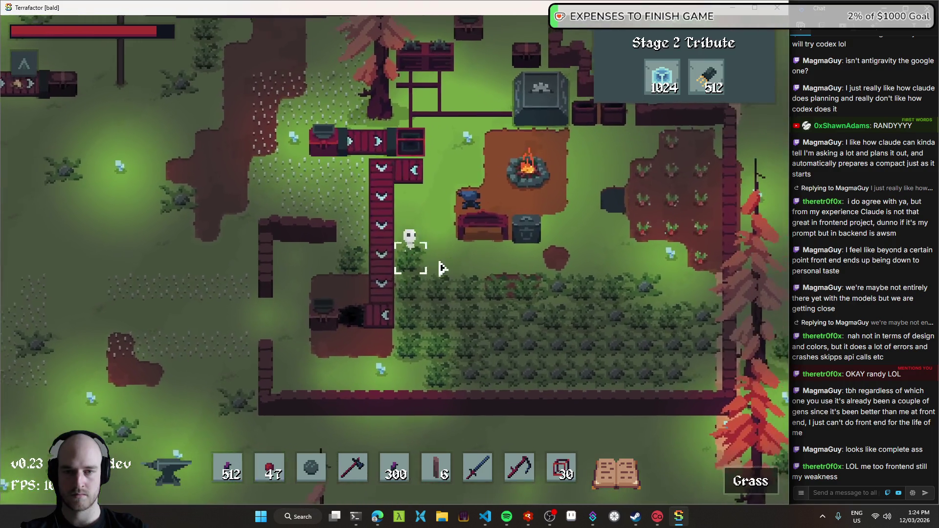
- Walk past the campfire, chest and conveyor into the carrot field
key(w)
key(d)
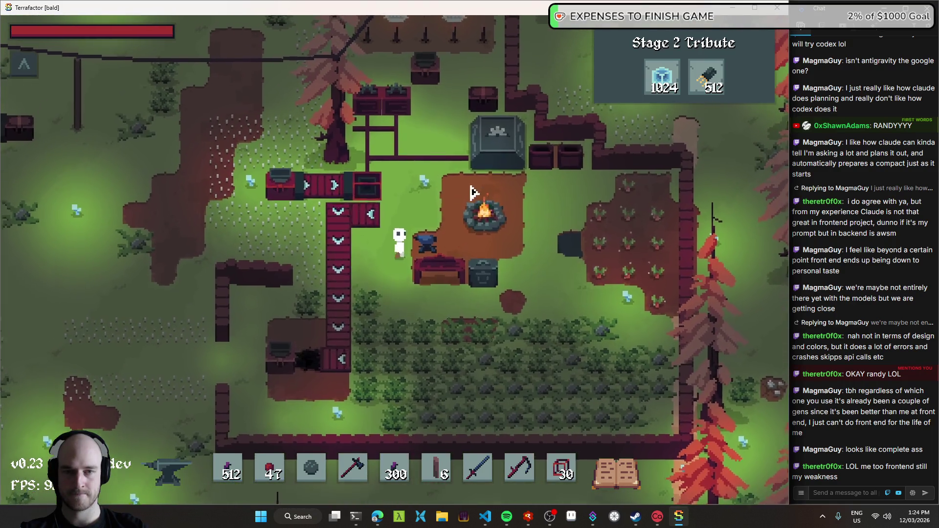
key(w)
key(d)
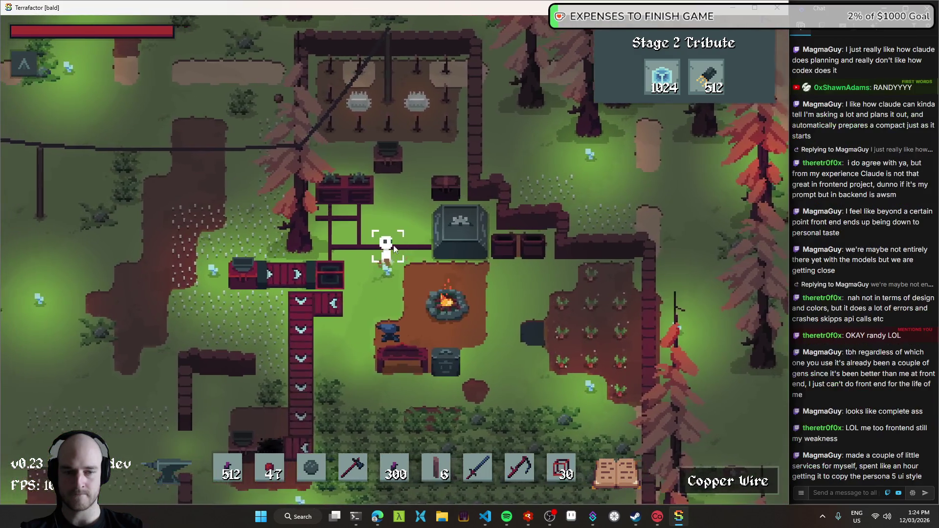
key(s)
key(a)
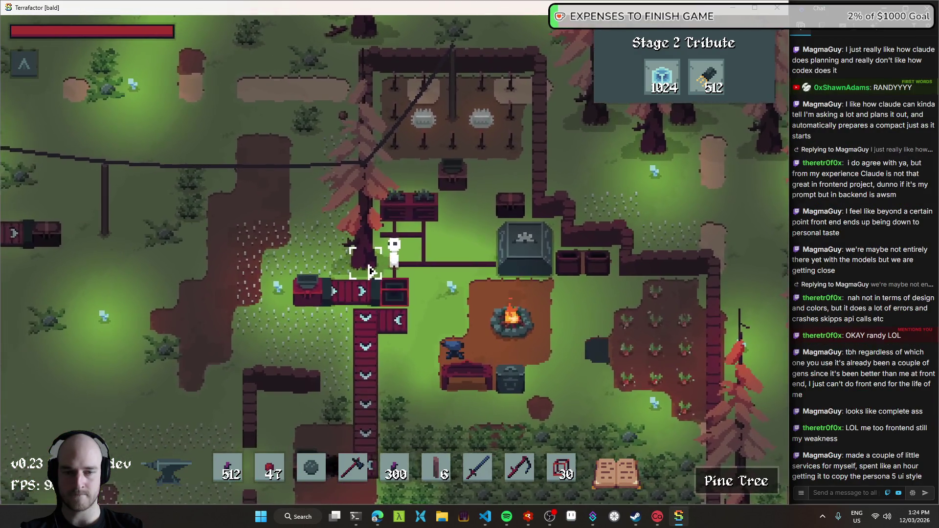
key(s)
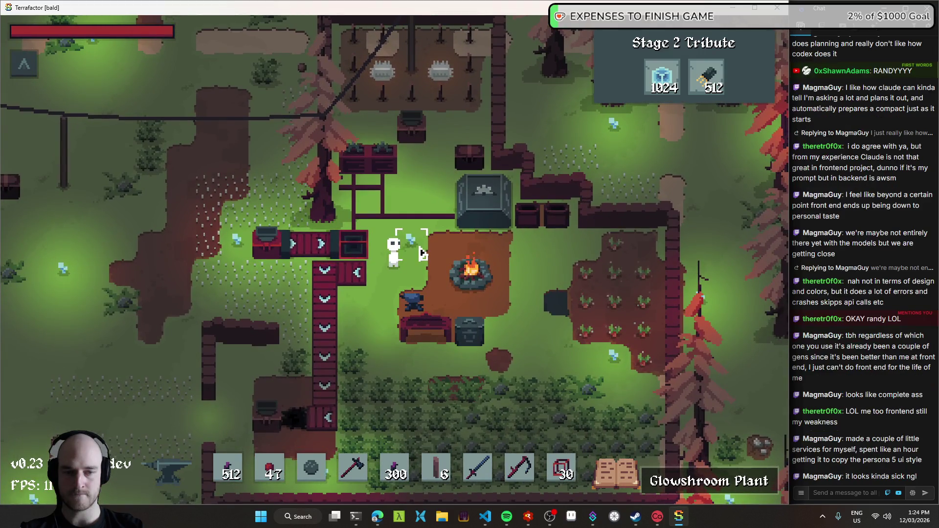
key(d)
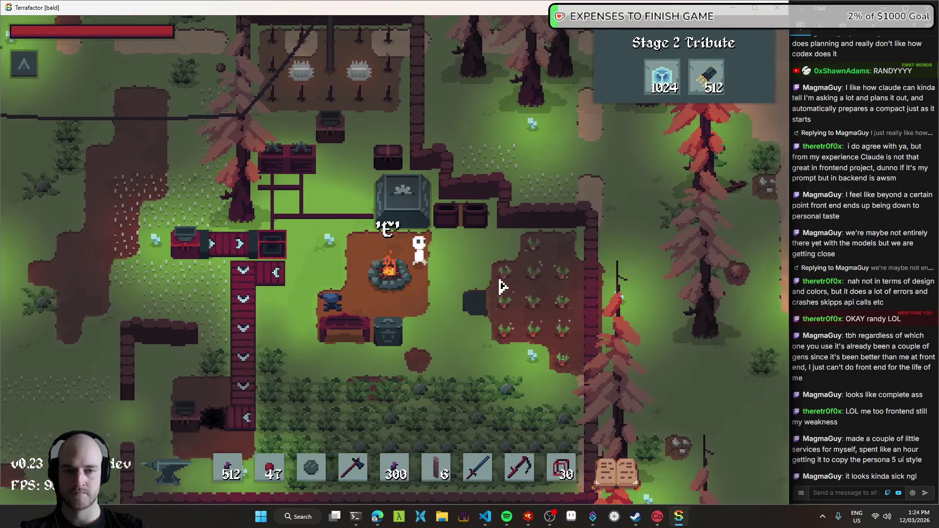
key(s)
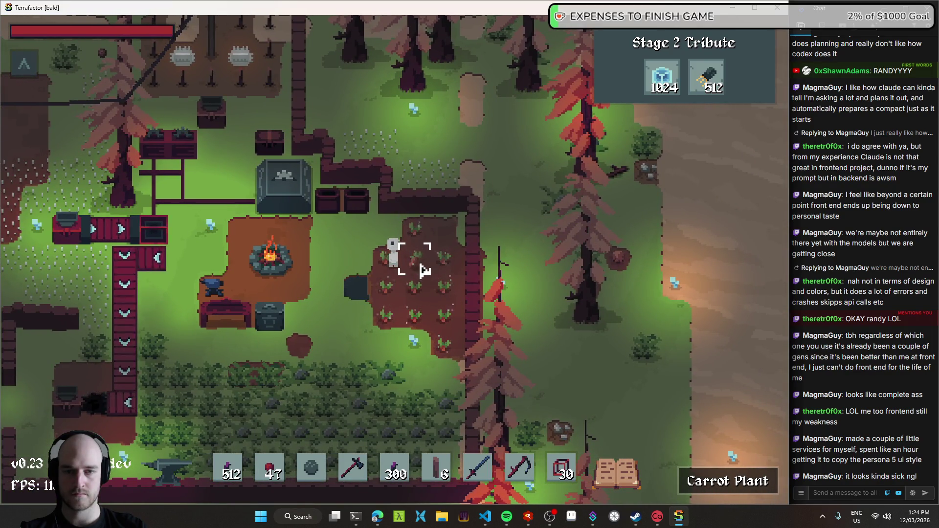
key(d)
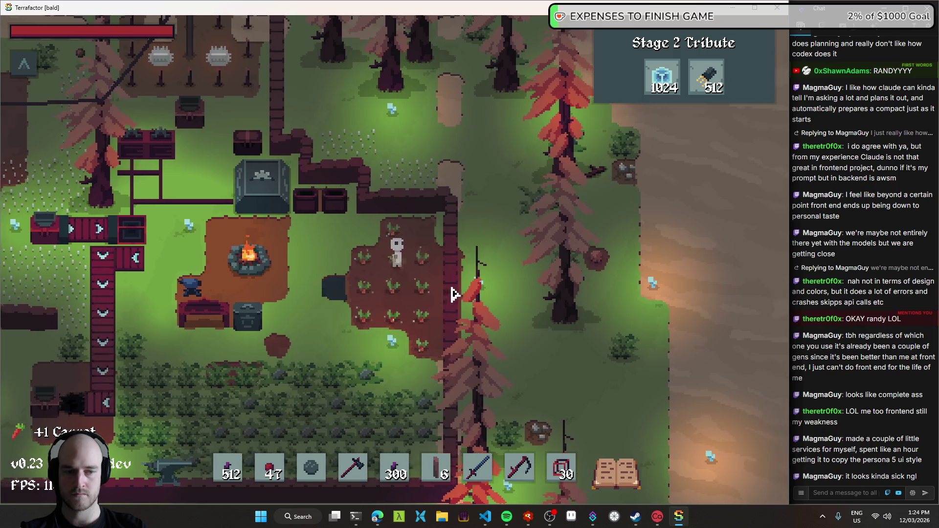
- Harvest a carrot, then the glowshroom below the carrot field
click(425, 269)
key(s)
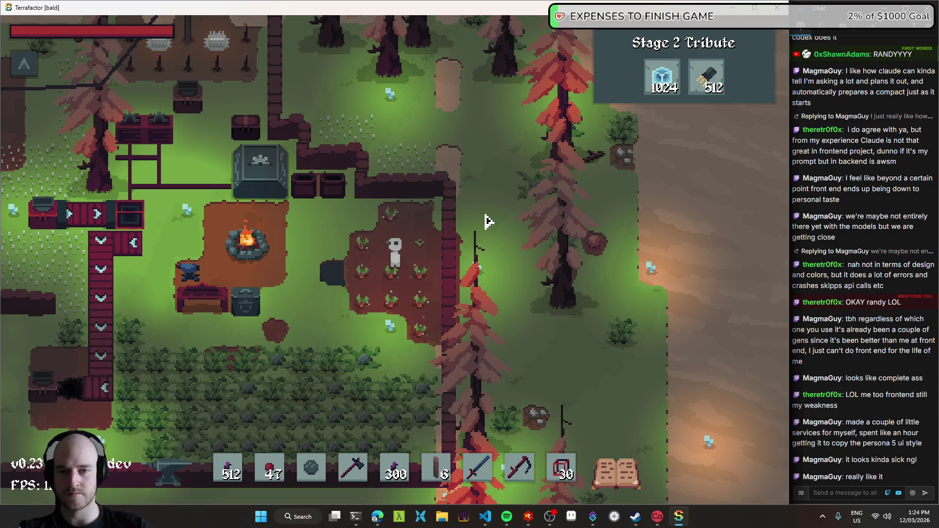
key(s)
key(a)
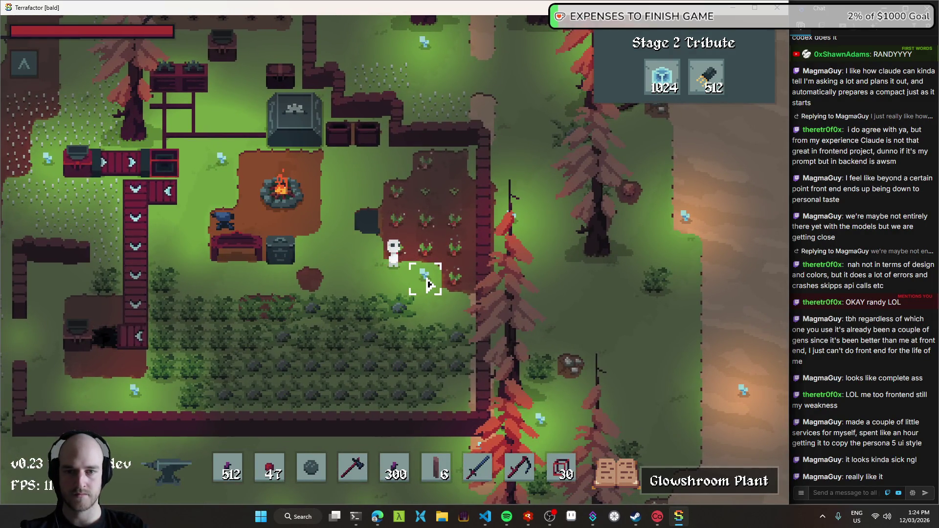
key(d)
key(a)
click(416, 288)
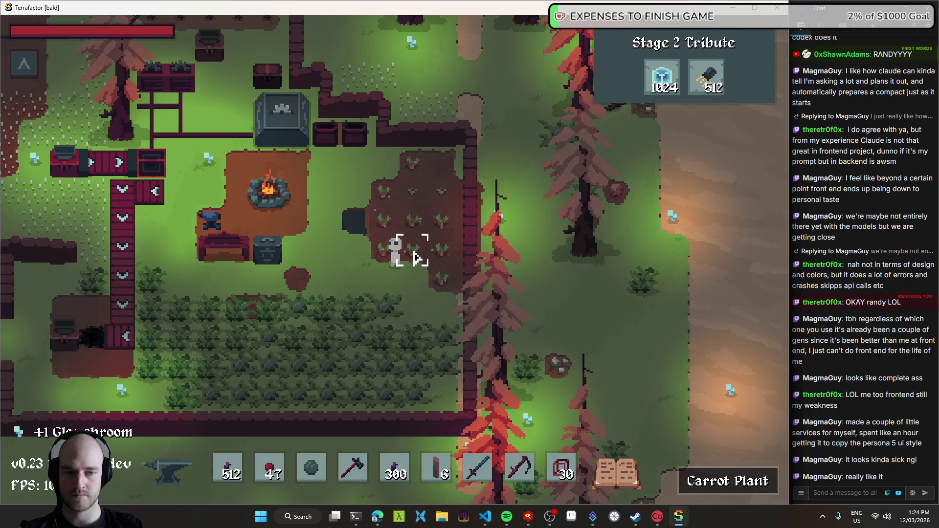
- Walk to the field's edge and pick up the Redwood Wall piece
key(w)
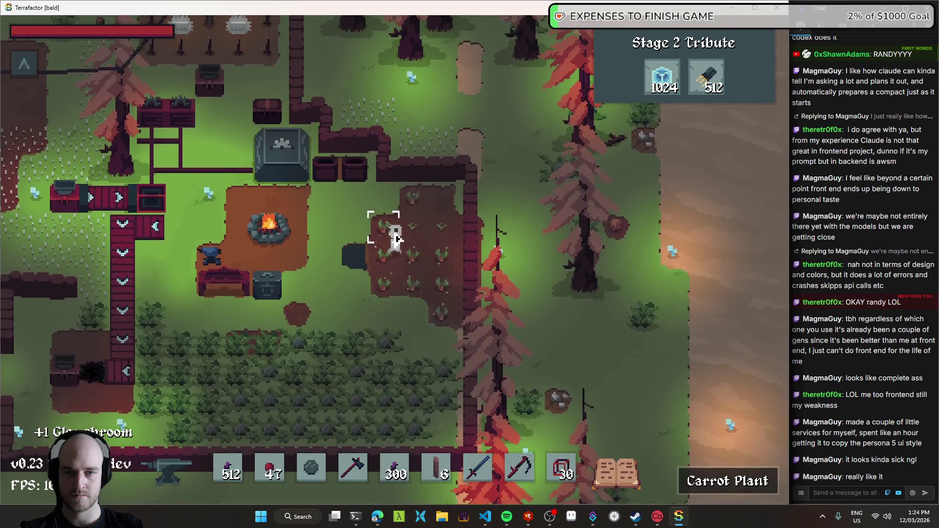
key(d)
key(s)
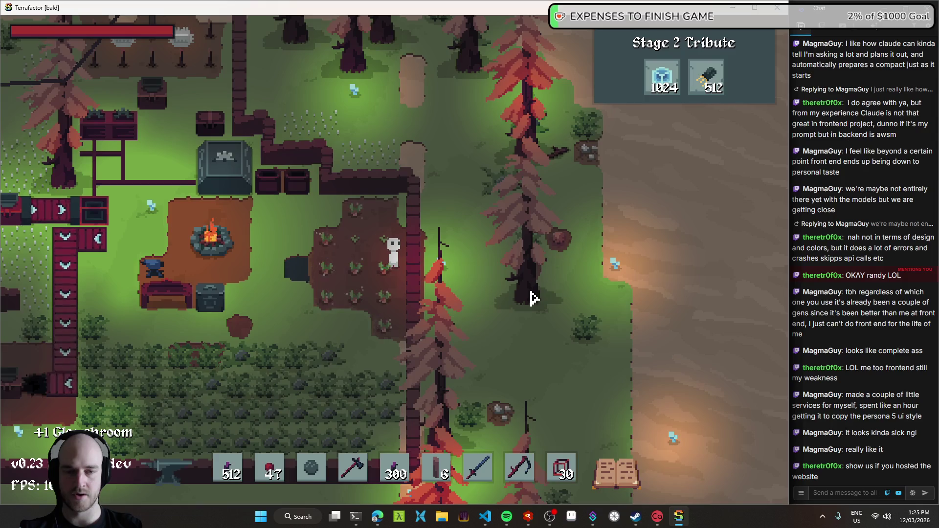
click(415, 258)
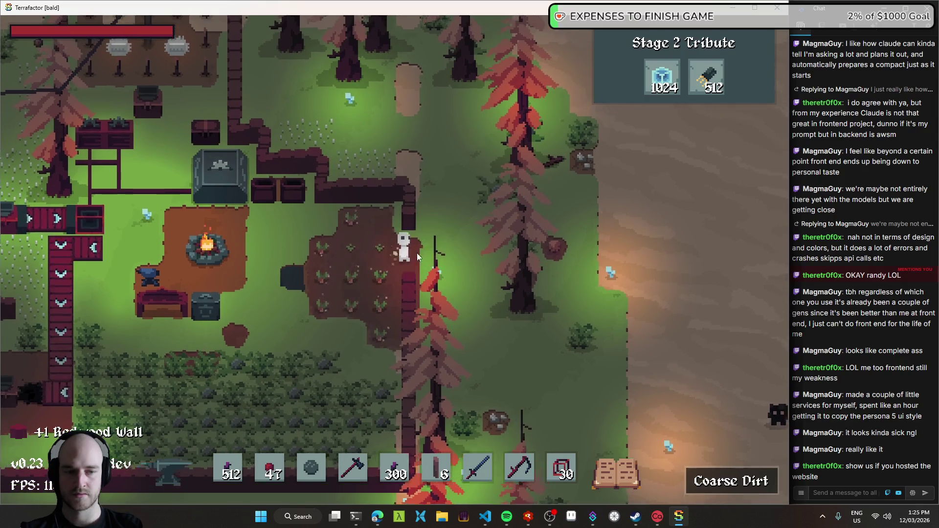
- Walk north-west through the forest to the Resource1 Plant
key(d)
key(s)
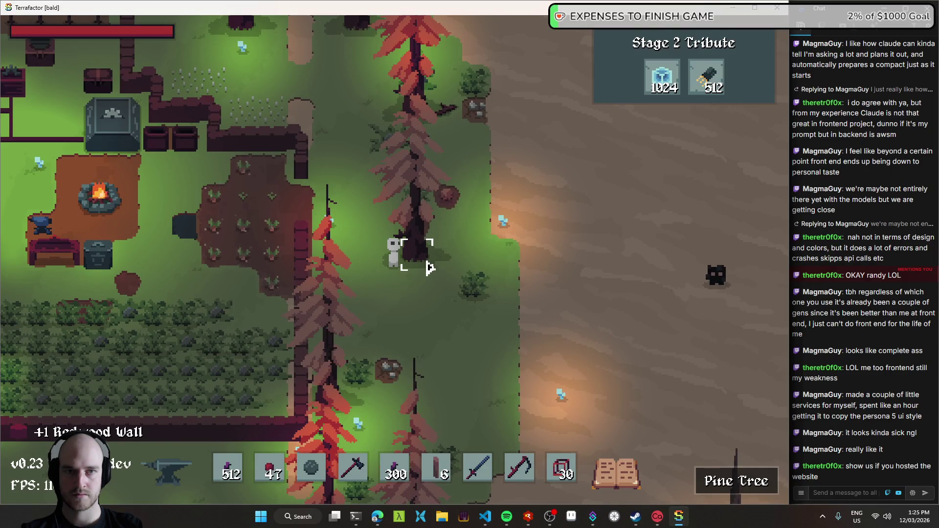
key(a)
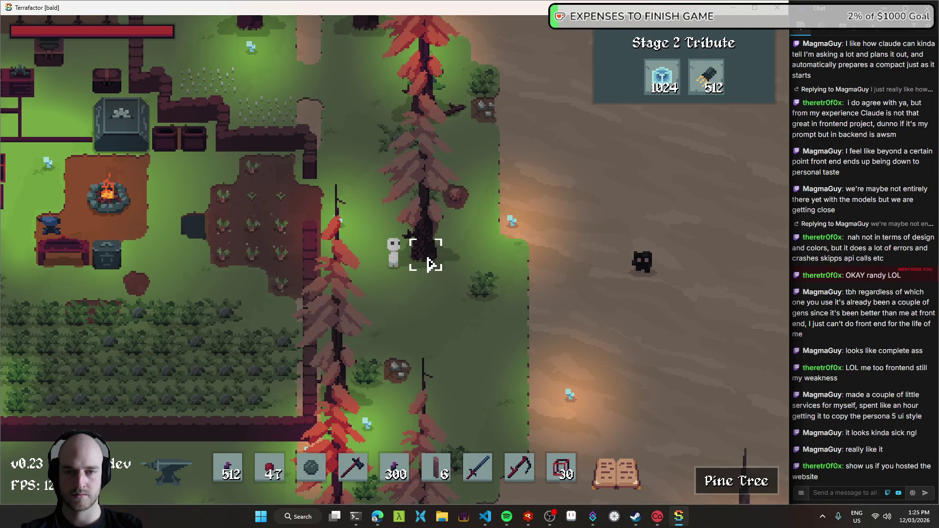
key(d)
key(s)
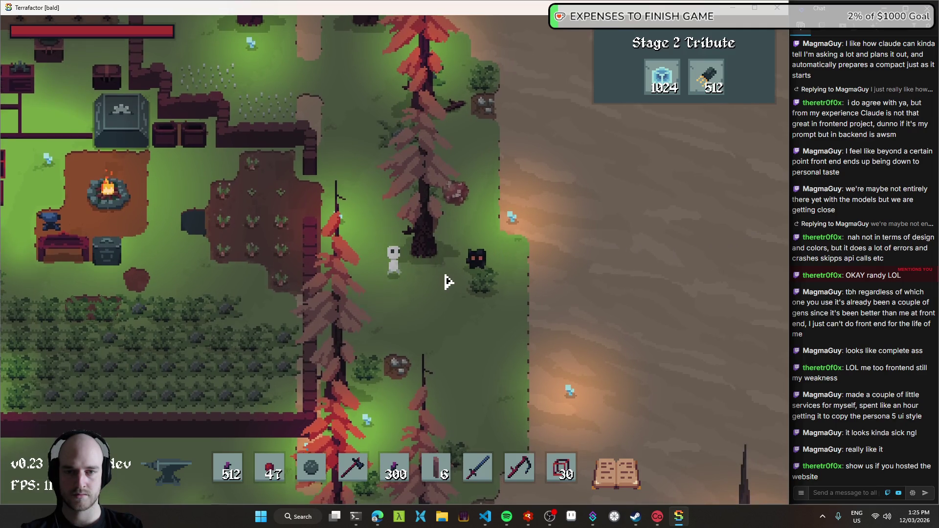
key(w)
key(a)
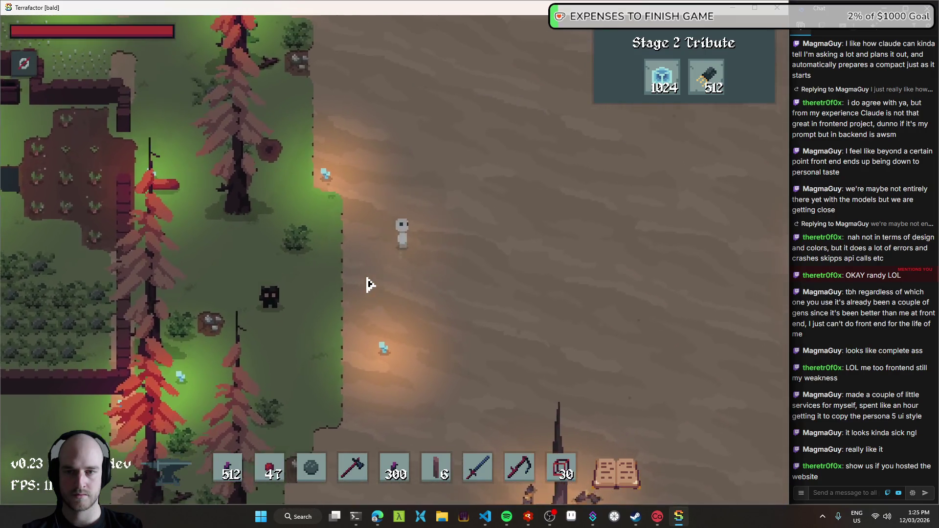
key(w)
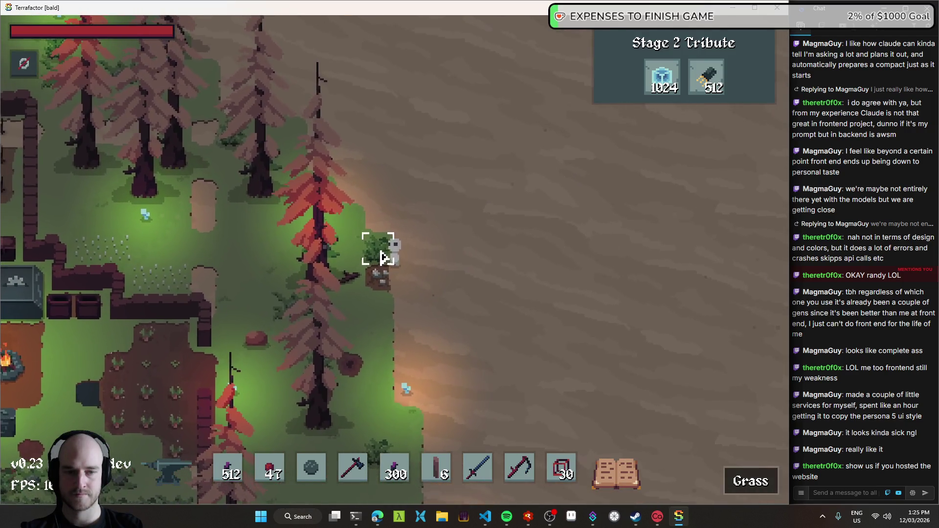
key(a)
key(w)
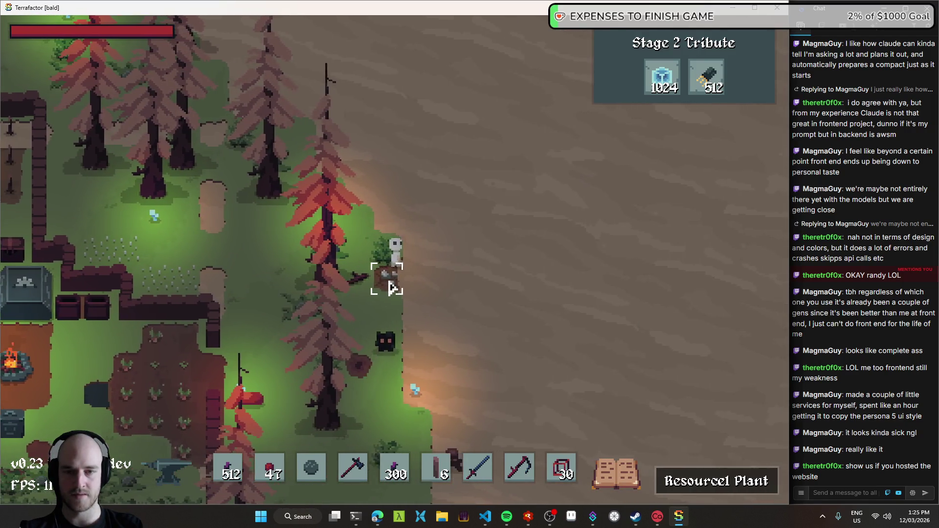
key(a)
key(w)
key(a)
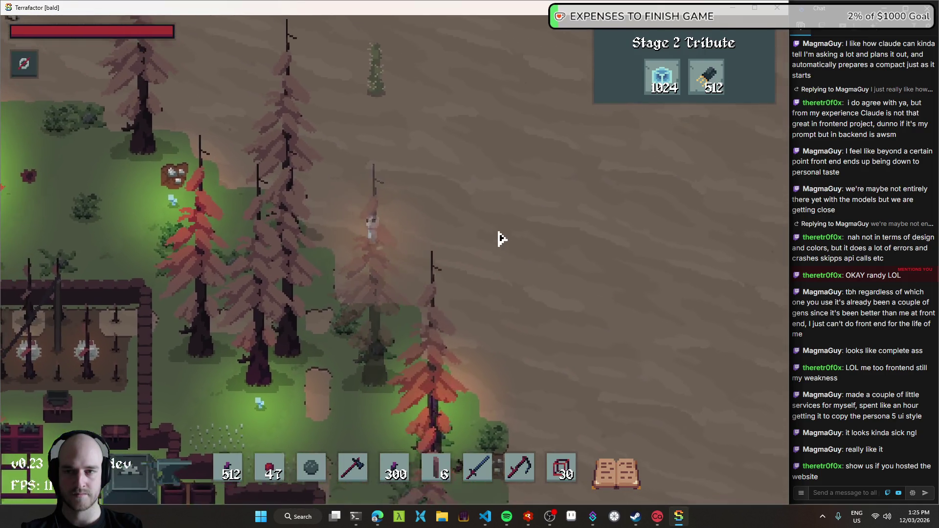
key(a)
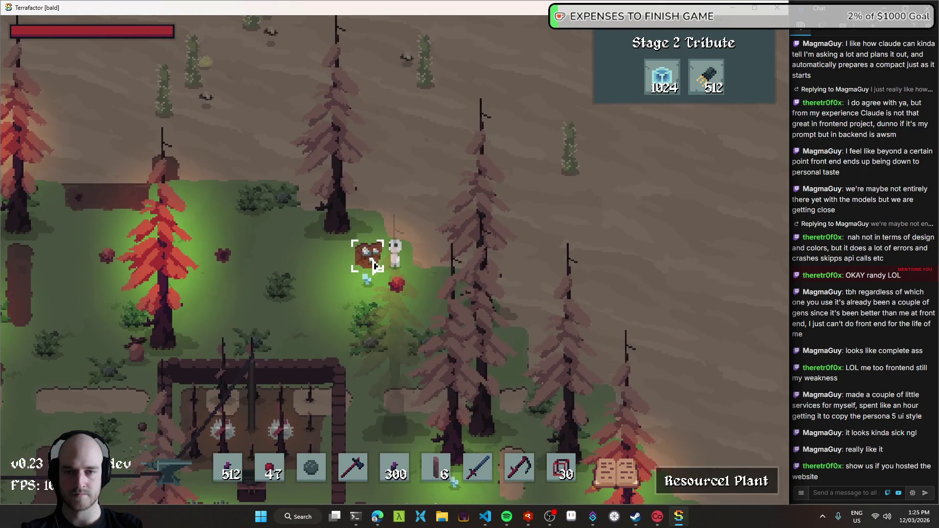
- Harvest the Resource1 Plant and check the inventory
click(375, 266)
key(e)
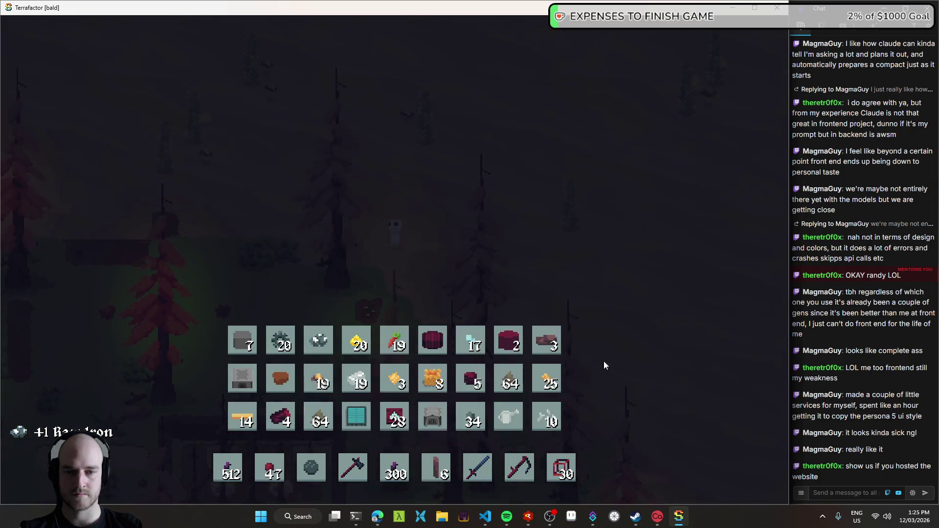
key(e)
key(a)
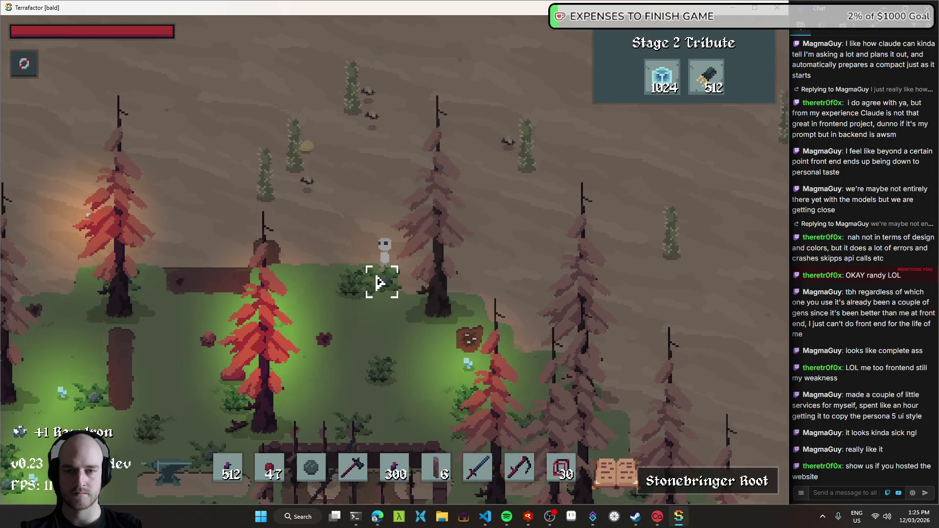
- Walk west onto the sand along the tether line to the solar panels
key(a)
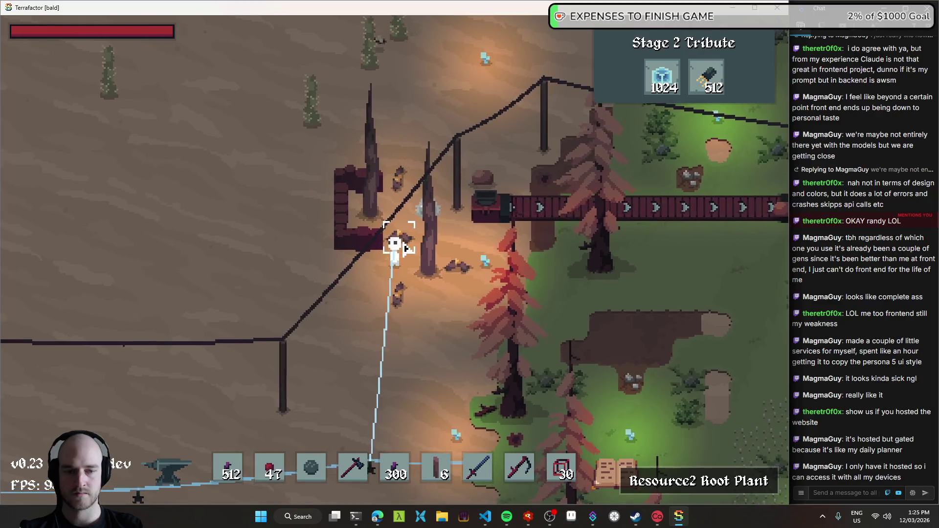
key(w)
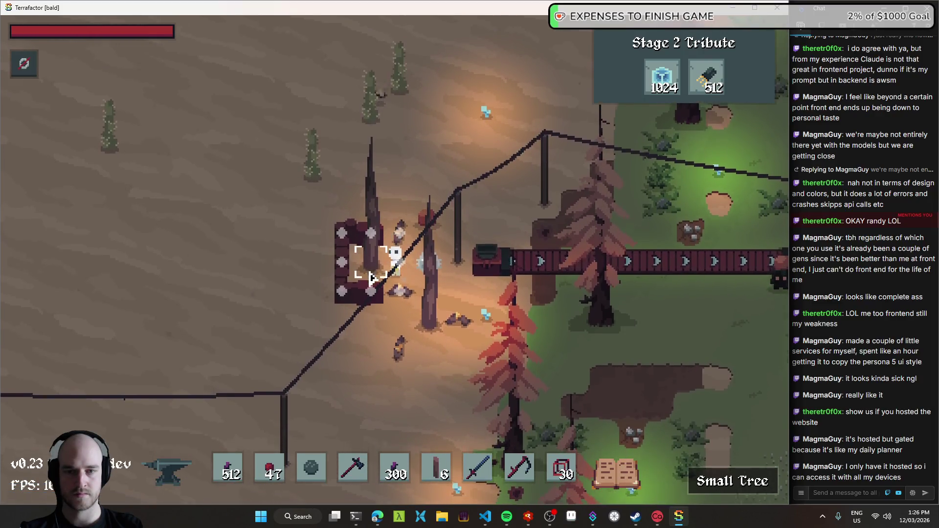
key(s)
key(s)
key(a)
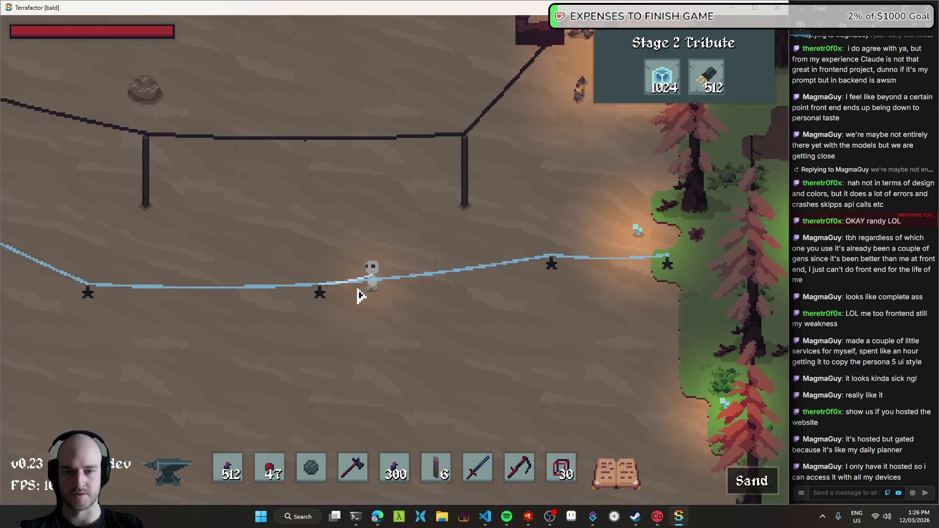
key(a)
key(w)
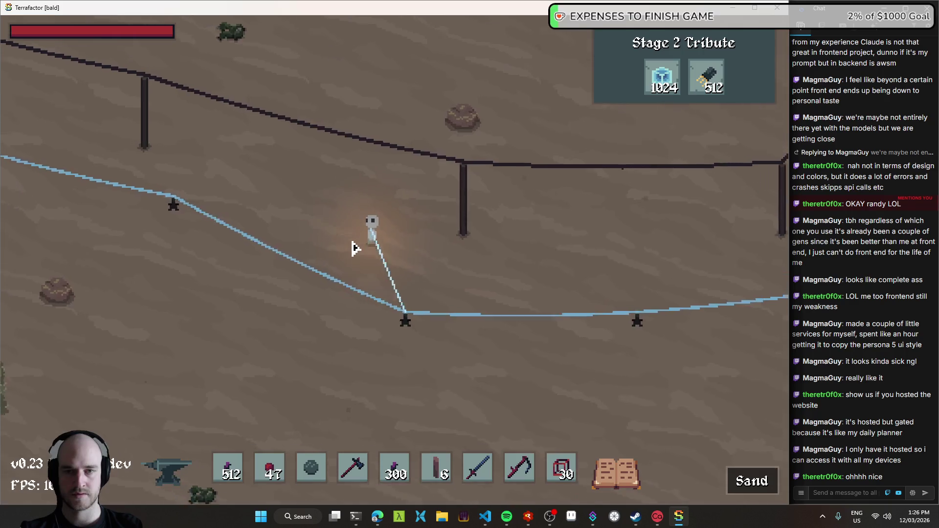
key(w)
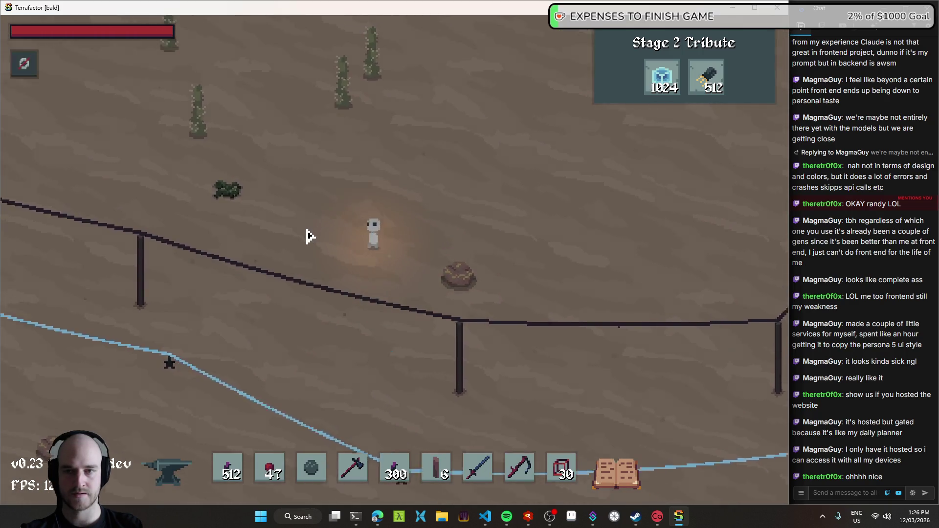
key(a)
key(w)
key(a)
key(s)
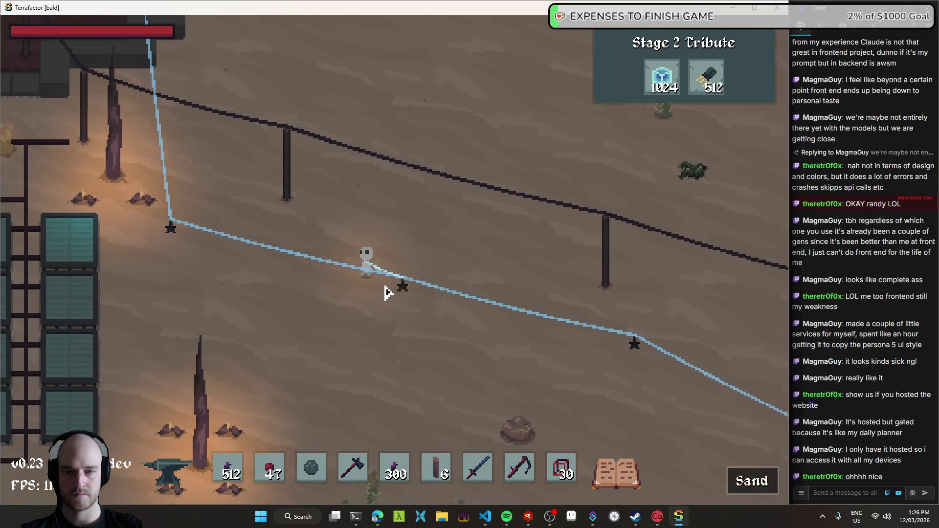
key(a)
key(w)
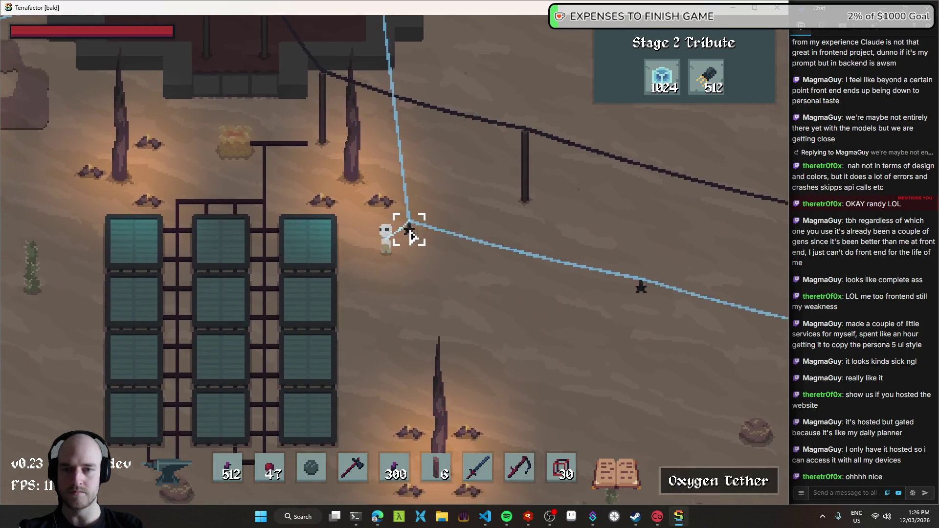
- Cross the sand past the fences and power lines back to the base gate's Power Pole
key(d)
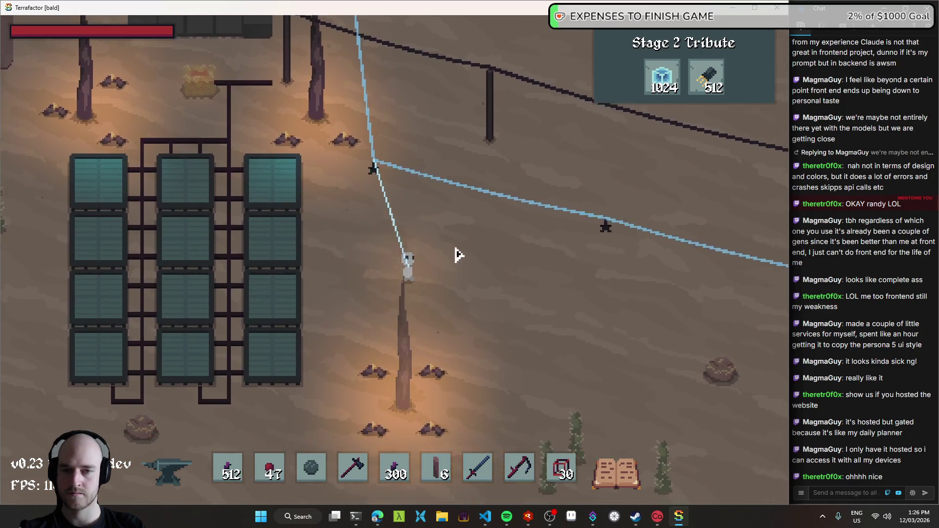
key(w)
key(d)
key(w)
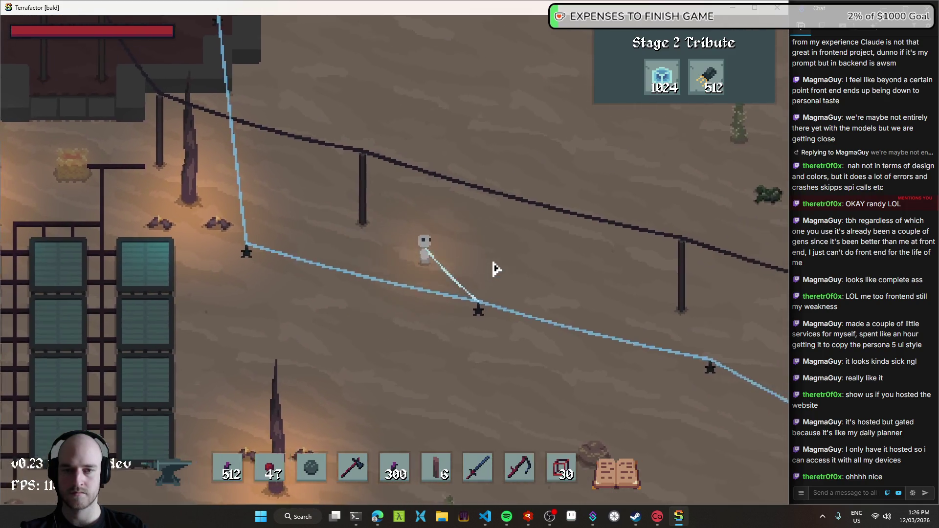
key(w)
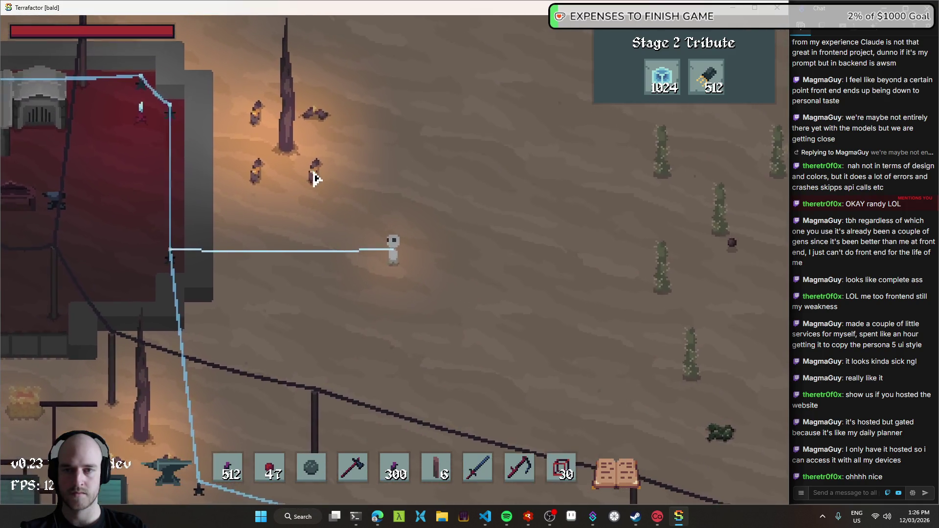
key(w)
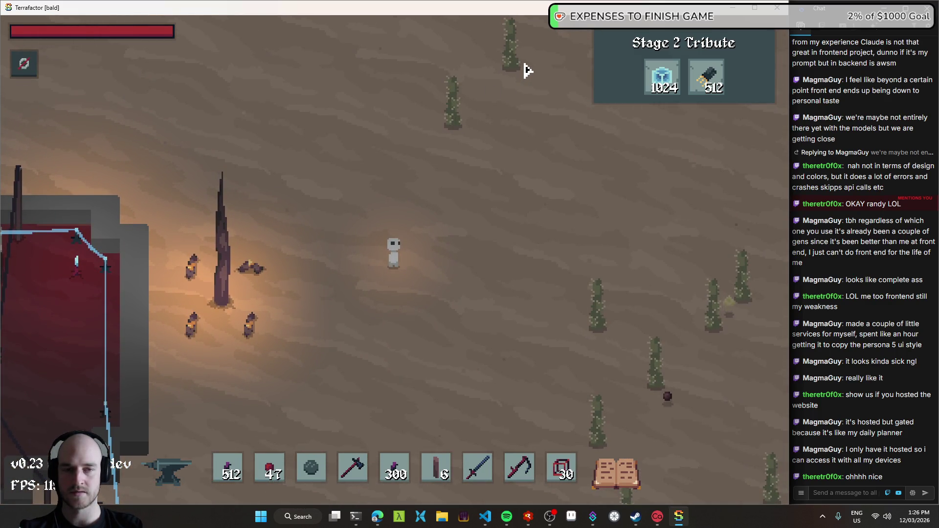
key(a)
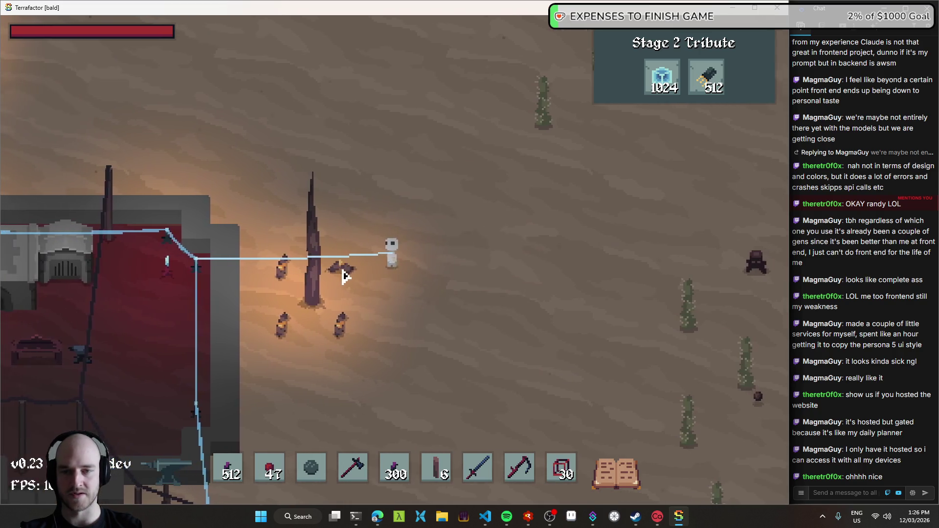
key(d)
key(s)
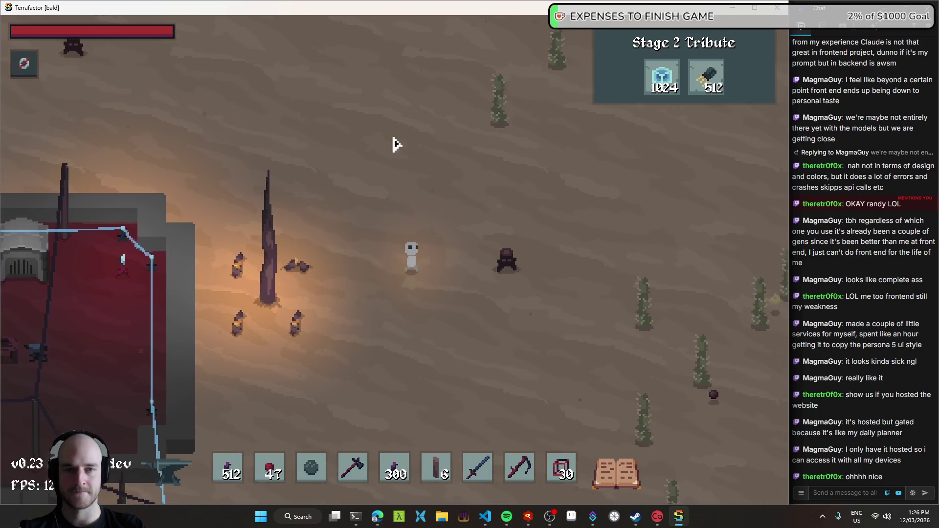
key(s)
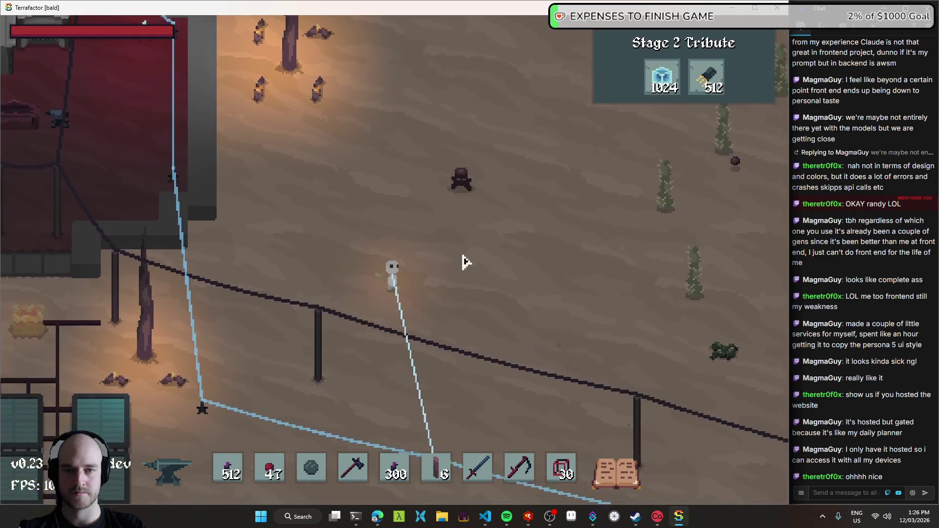
key(d)
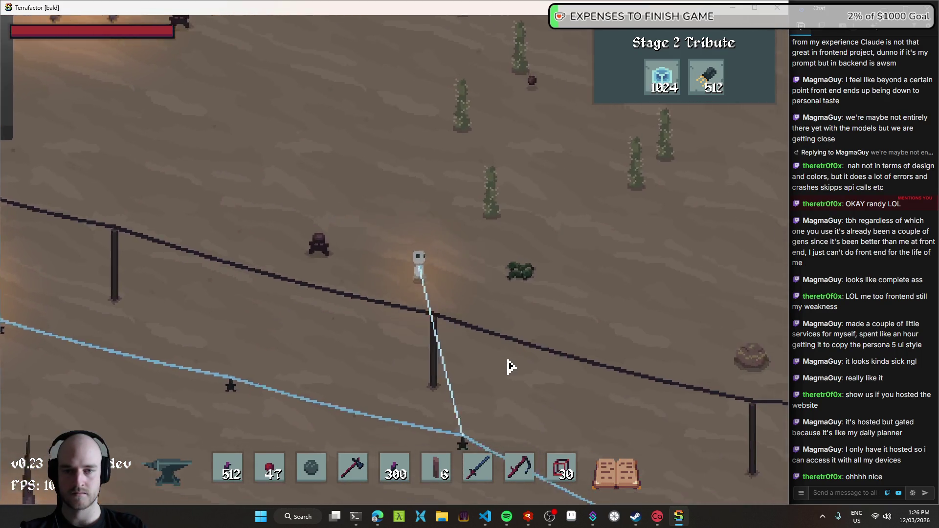
key(s)
key(d)
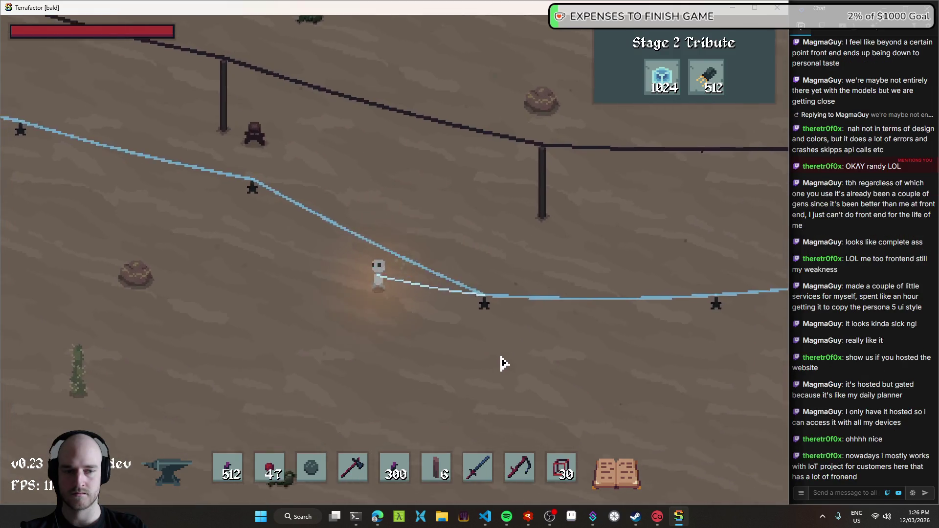
key(a)
key(w)
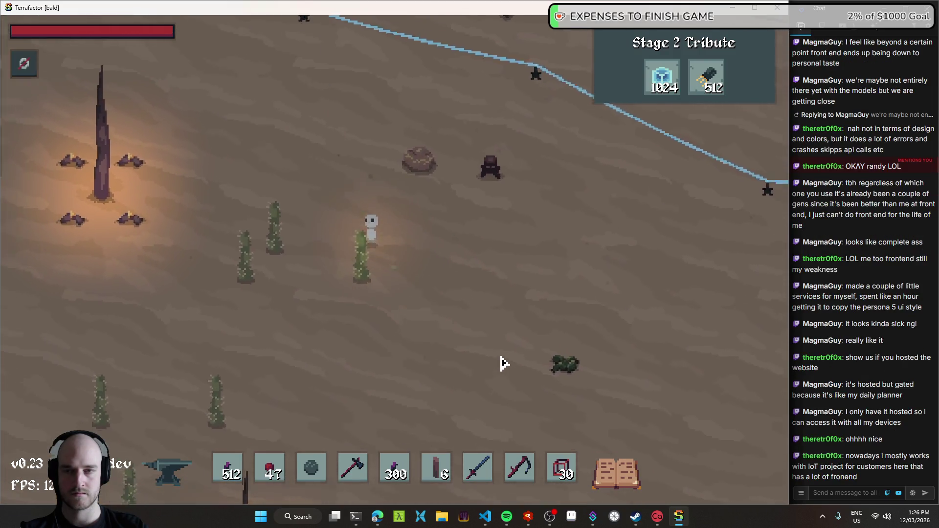
key(w)
key(a)
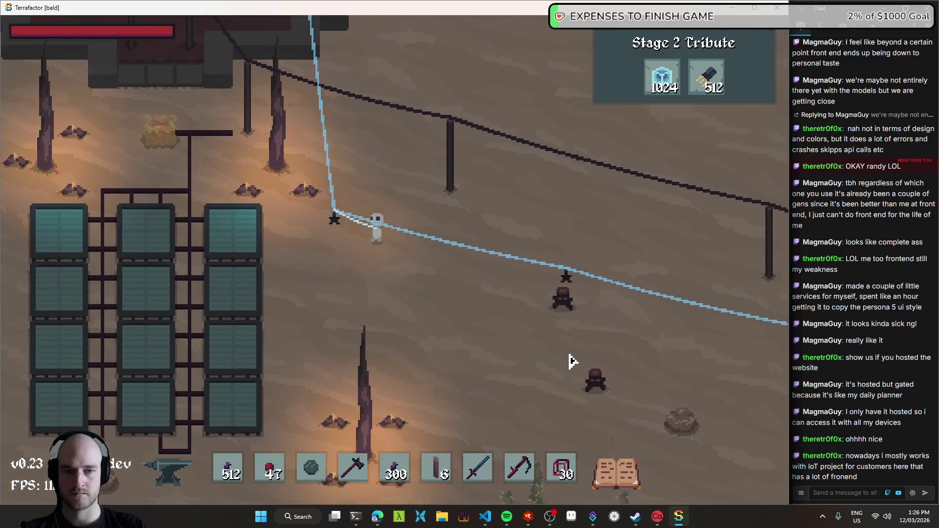
key(a)
key(w)
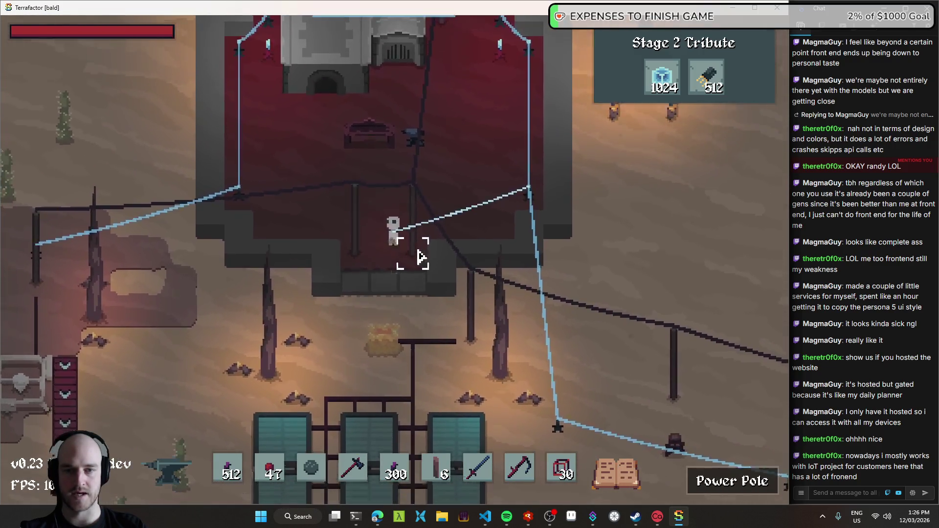
- Walk west over the enriched sand to the cacti, checking tile labels and collecting the Slime Ball
key(s)
key(a)
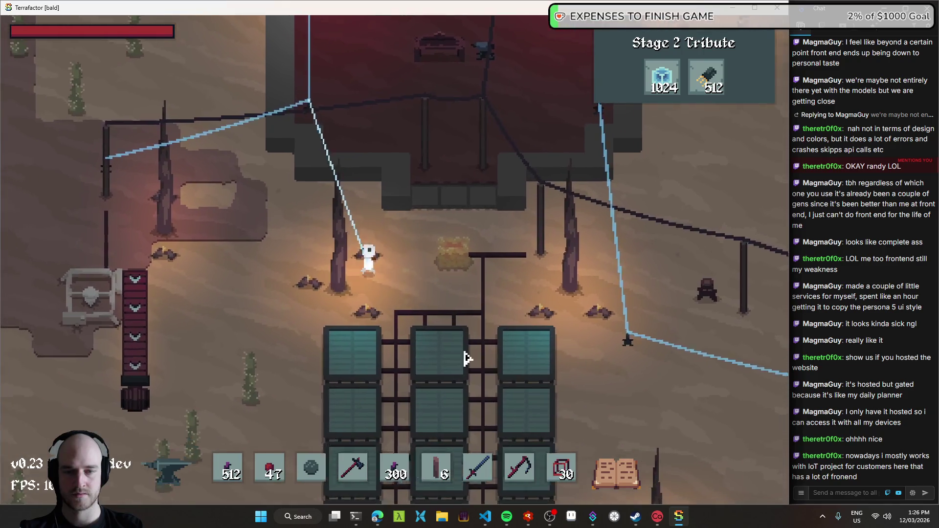
key(a)
key(w)
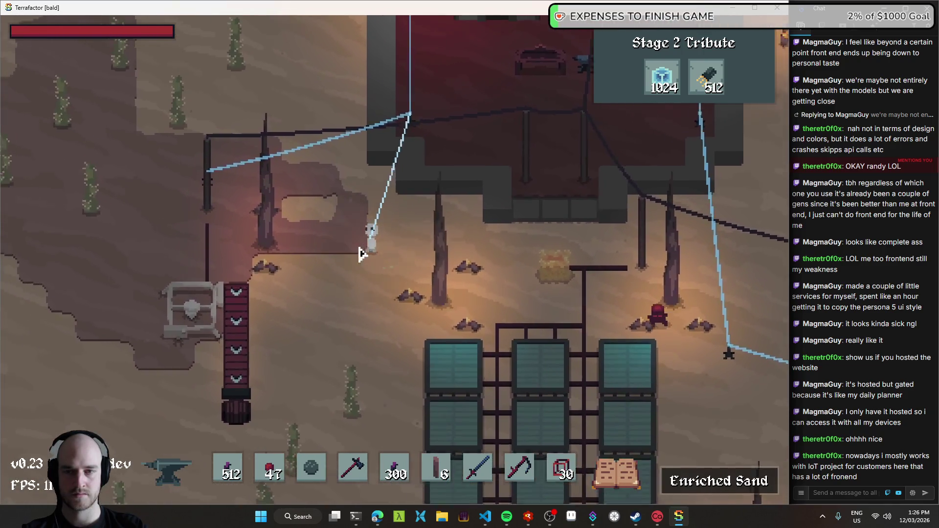
key(a)
key(s)
key(w)
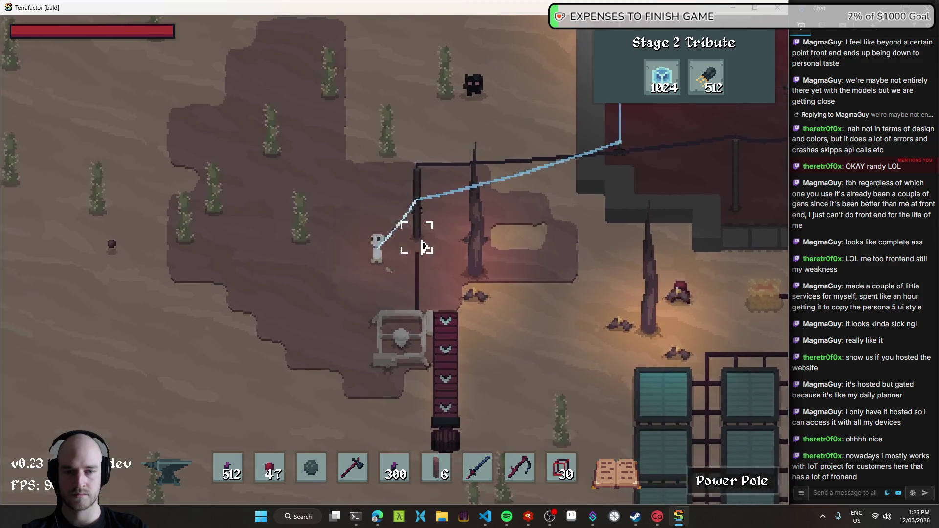
key(a)
key(w)
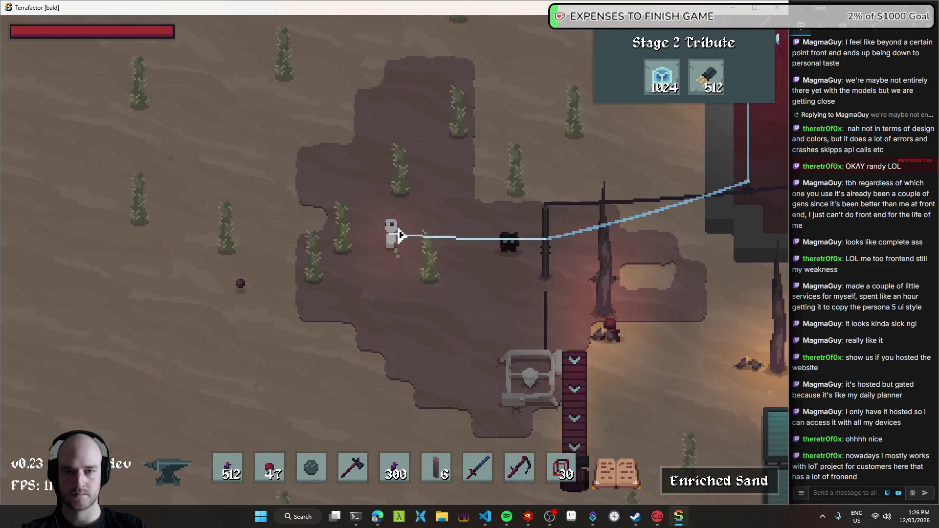
key(a)
key(s)
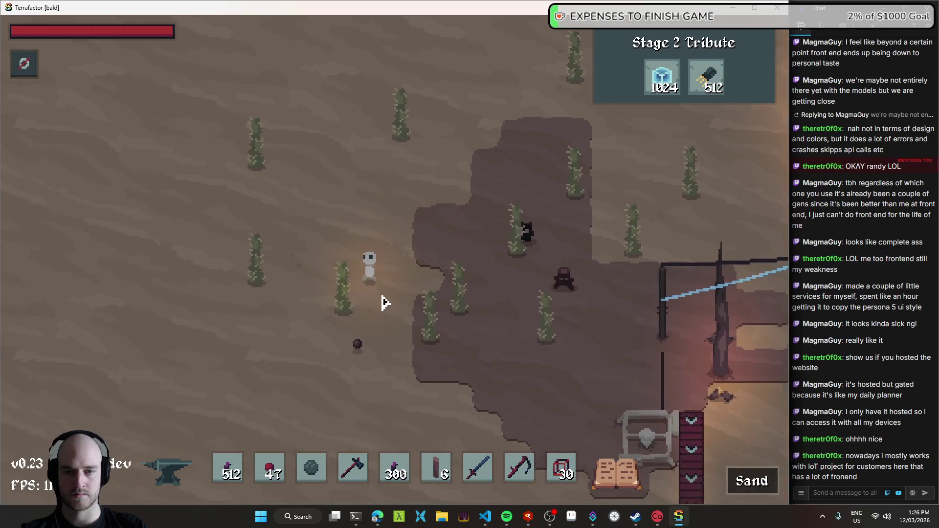
key(s)
key(a)
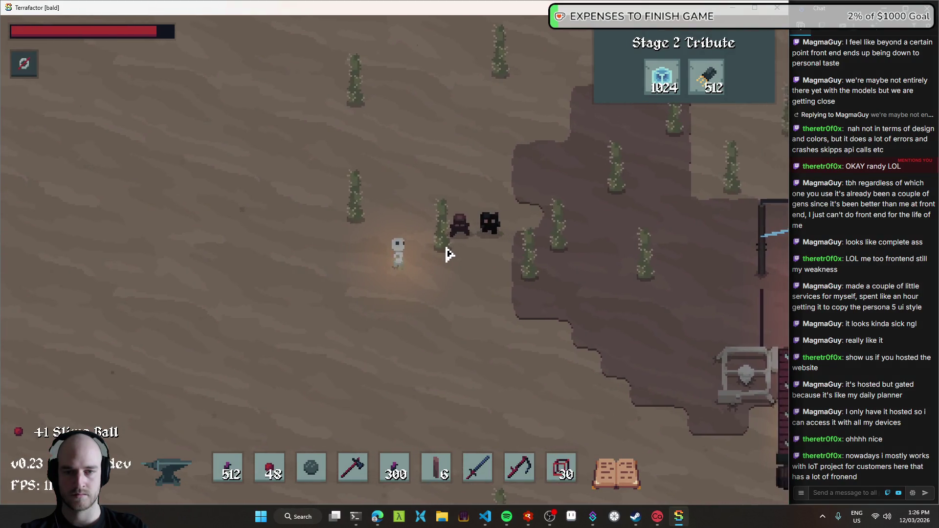
key(s)
key(d)
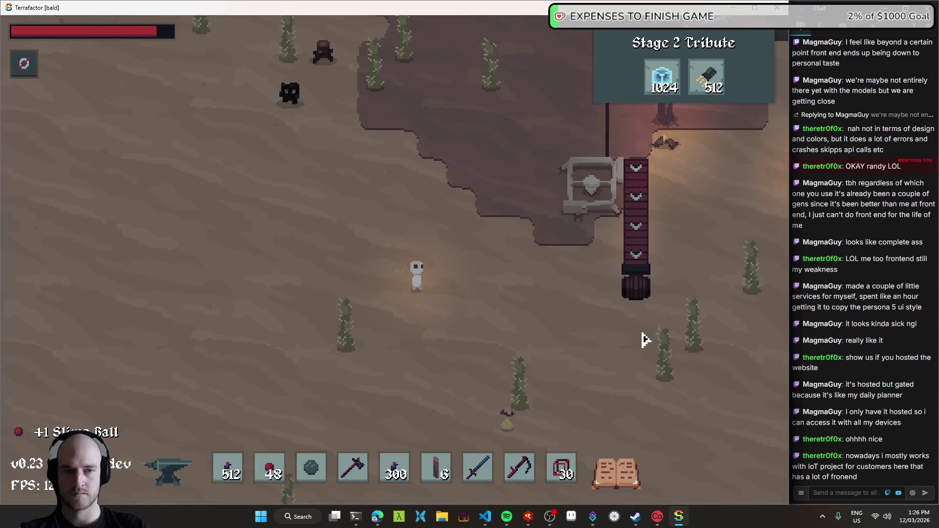
- Walk east past the barrel into the red building, around inside, and out onto the sand east
key(d)
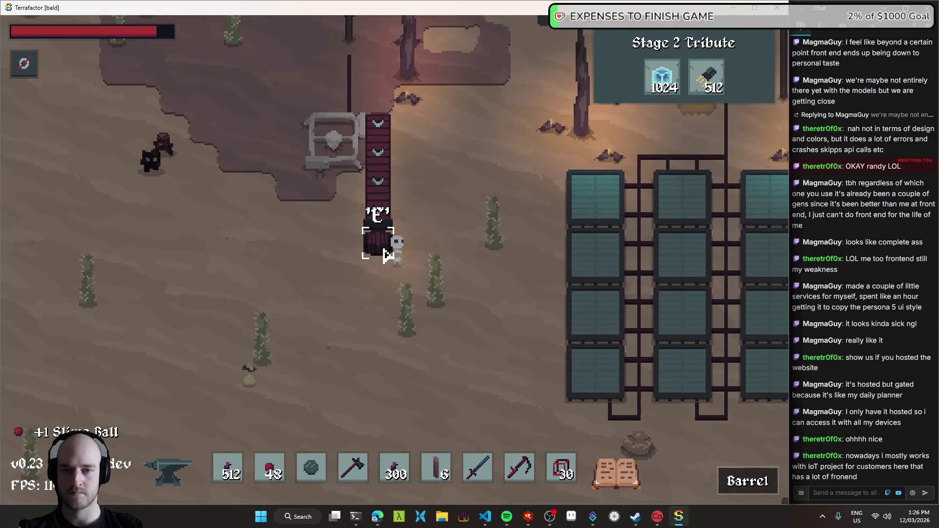
key(w)
key(d)
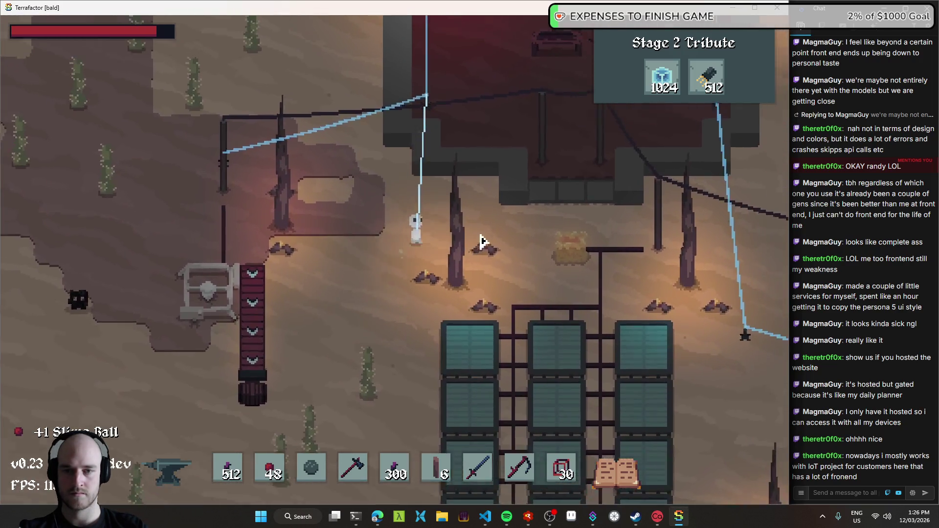
key(d)
key(w)
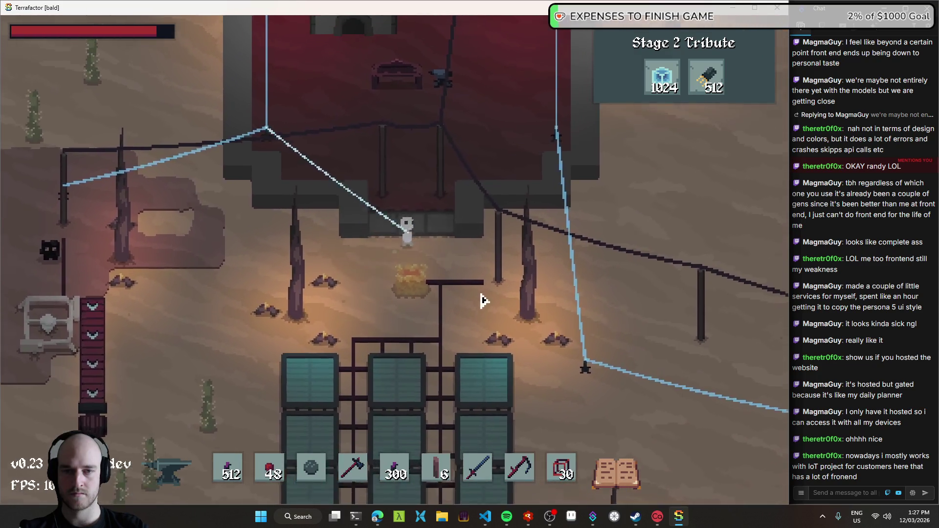
key(s)
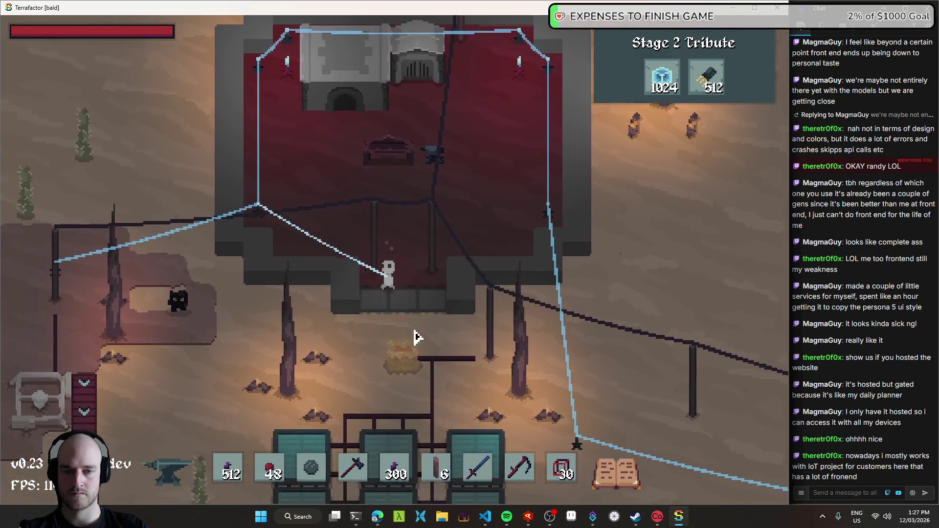
key(w)
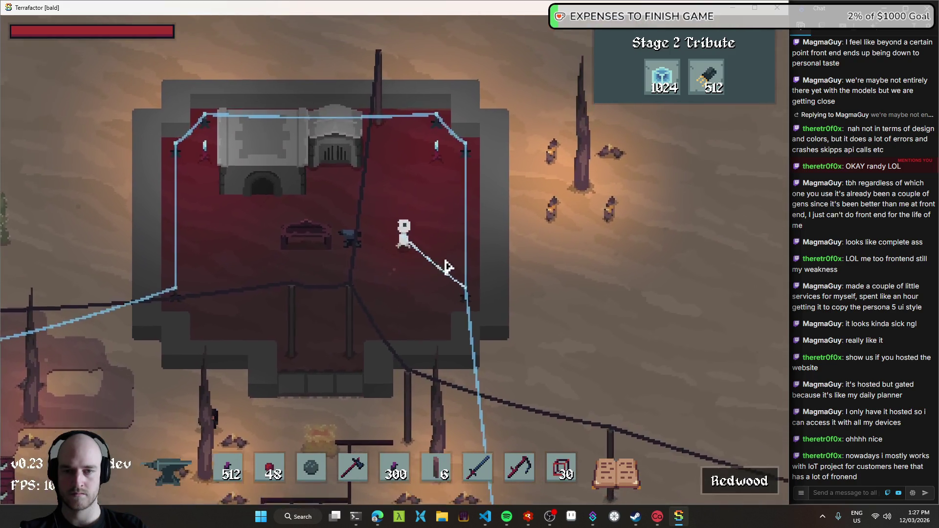
key(d)
key(w)
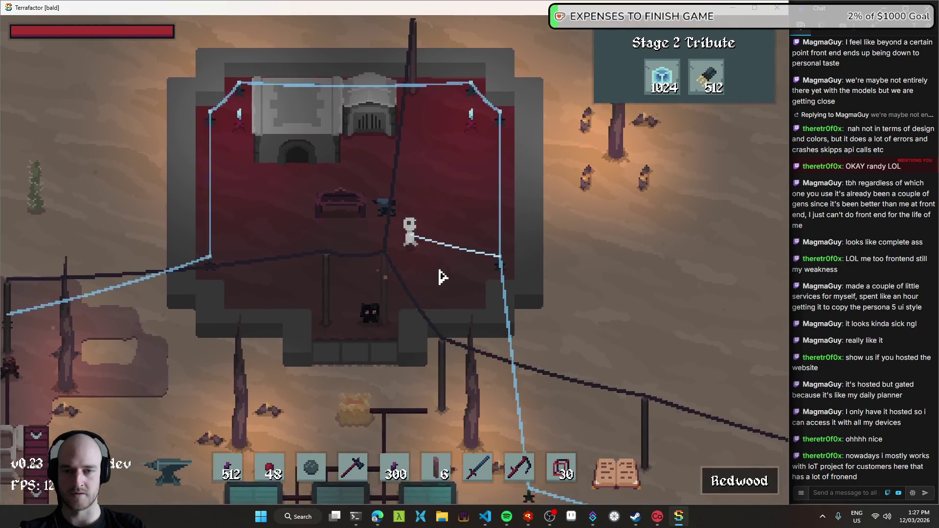
key(a)
key(s)
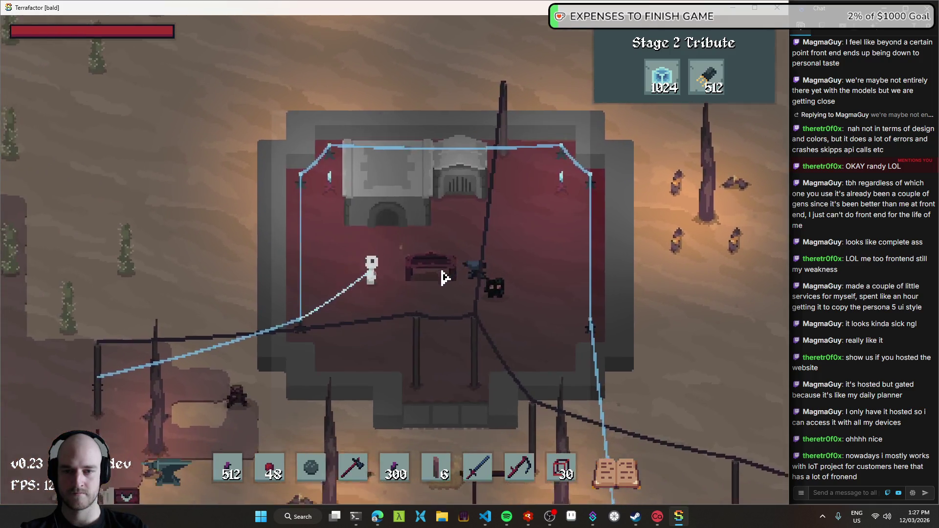
key(s)
key(d)
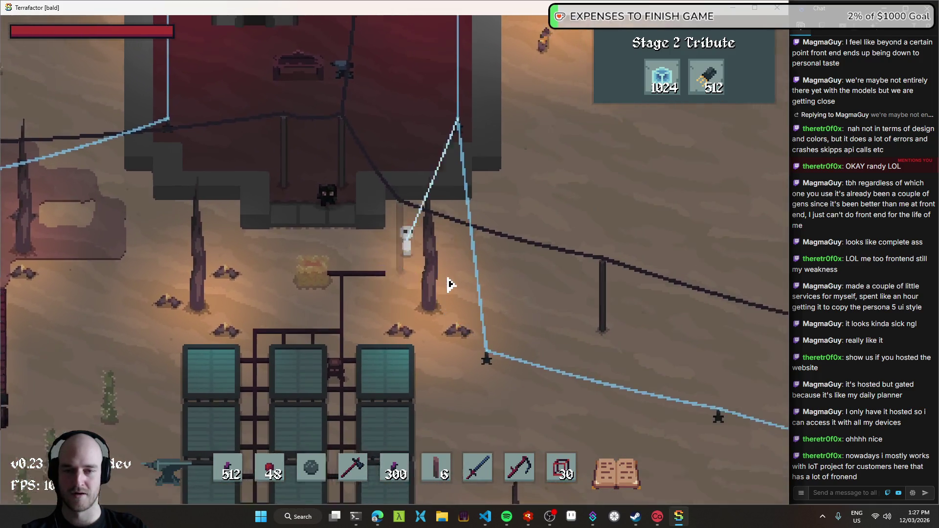
key(s)
key(d)
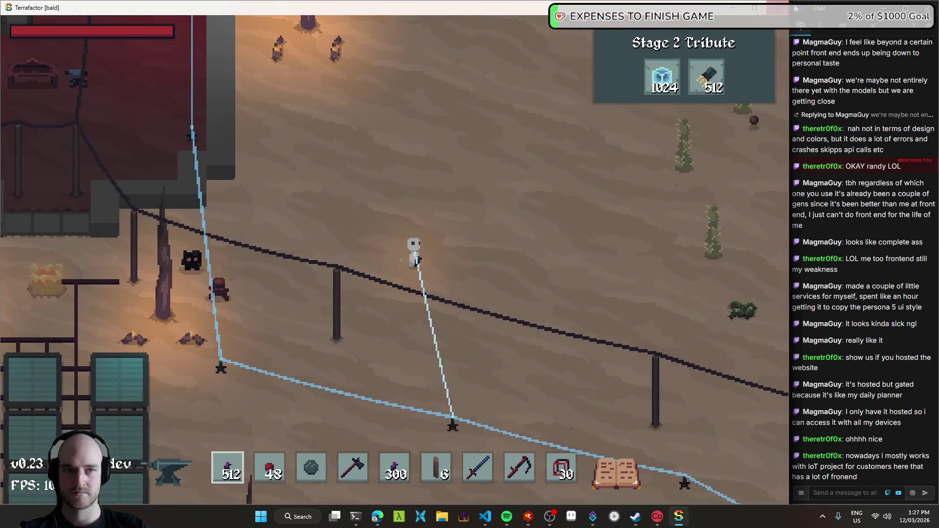
key(alt+Tab)
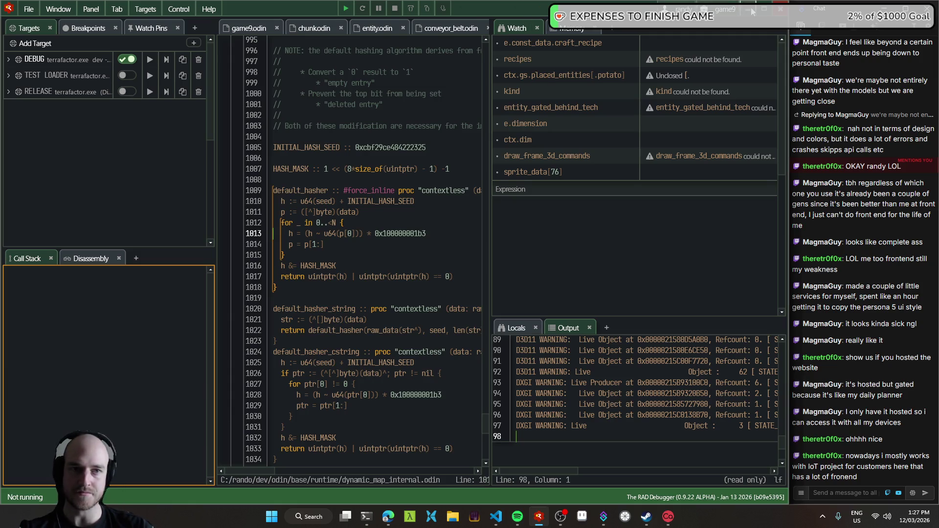
- Switch from RAD Debugger to the VS Code window with the game9.odin changes
key(alt+Tab)
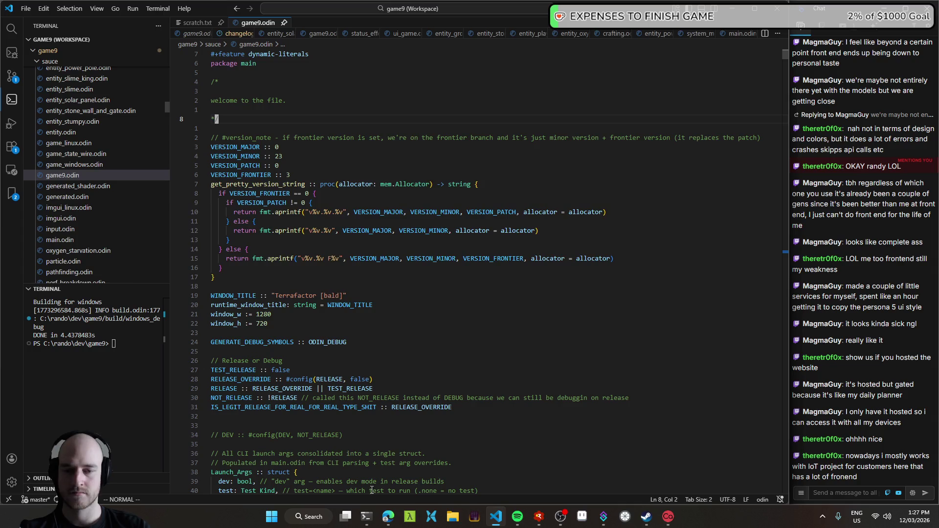
- Bring the T3 Code hover-label thread, committed as 1ff613bf, back to the front
click(385, 523)
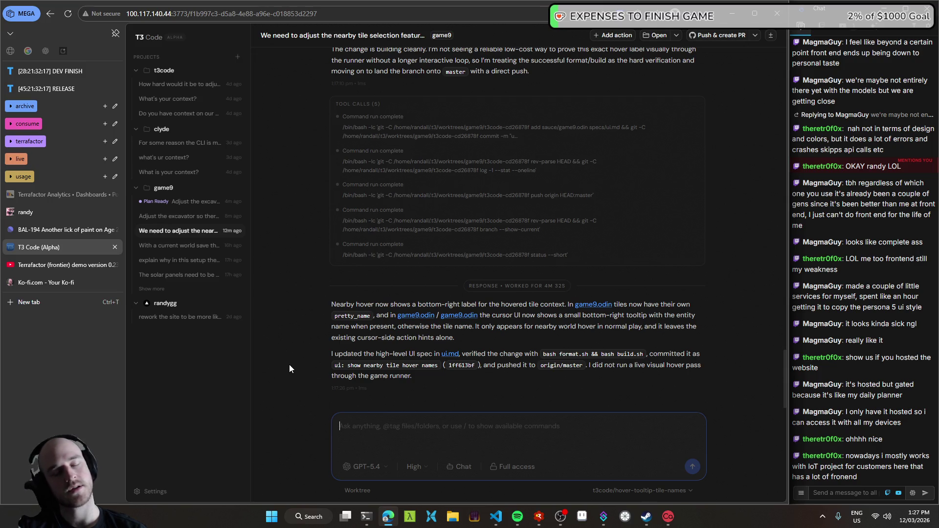
- Dictate and send 'Adjust so it shows no matter the range' to the agent
key(ctrl+super)
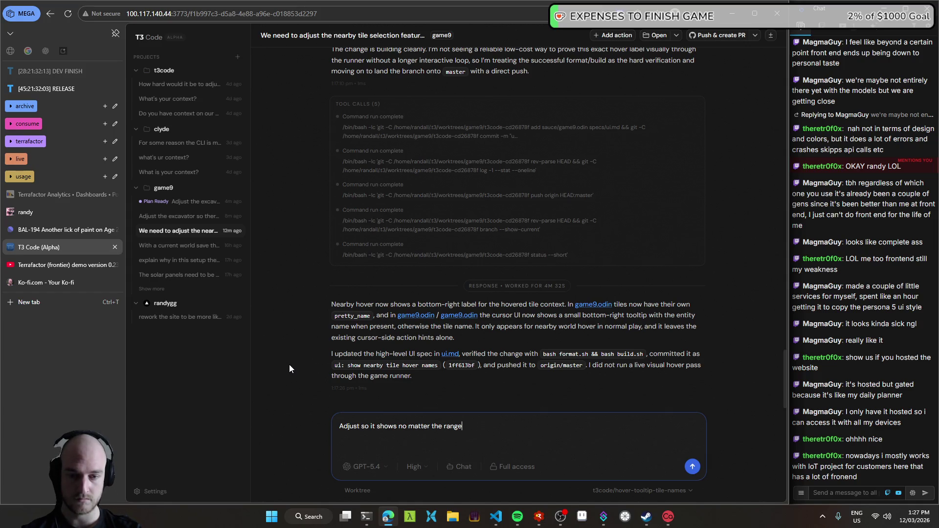
key(Return)
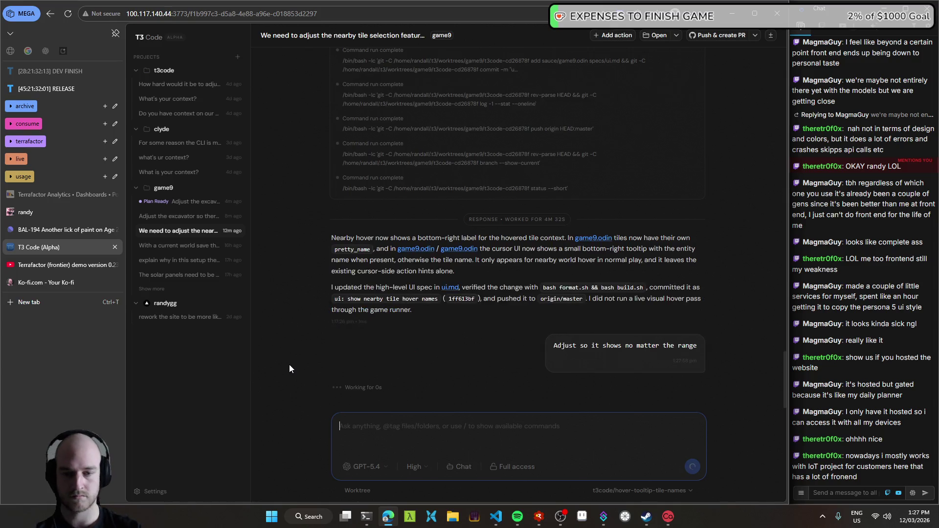
- Open the 'Adjust the excavator…' thread to view its finished plan
mouse_move(493, 523)
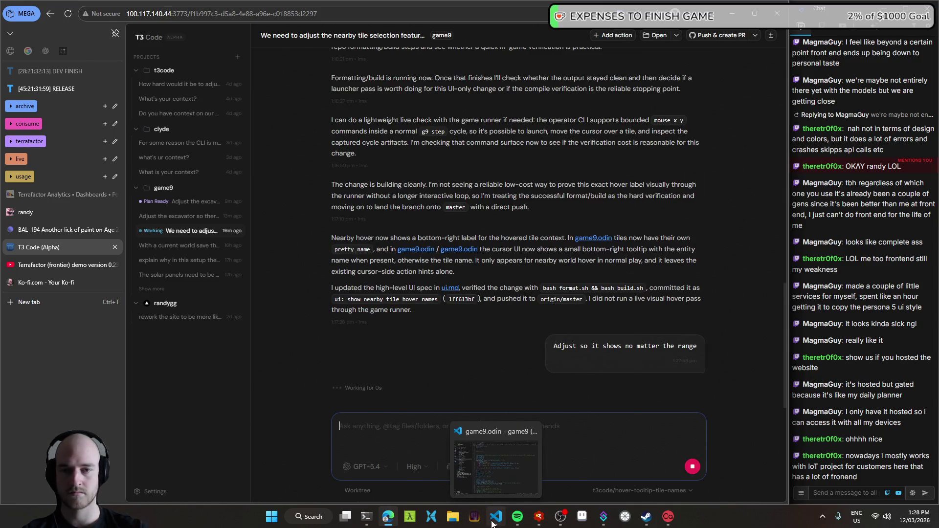
click(193, 202)
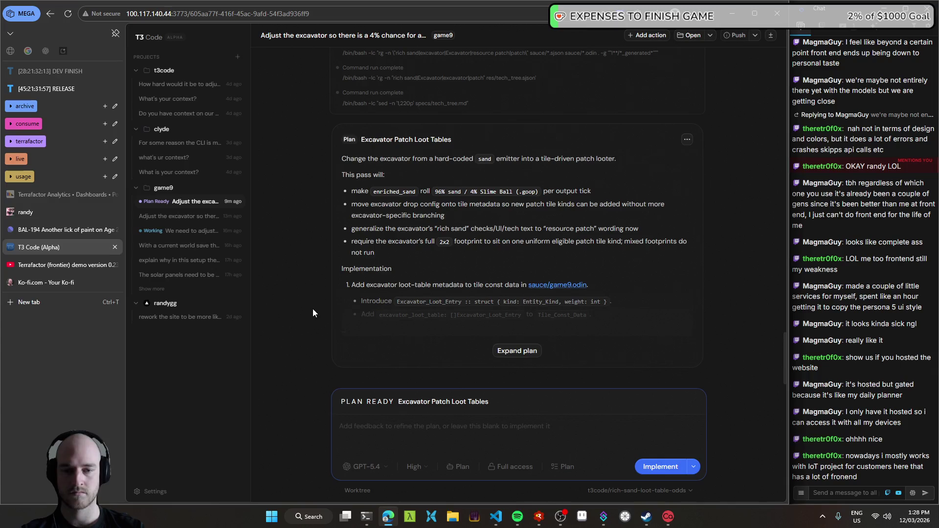
click(473, 399)
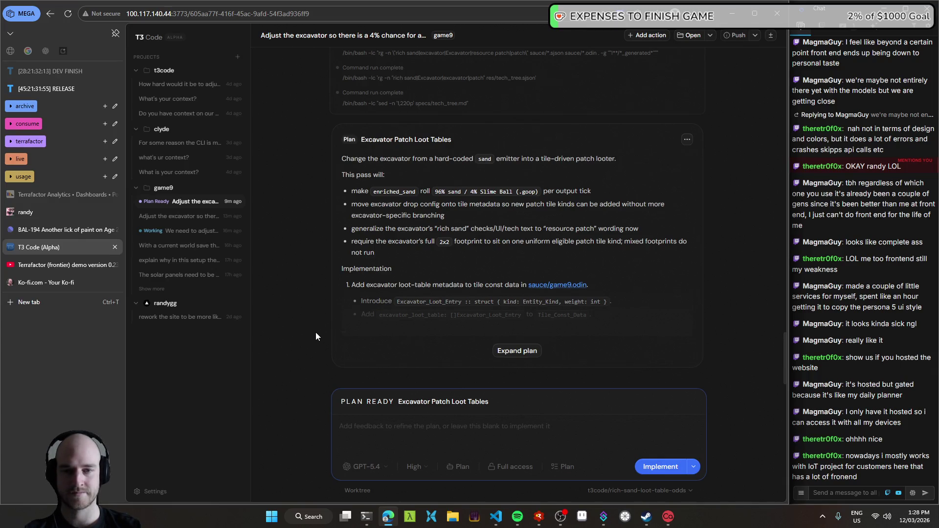
scroll(316, 333, up, 5)
scroll(318, 331, down, 5)
- Expand the Excavator Patch Loot Tables plan and read its 96% sand / 4% Slime Ball steps
click(517, 351)
scroll(320, 301, down, 5)
scroll(322, 300, up, 5)
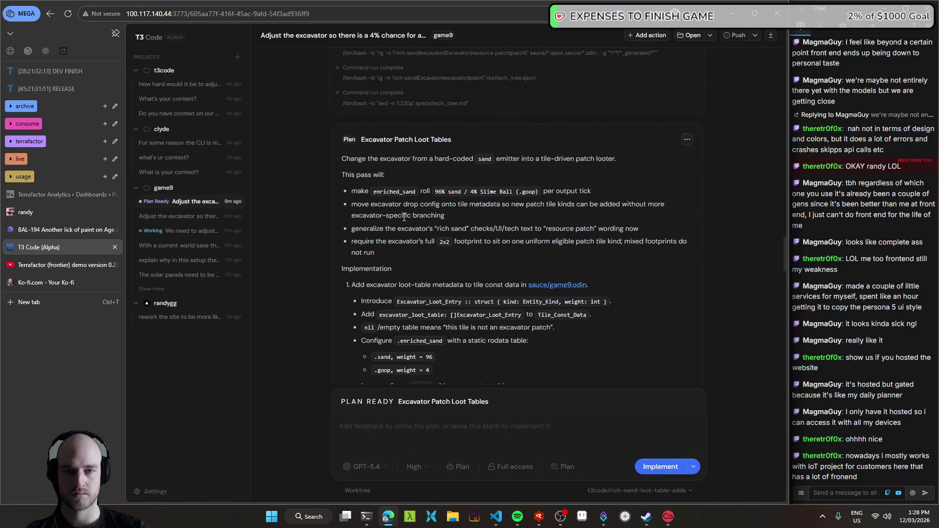
scroll(356, 239, down, 1)
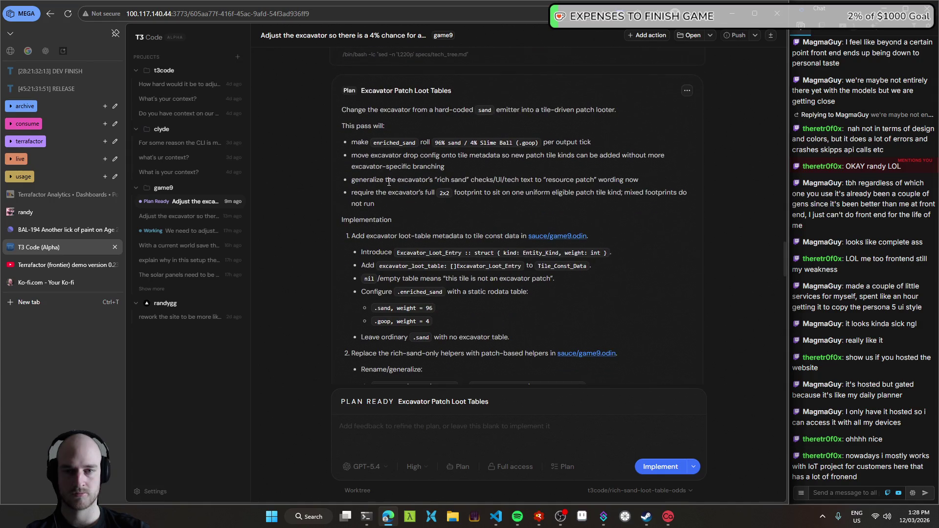
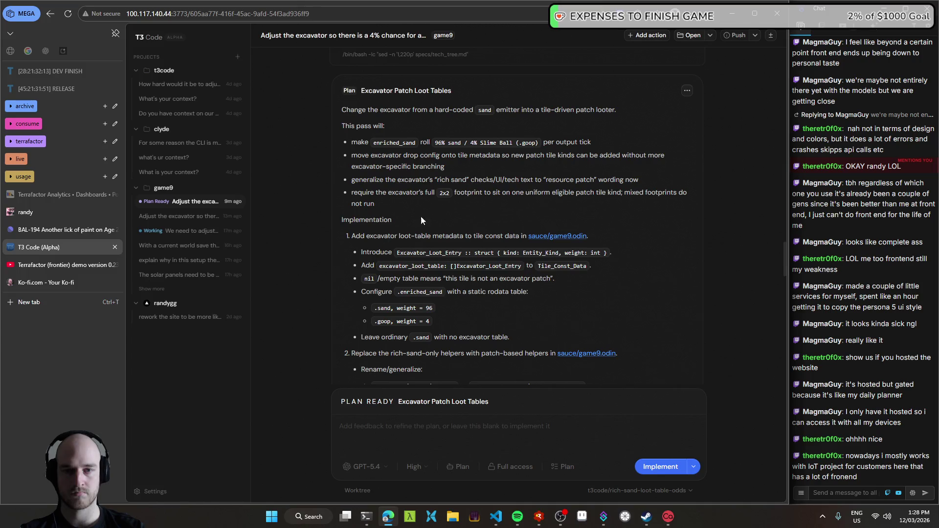
- Review the Excavator Patch Loot Tables plan and dictate feedback keeping the player-facing tech tree wording unchanged
scroll(381, 218, down, 1)
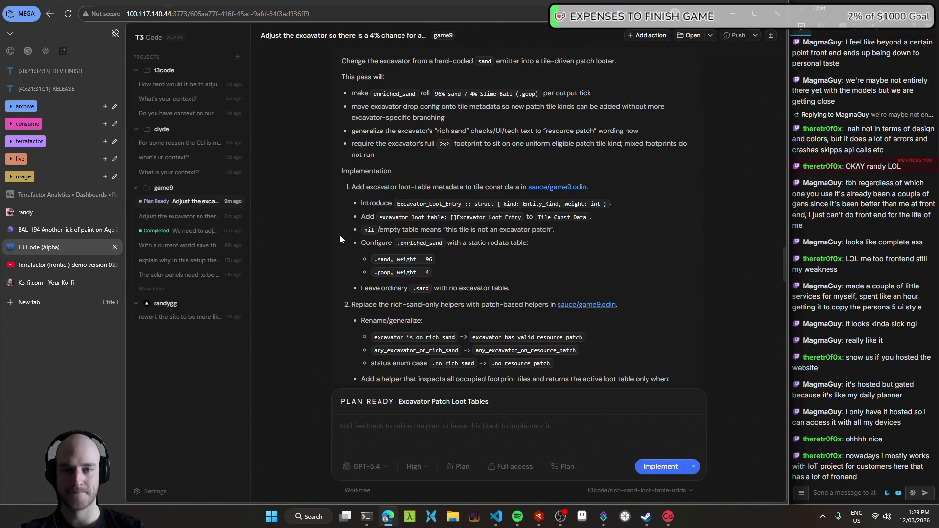
scroll(344, 239, down, 1)
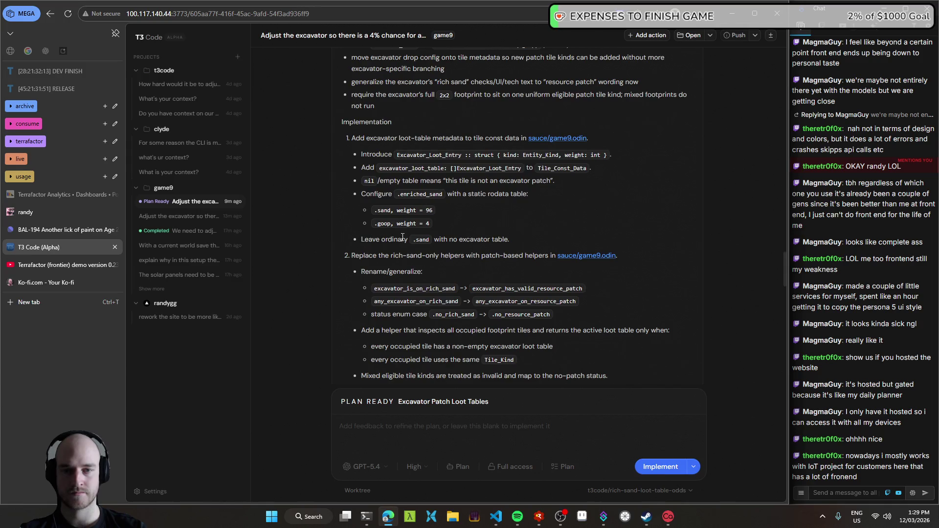
scroll(445, 248, down, 1)
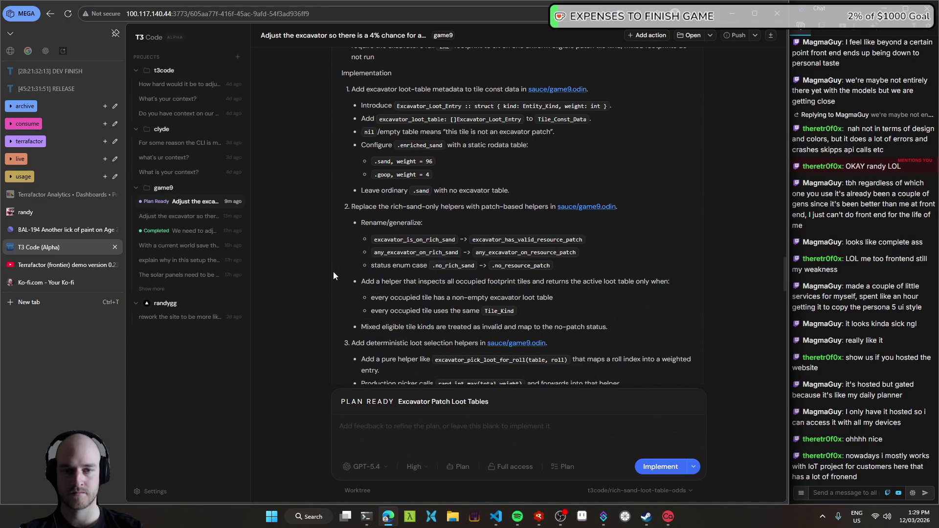
scroll(356, 251, down, 1)
scroll(346, 251, down, 1)
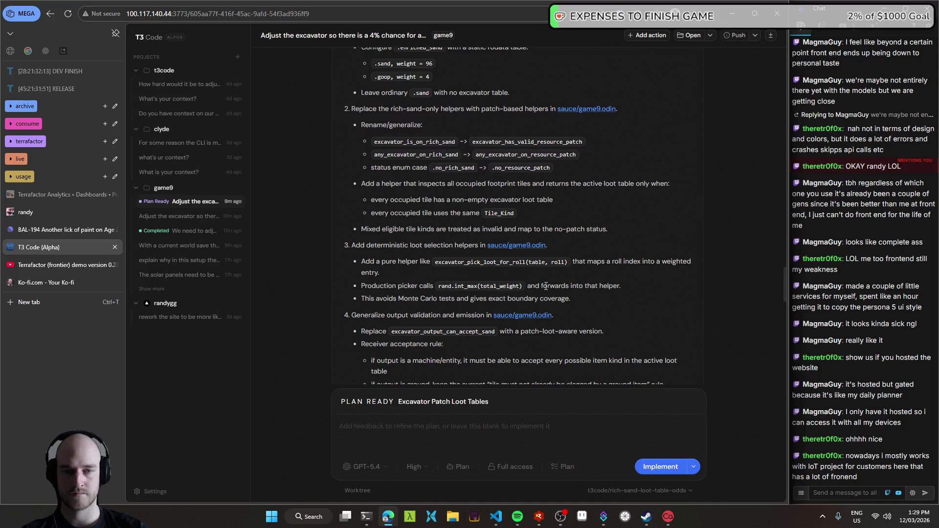
scroll(365, 251, down, 1)
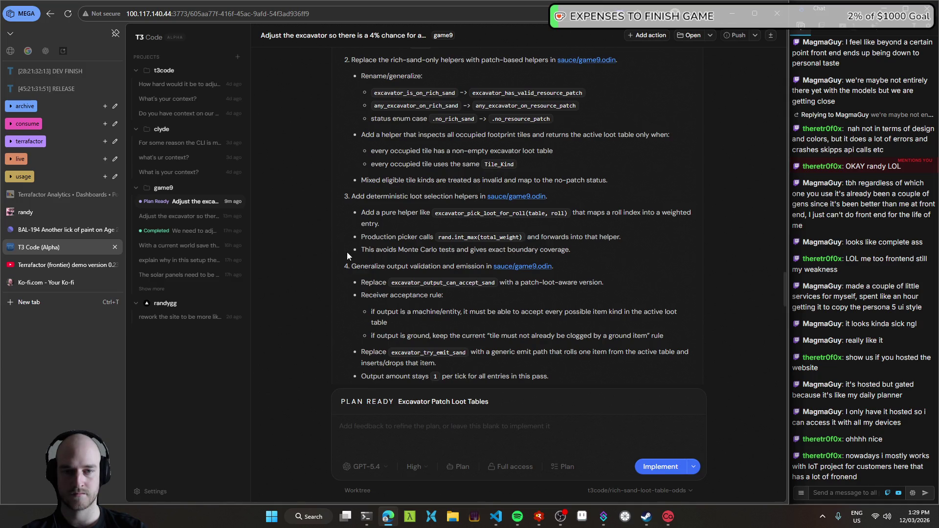
scroll(344, 254, down, 1)
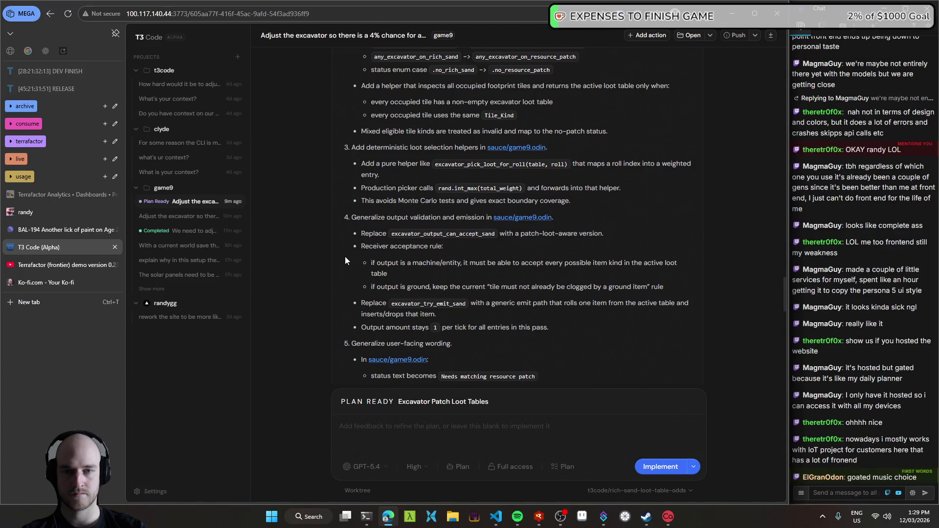
scroll(346, 252, down, 1)
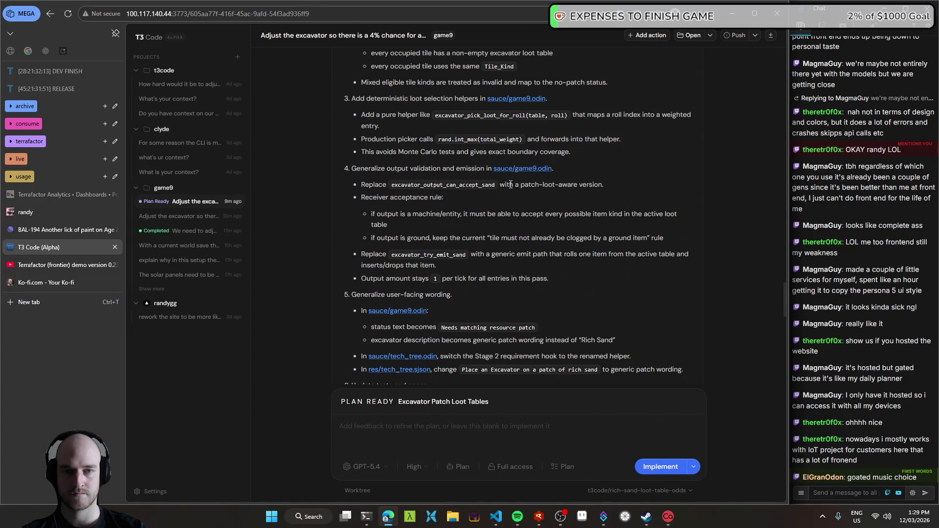
scroll(367, 230, down, 2)
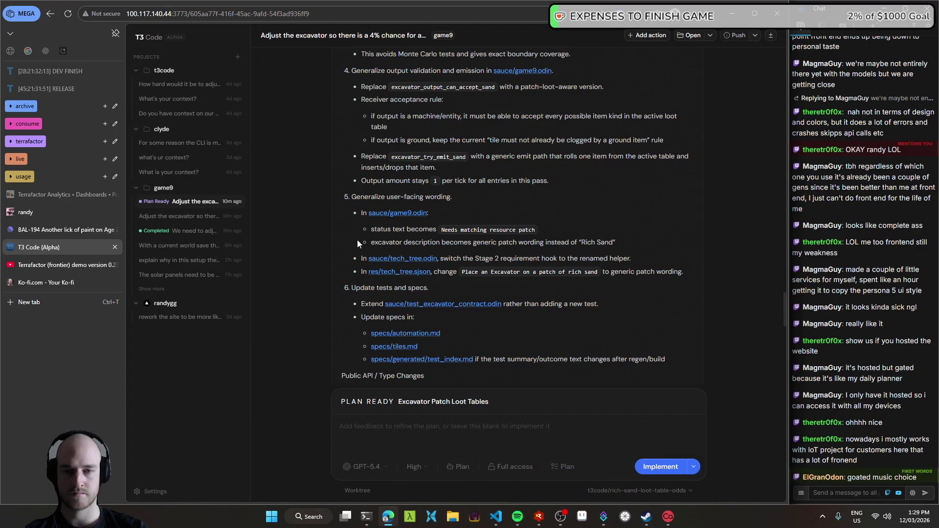
scroll(358, 239, down, 2)
click(398, 425)
key(ctrl+super)
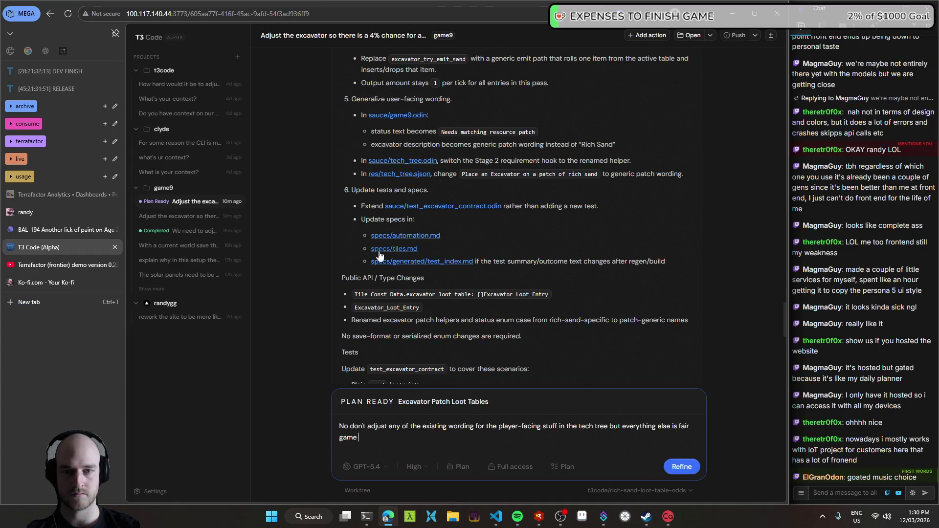
- Submit the feedback with Refine to regenerate the plan
scroll(372, 252, down, 1)
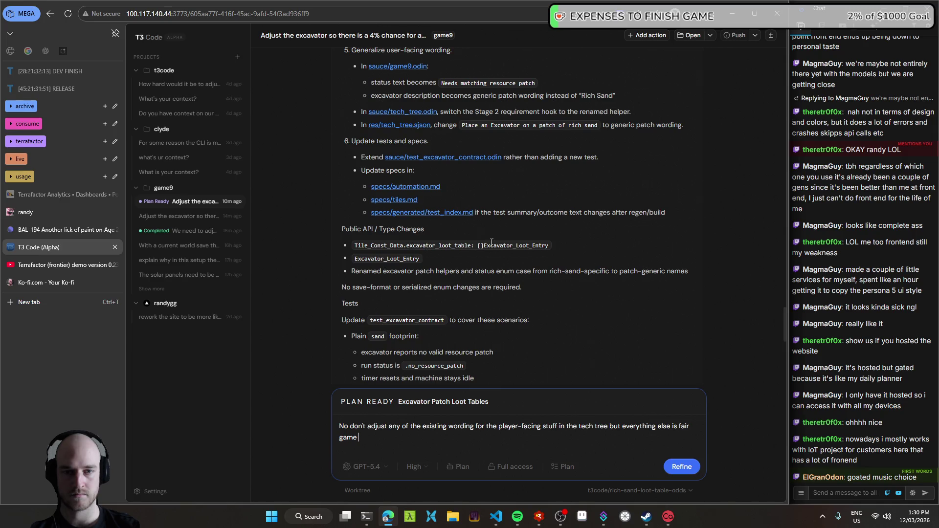
scroll(481, 244, down, 1)
scroll(395, 226, down, 4)
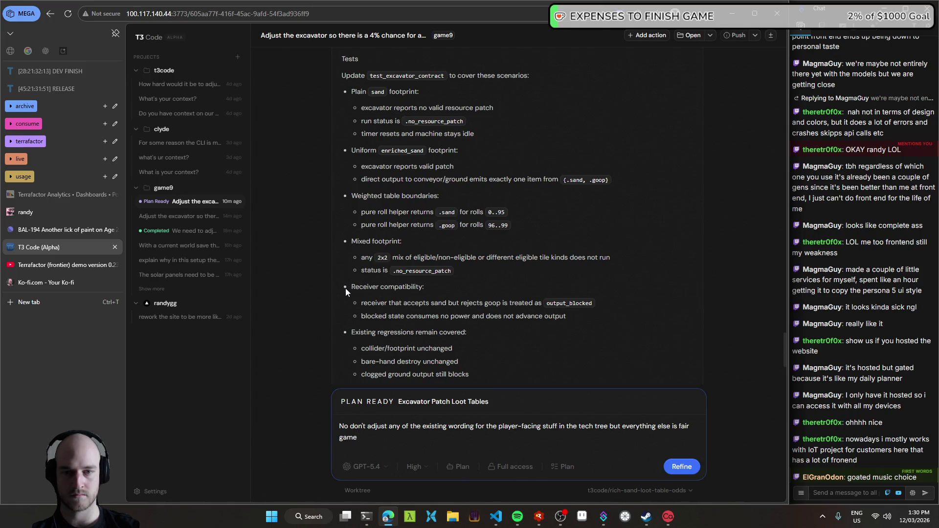
scroll(346, 257, down, 2)
scroll(345, 261, down, 1)
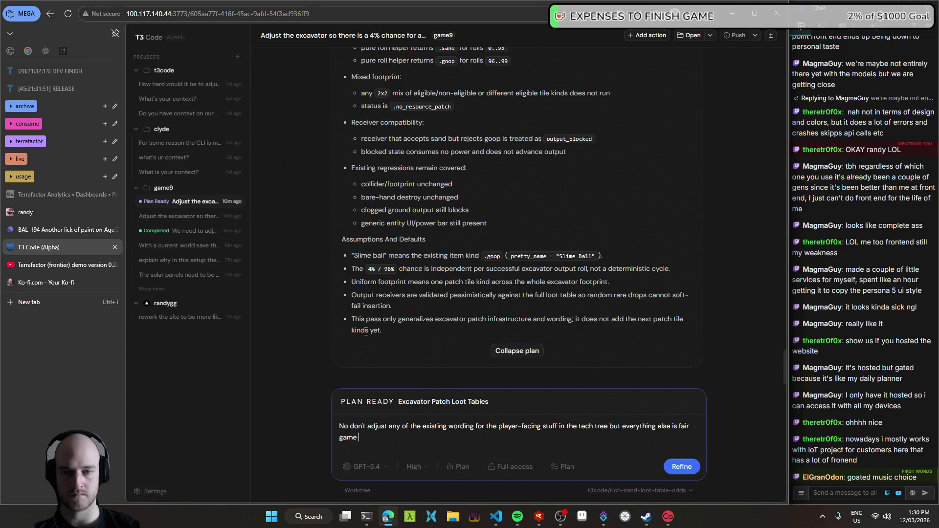
click(681, 469)
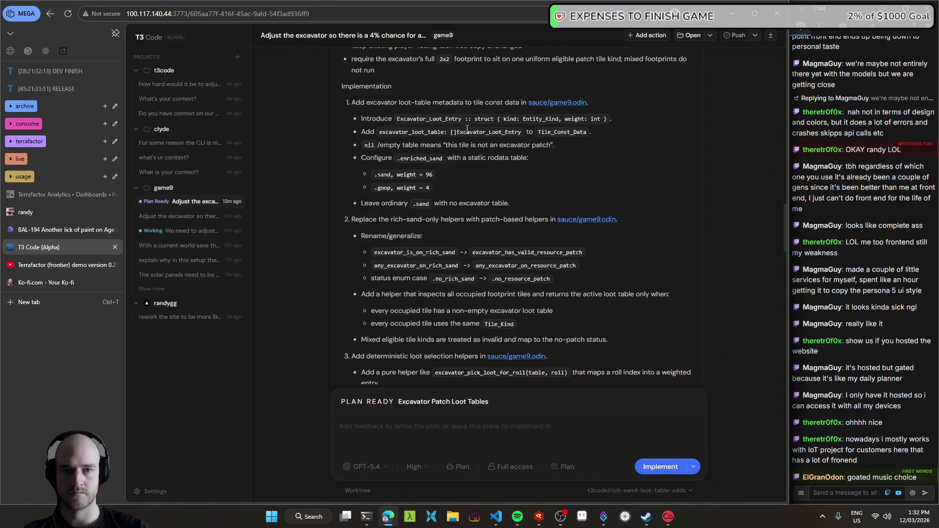
scroll(454, 119, up, 4)
scroll(391, 116, up, 1)
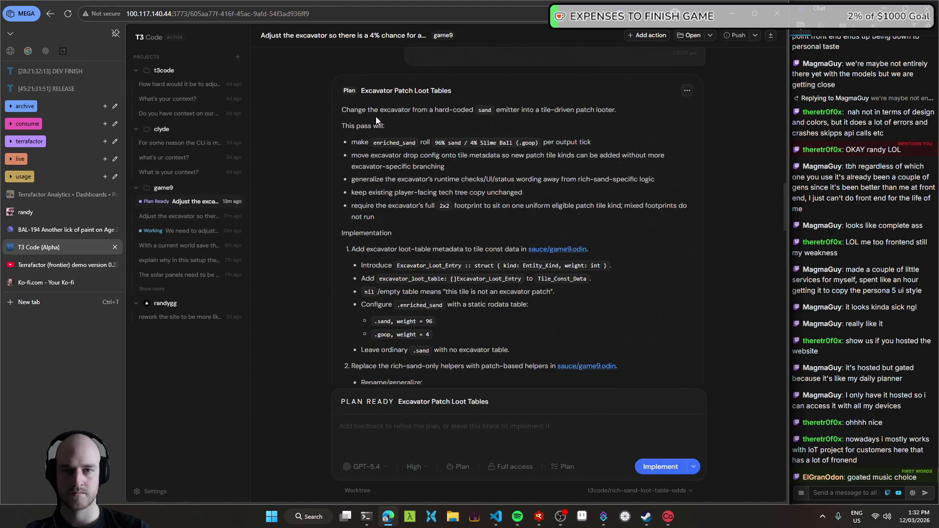
scroll(426, 275, down, 4)
scroll(426, 275, down, 4)
scroll(426, 275, down, 4)
scroll(426, 274, down, 4)
scroll(426, 274, down, 5)
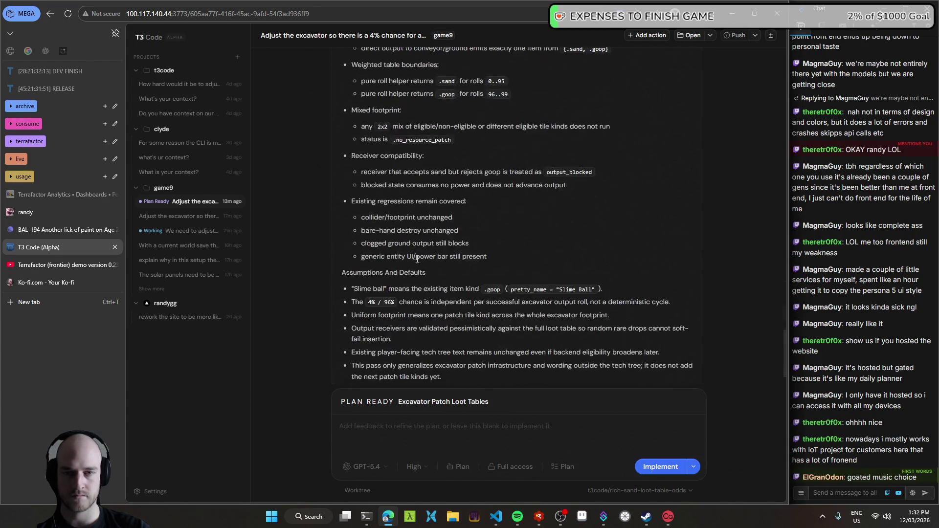
scroll(431, 285, down, 4)
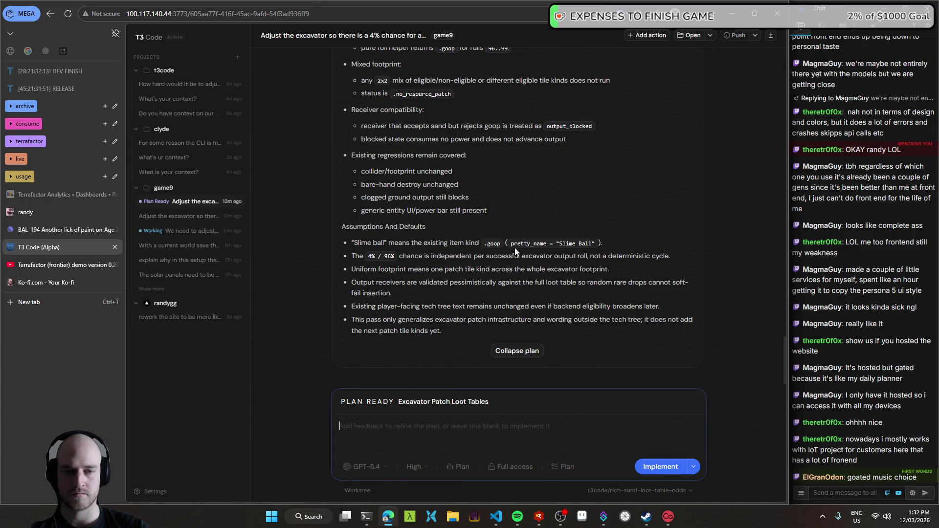
click(433, 406)
key(ctrl+super)
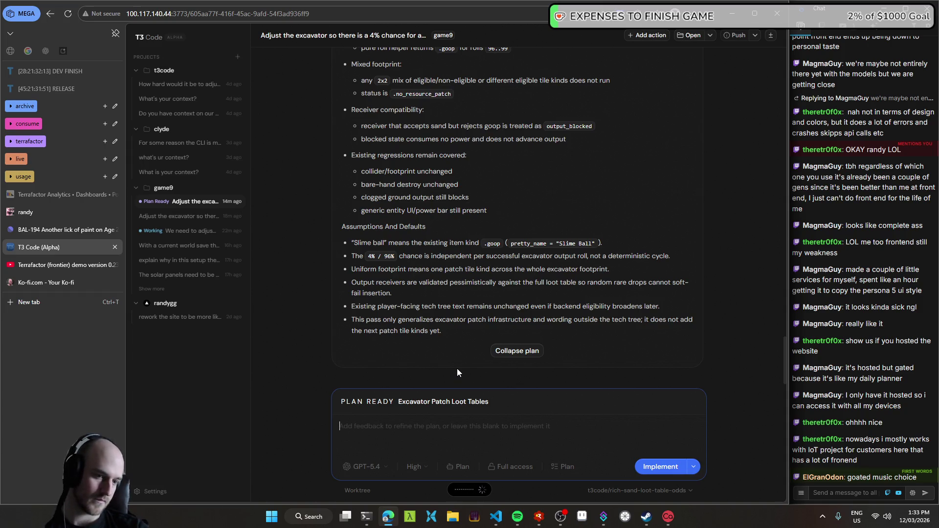
text(Also adjust)
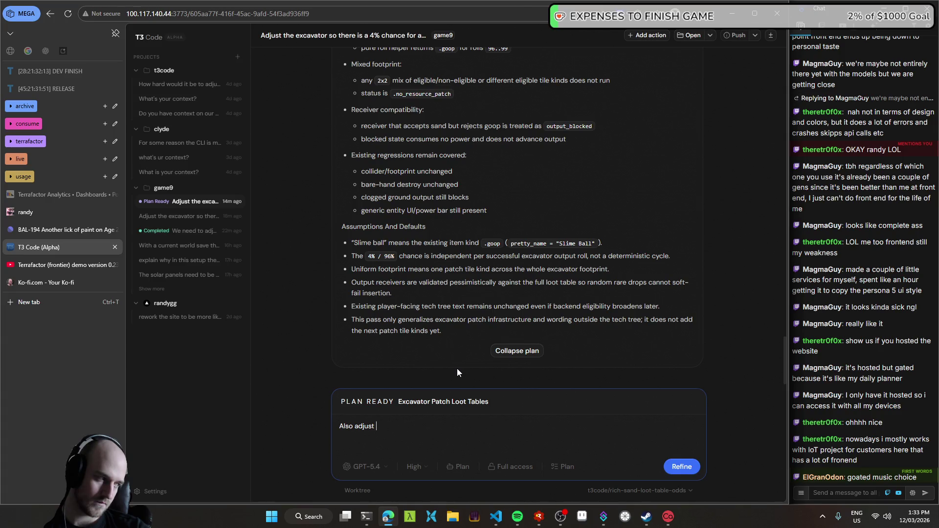
key(ctrl+super)
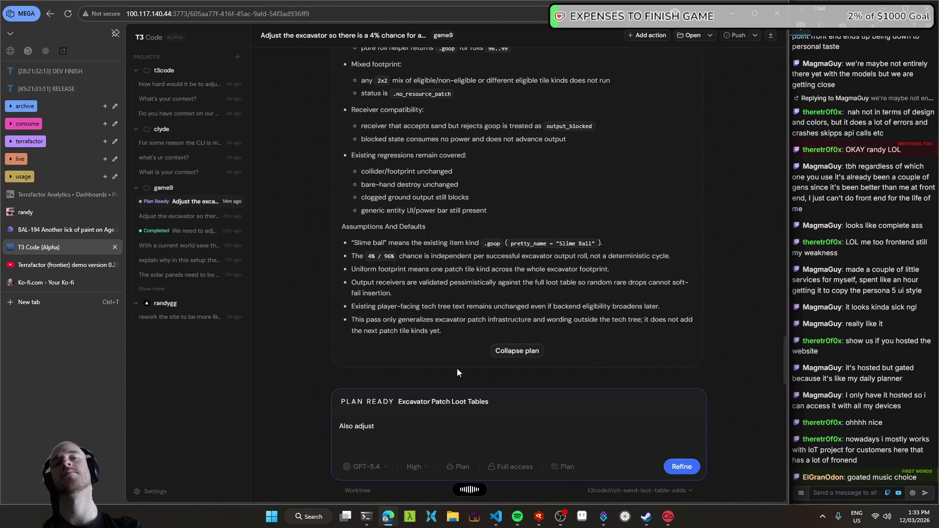
key(ctrl+a)
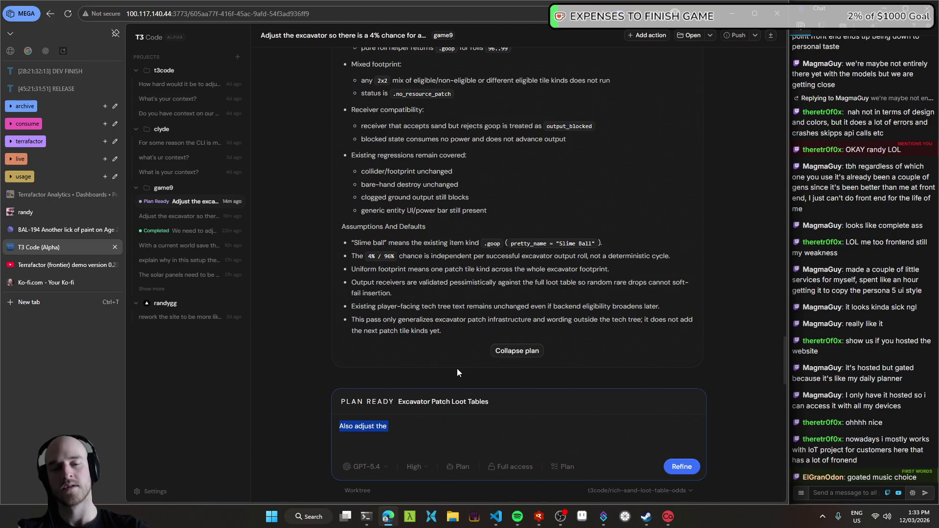
key(BackSpace)
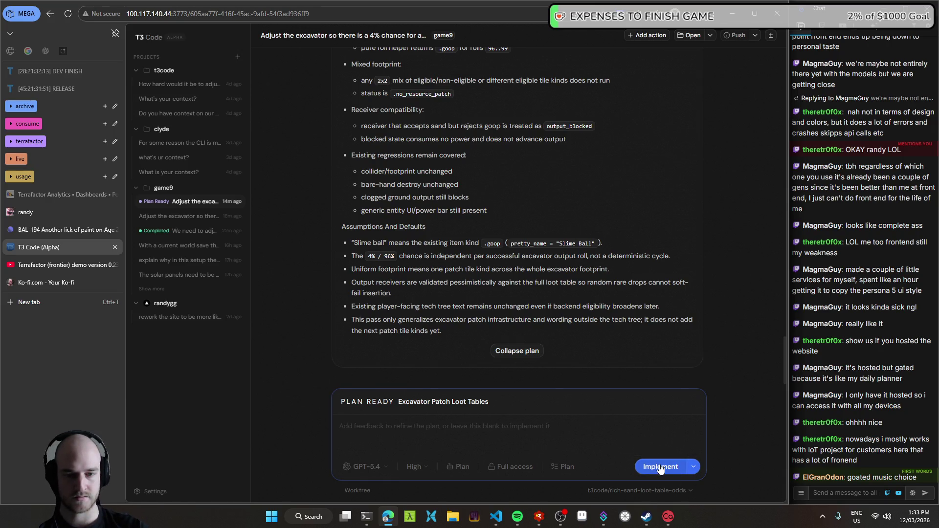
click(694, 466)
- Start implementing the excavator plan in the current thread
click(694, 468)
click(695, 467)
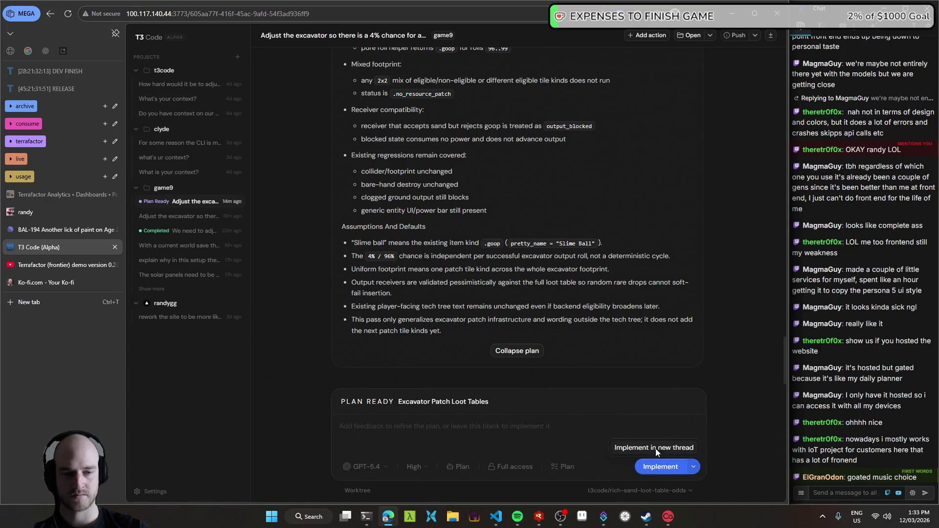
click(611, 435)
click(661, 467)
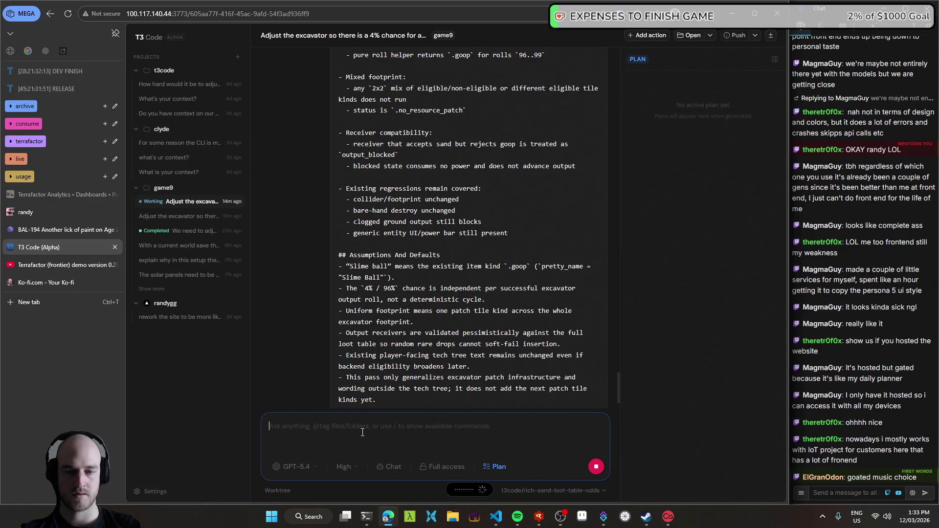
text(Also adjust the wording on)
- Edit the dictated follow-up asking the excavator UI to show its mined tile, and send it
triple_click(411, 425)
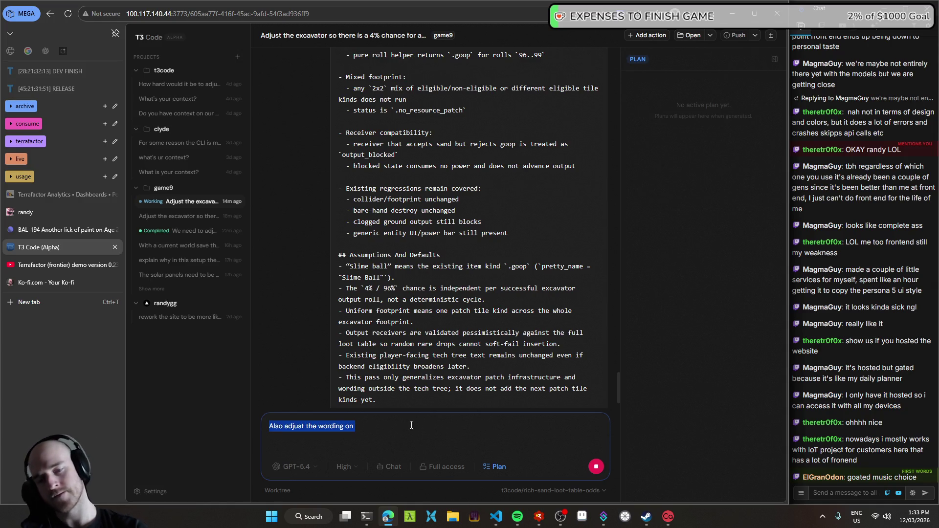
click(411, 425)
key(ctrl+shift+Left)
key(ctrl+shift+Left)
key(BackSpace)
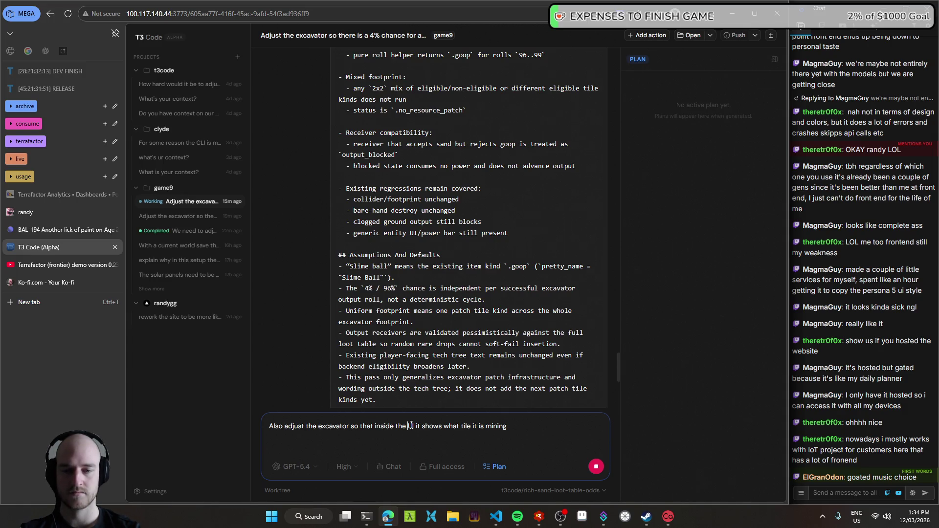
double_click(401, 426)
text(its)
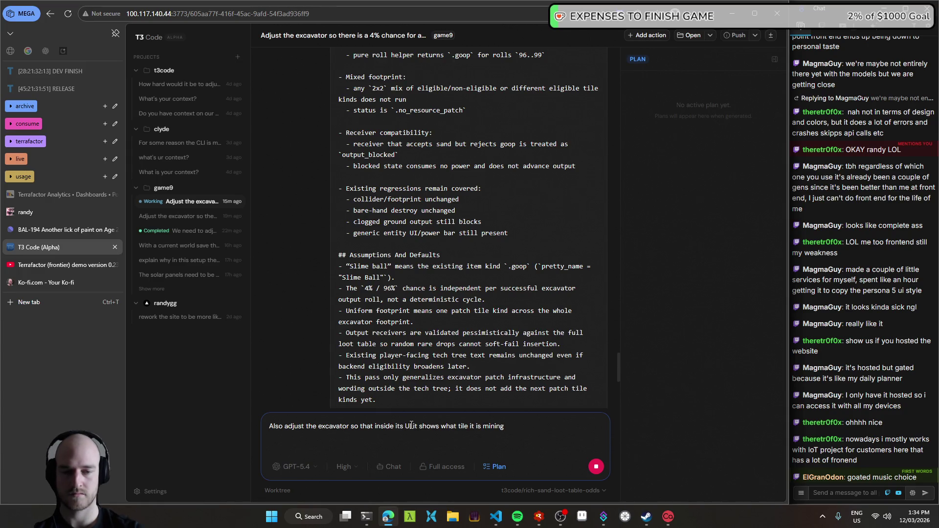
key(Return)
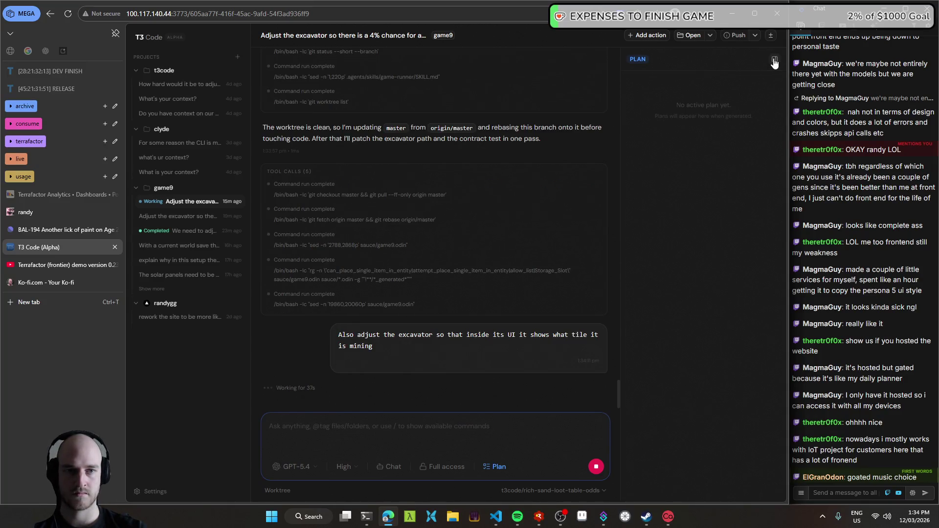
- Close the Plan panel, open the game9 conversation, and show VS Code's Source Control changes
click(774, 60)
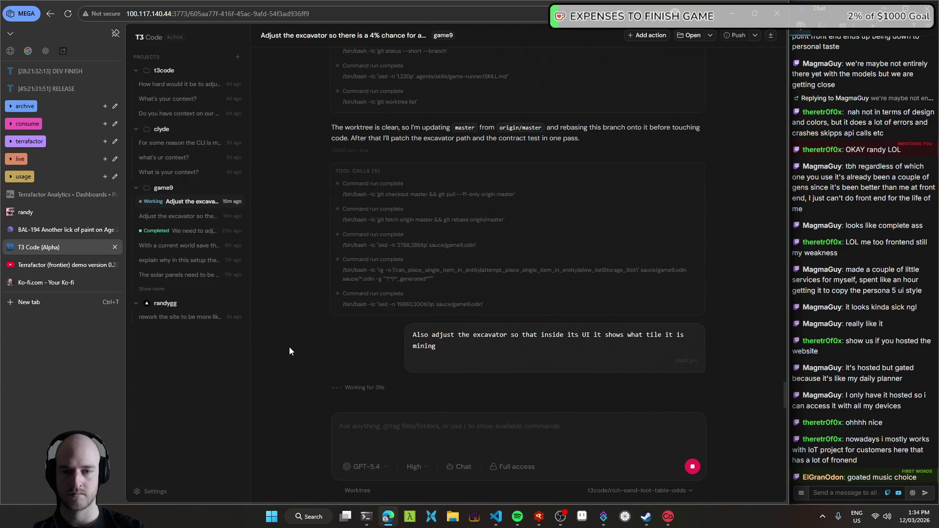
scroll(296, 347, up, 5)
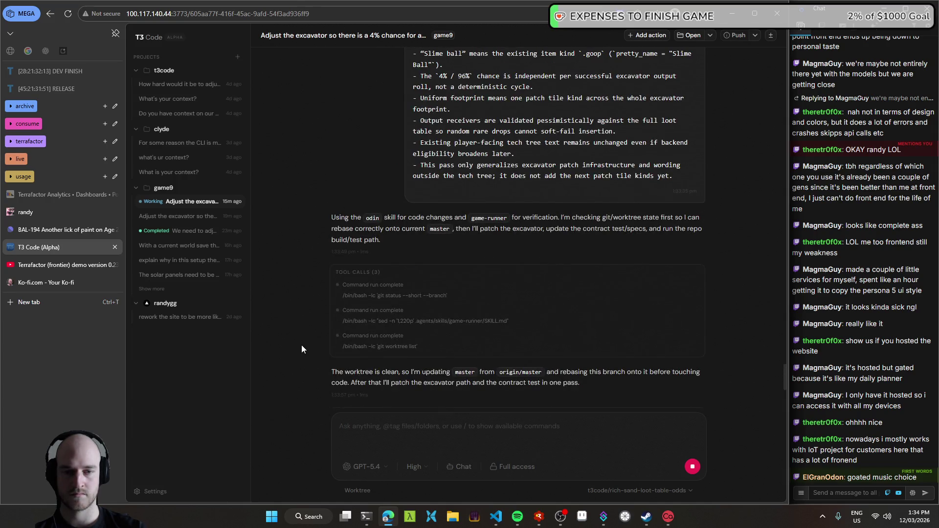
scroll(301, 345, down, 3)
scroll(301, 347, down, 2)
scroll(299, 349, down, 2)
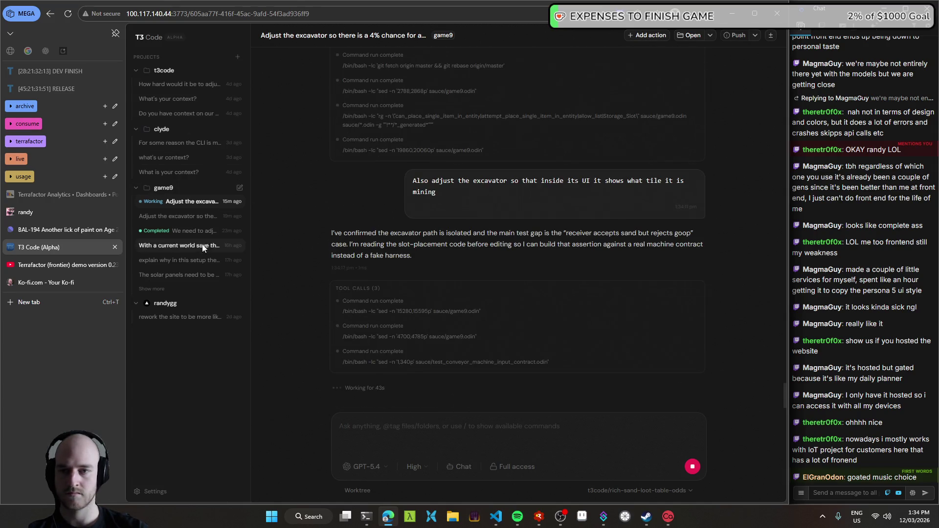
click(196, 233)
click(499, 524)
key(ctrl+shift+g)
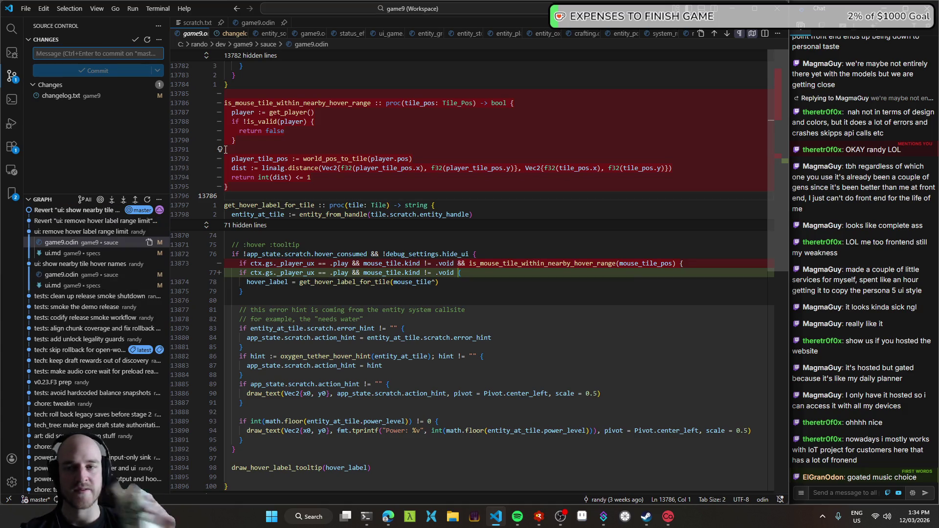
- Start the game9 build, close the game9.odin diff, and bring Aseprite to the front
key(ctrl+shift+b)
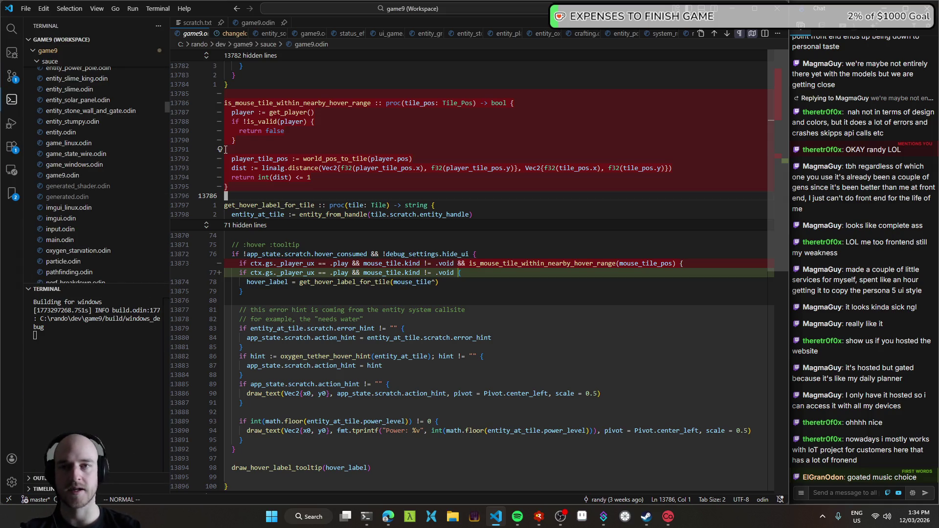
key(ctrl+w)
click(582, 517)
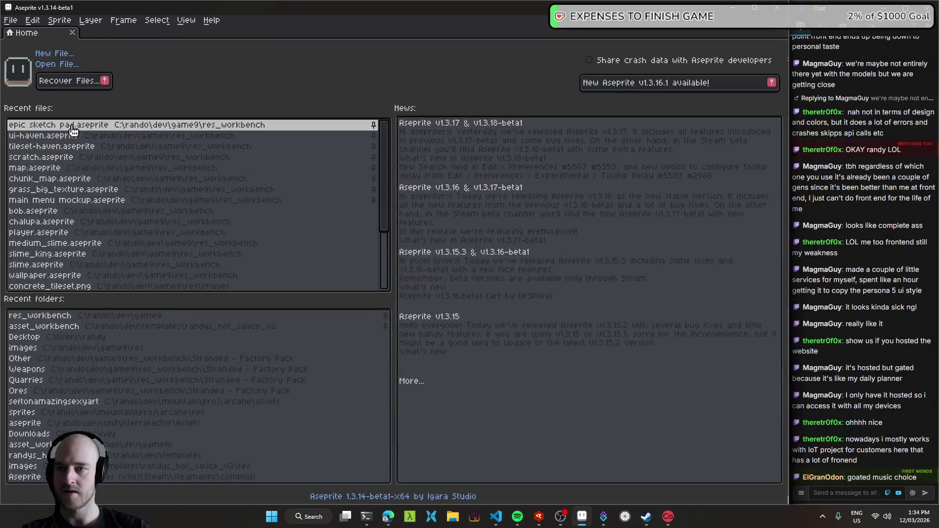
- Open epic sketch pad.aseprite from Recent files and pan across the desert area
click(72, 126)
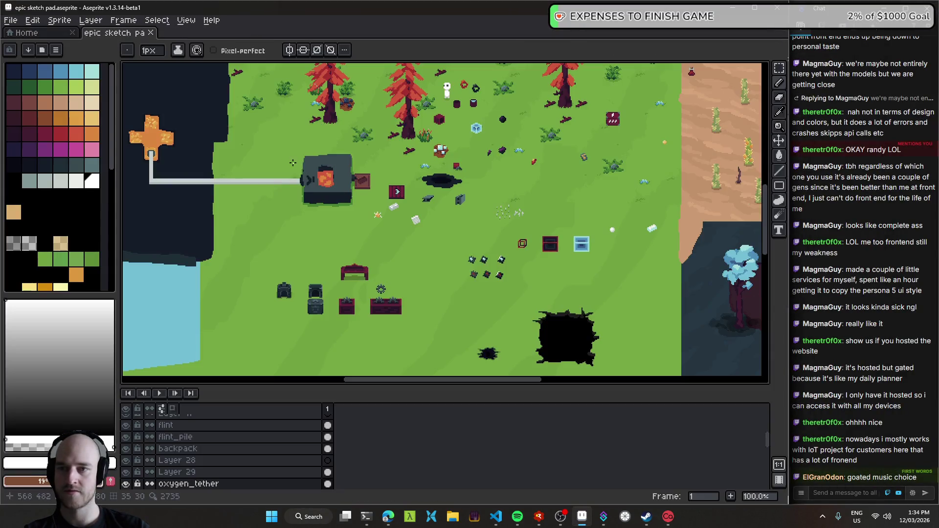
scroll(356, 279, right, 5)
scroll(356, 279, right, 5)
scroll(356, 279, up, 5)
scroll(355, 279, left, 5)
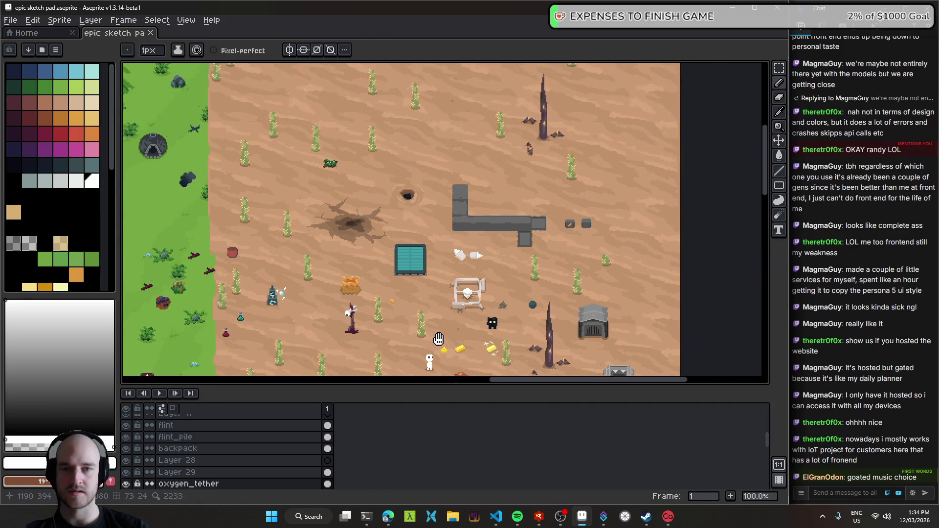
scroll(441, 277, right, 5)
scroll(522, 274, left, 5)
scroll(522, 274, down, 1)
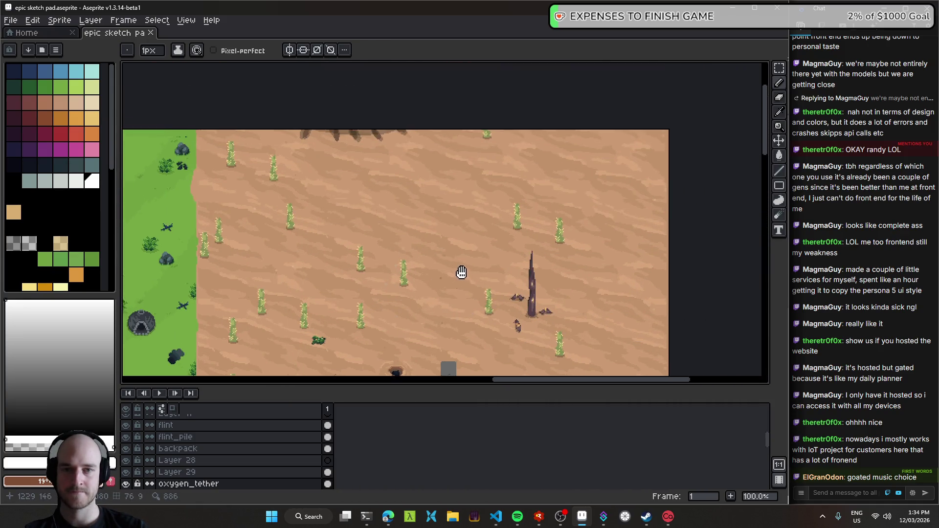
scroll(484, 184, up, 1)
scroll(442, 210, up, 1)
drag(442, 209, 427, 229)
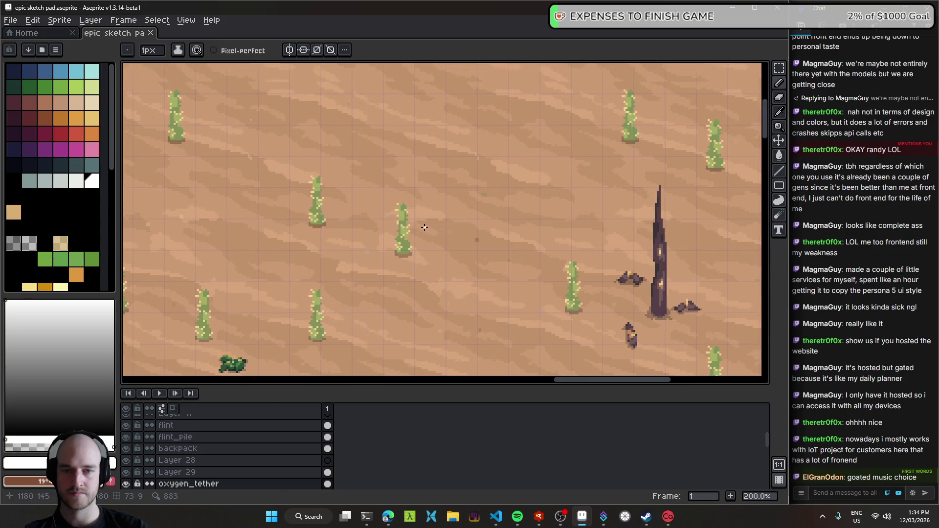
- Add a new layer and zoom in on the gold nugget near the grey L-shaped structure
key(shift+n)
scroll(352, 130, down, 5)
mouse_move(352, 130)
mouse_down()
mouse_move(284, 220)
mouse_move(515, 97)
mouse_move(502, 86)
mouse_move(368, 112)
mouse_move(417, 137)
mouse_up()
scroll(430, 247, up, 7)
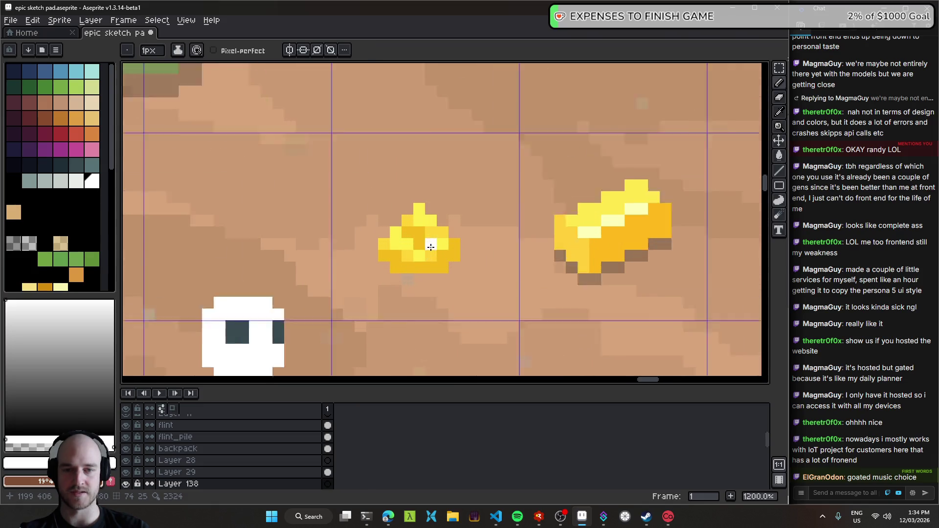
key(v)
scroll(426, 248, down, 4)
scroll(441, 241, down, 3)
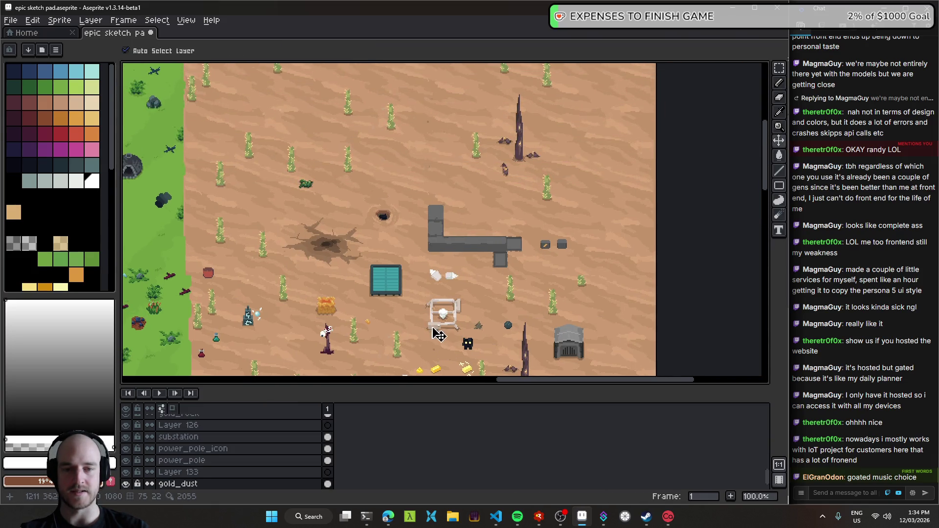
scroll(420, 245, up, 5)
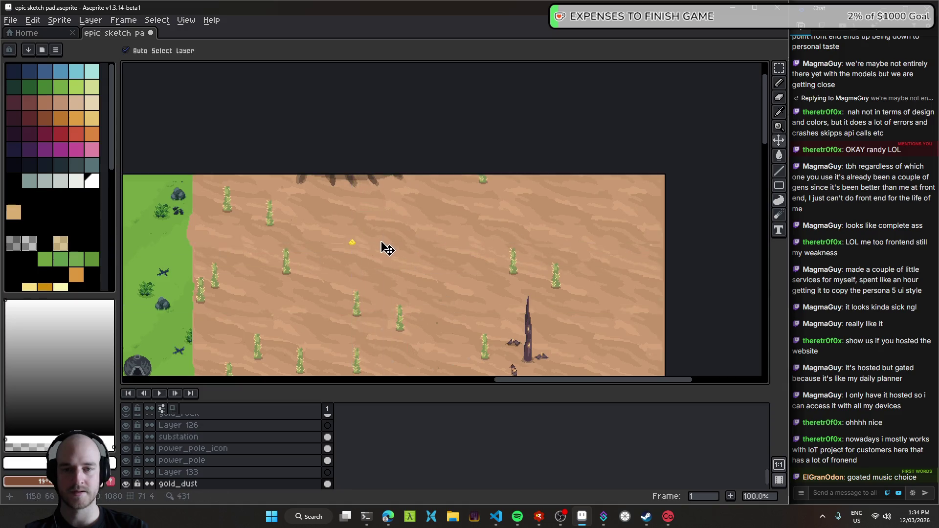
scroll(388, 246, up, 2)
scroll(414, 244, up, 2)
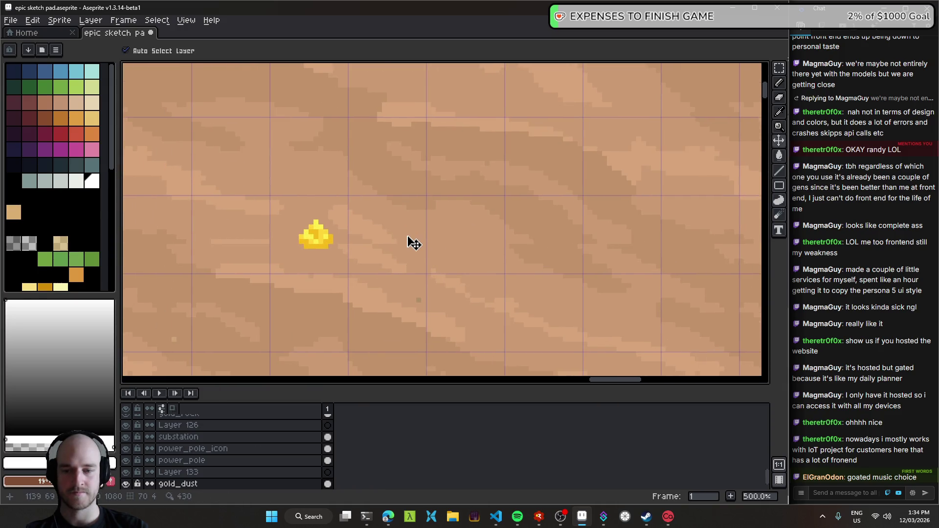
- On Layer 133, draw several 1px yellow gold streaks beside the nugget
click(268, 472)
key(i)
scroll(347, 244, up, 5)
key(b)
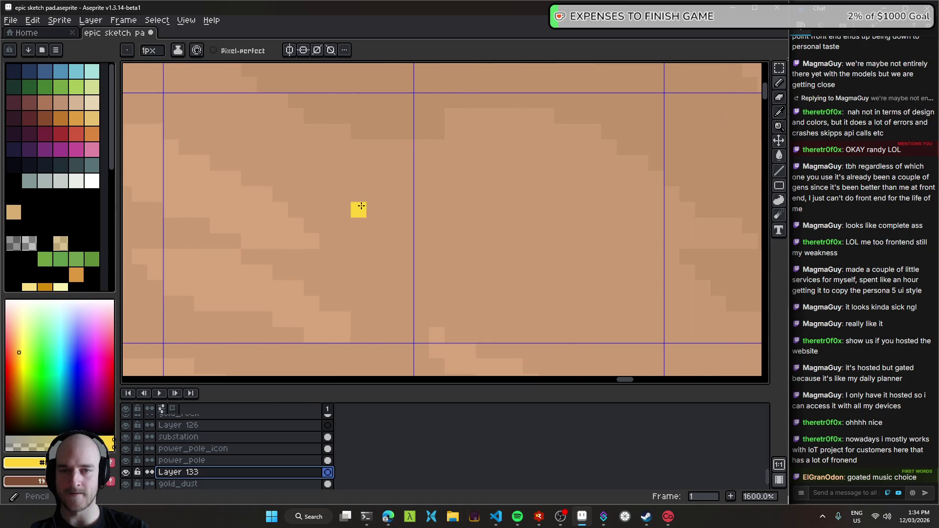
click(379, 273)
key(minus)
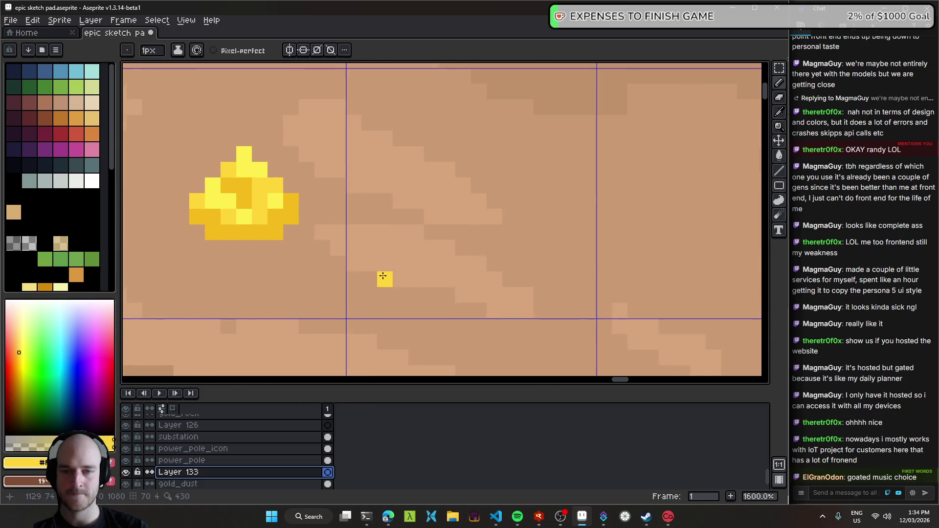
drag(385, 280, 433, 280)
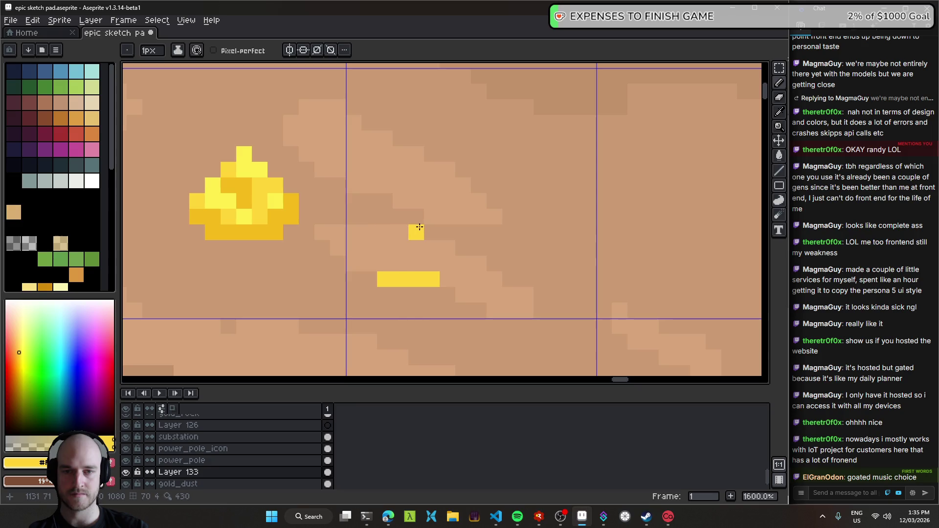
drag(417, 232, 526, 232)
drag(386, 126, 462, 122)
drag(509, 107, 558, 106)
drag(448, 186, 399, 186)
- Shade the gold streaks with a darker yellow sampled from the nugget
scroll(516, 262, down, 6)
scroll(516, 262, down, 2)
scroll(545, 271, up, 1)
scroll(455, 288, up, 1)
scroll(367, 255, up, 1)
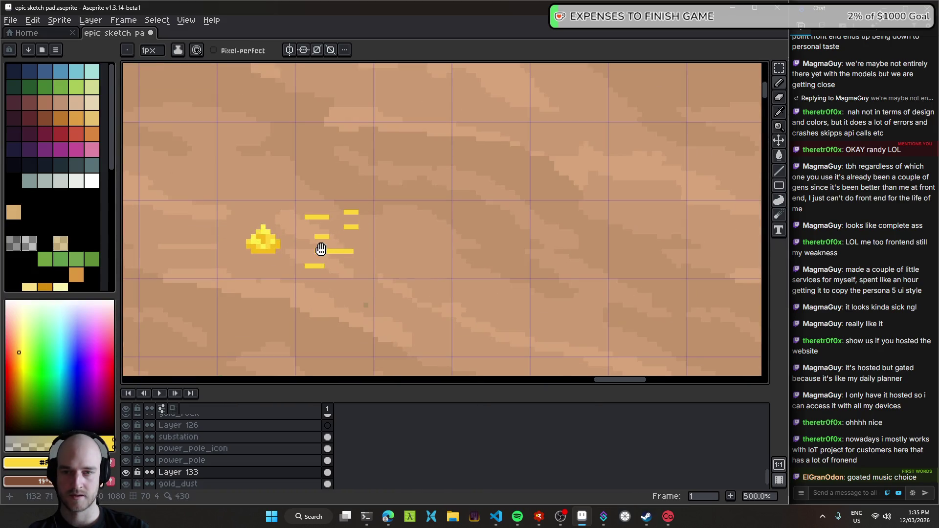
scroll(367, 254, up, 4)
alt+click(289, 247)
click(369, 189)
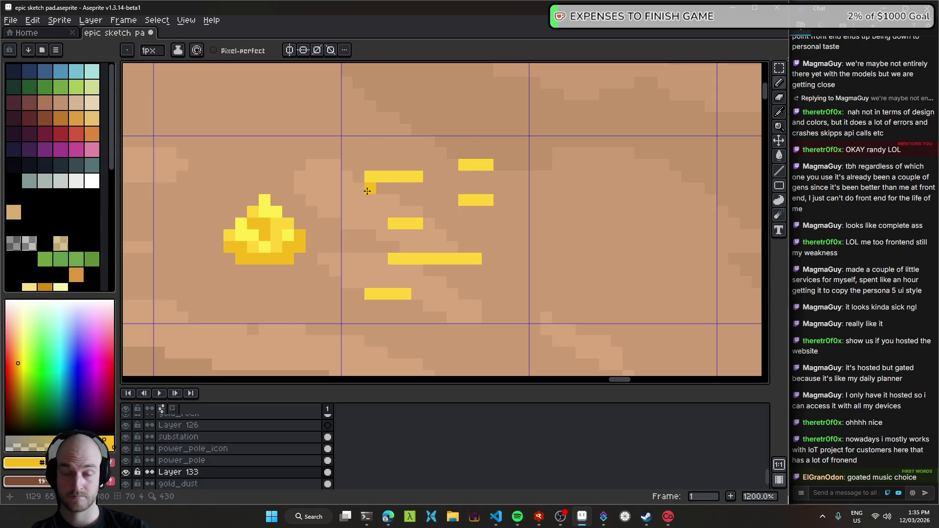
key(ctrl+z)
drag(370, 164, 386, 164)
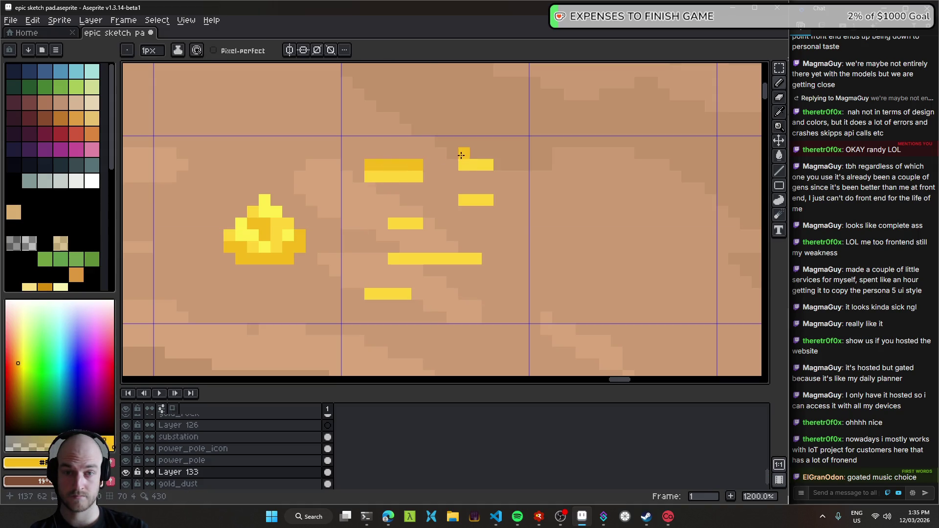
drag(454, 191, 477, 189)
click(415, 233)
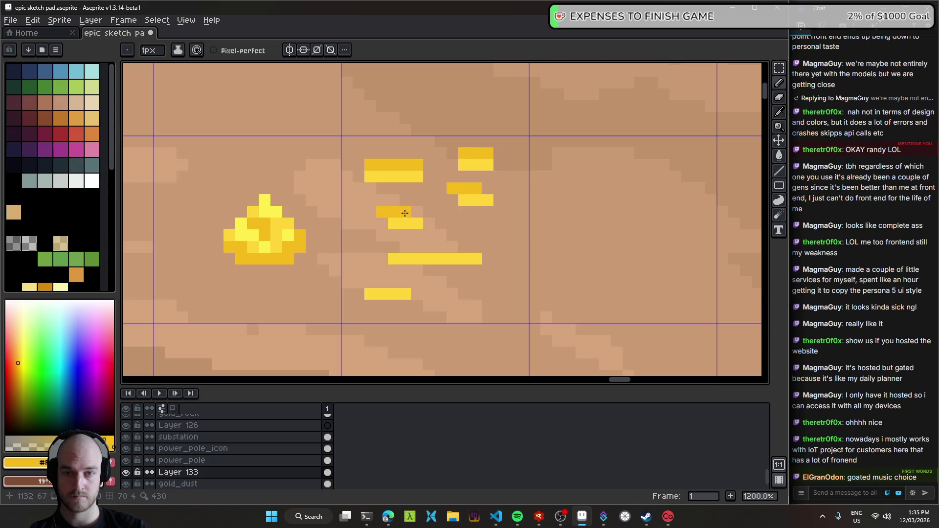
drag(429, 247, 488, 247)
drag(370, 282, 394, 282)
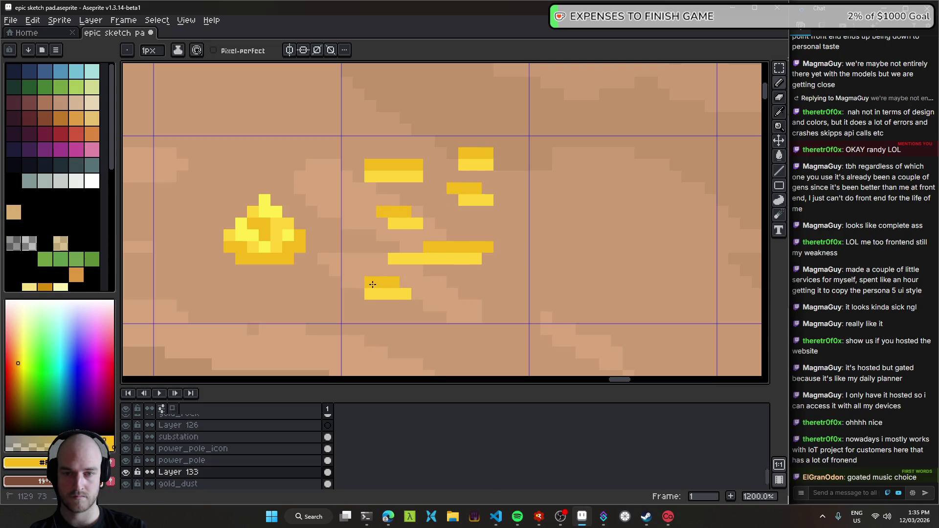
drag(463, 290, 499, 291)
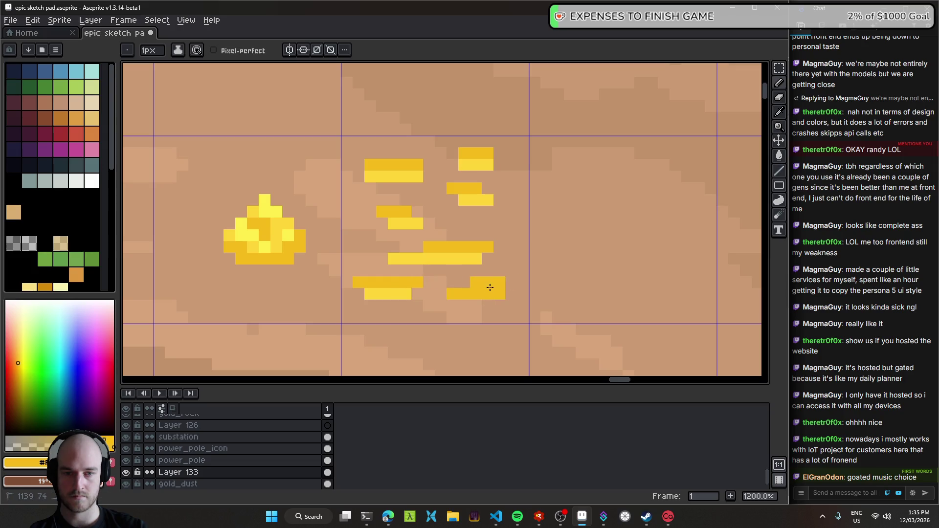
- Paint tan sand-coloured shadows around the left, upper-right and middle gold streaks
scroll(512, 291, down, 7)
scroll(513, 296, down, 1)
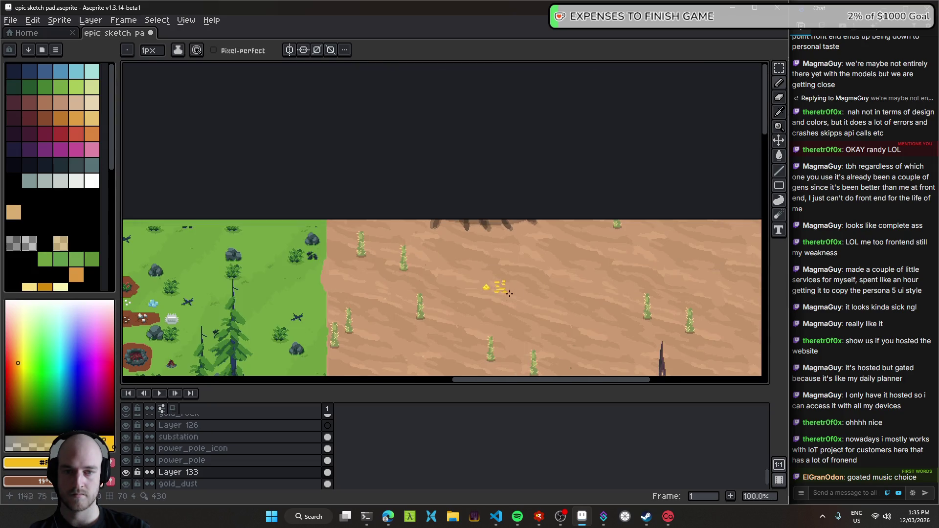
scroll(500, 291, up, 8)
key(e)
scroll(477, 221, down, 8)
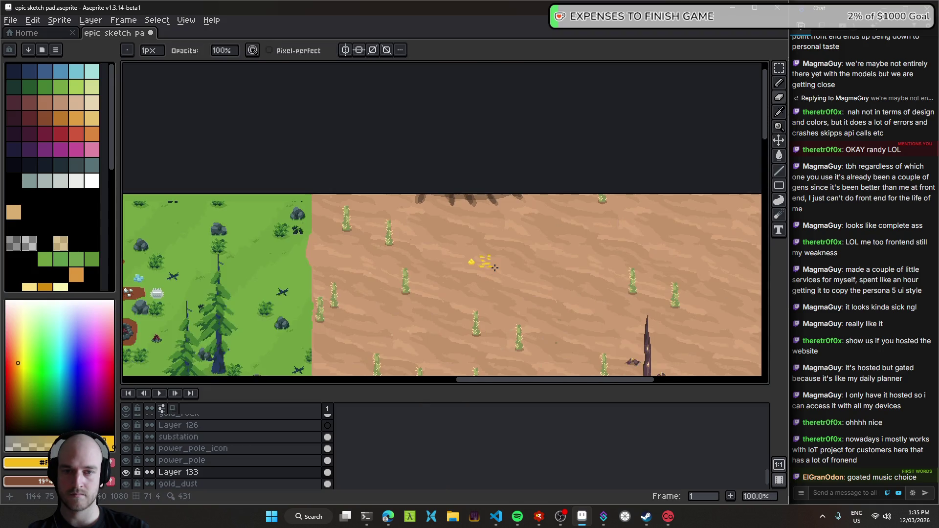
scroll(489, 259, up, 8)
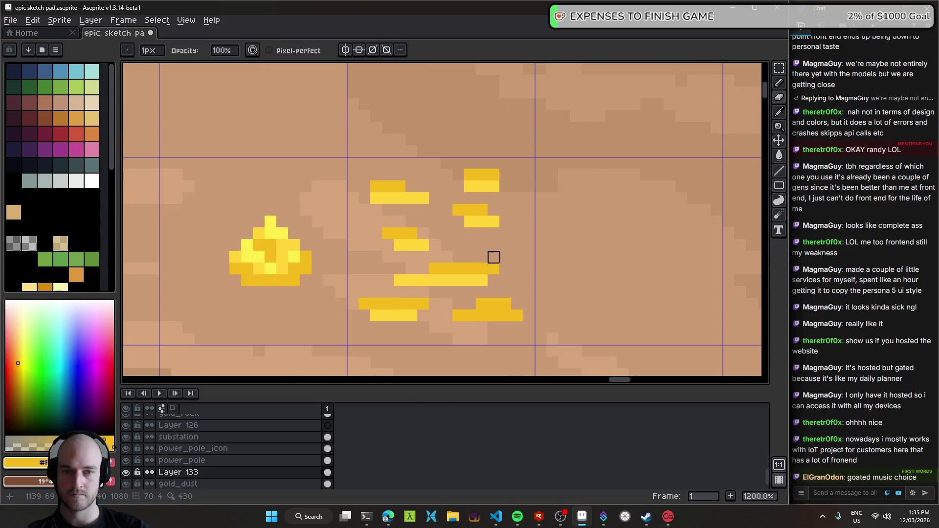
key(i)
click(481, 177)
key(b)
drag(357, 159, 318, 159)
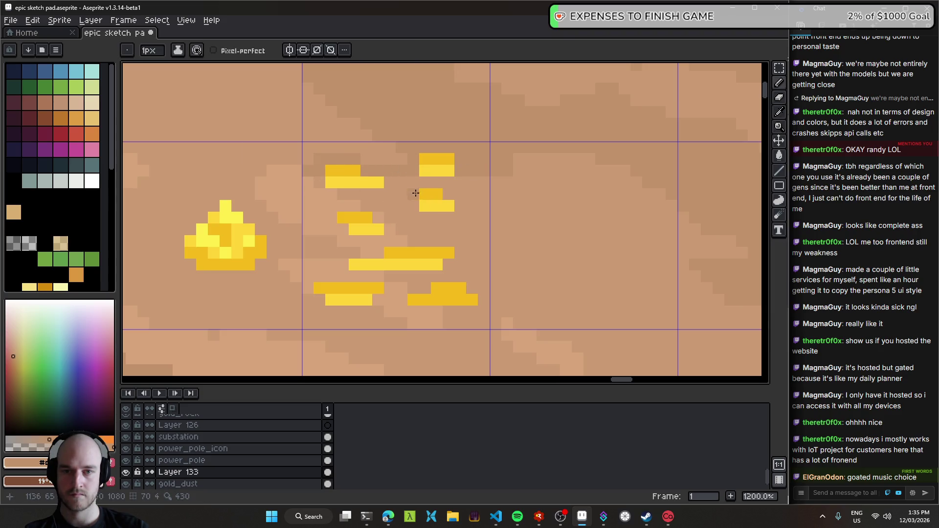
drag(439, 183, 462, 200)
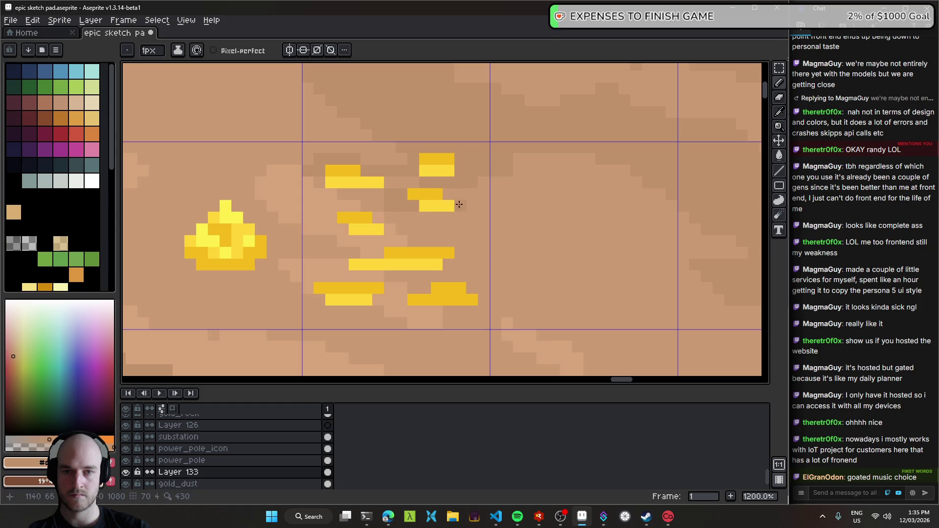
drag(405, 239, 336, 267)
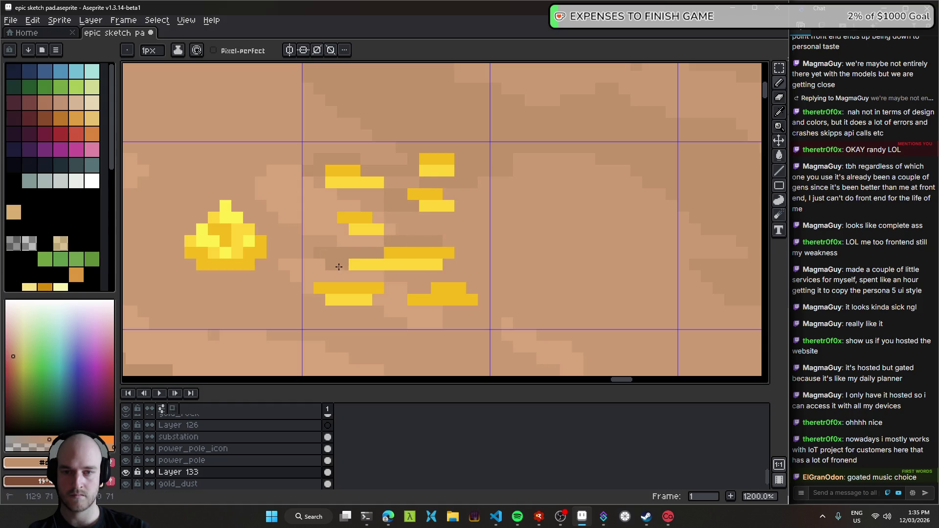
scroll(449, 262, down, 5)
key(ctrl+z)
key(ctrl+z)
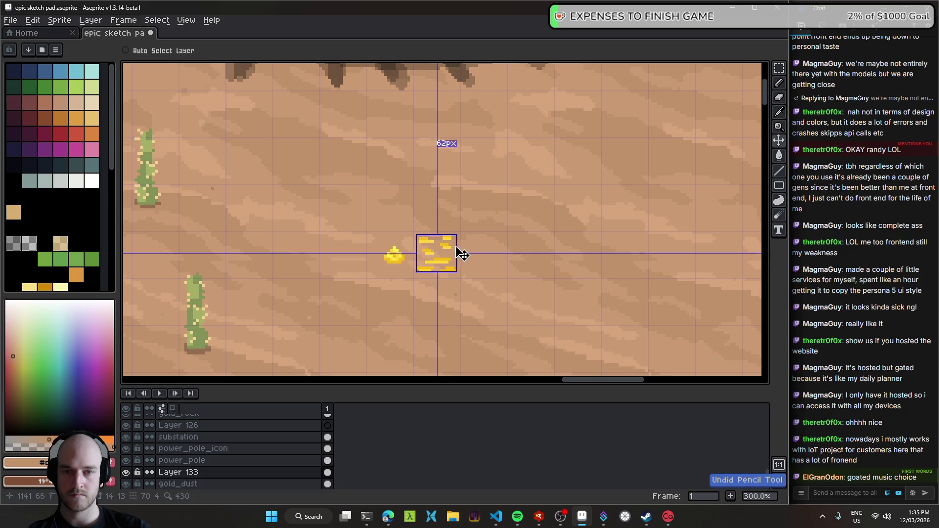
scroll(456, 257, up, 4)
key(ctrl+y)
key(ctrl+y)
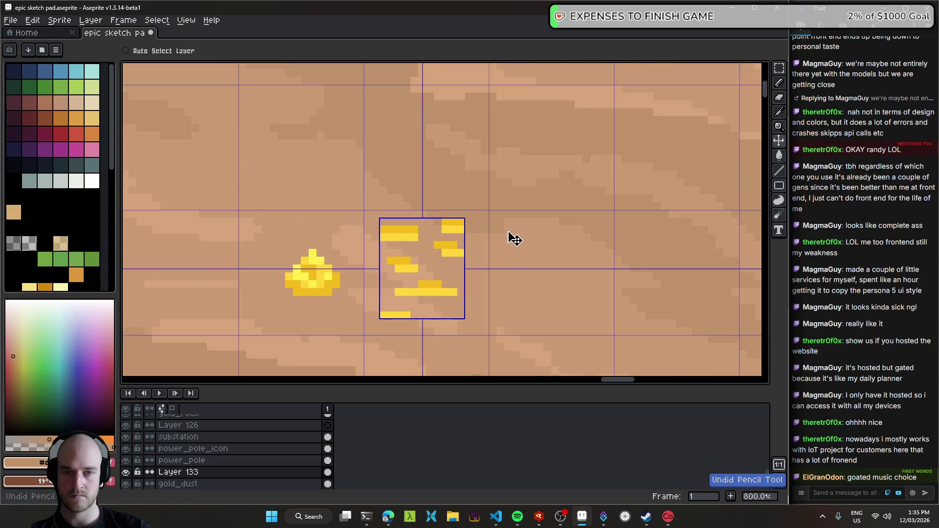
key(ctrl+y)
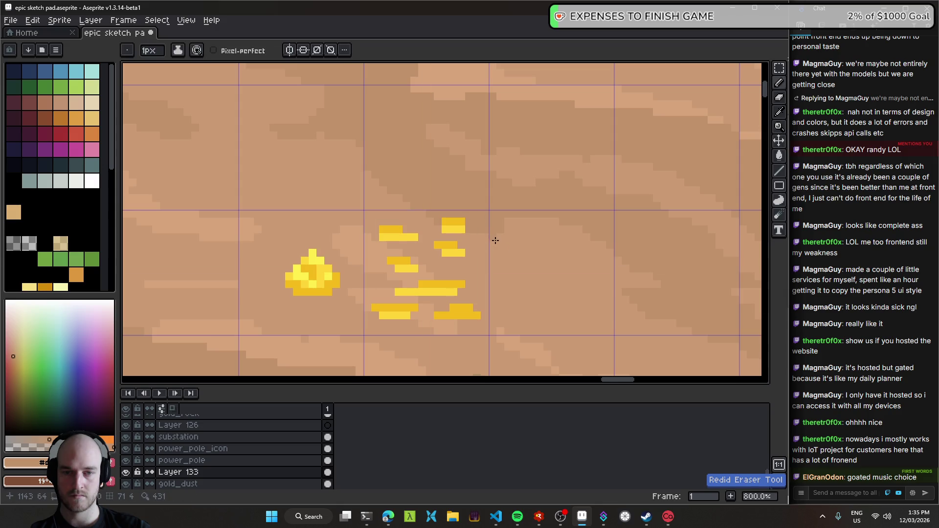
- Paint dark shadow beside the top gold streak, then erase the stray dark pixels left of it
click(29, 243)
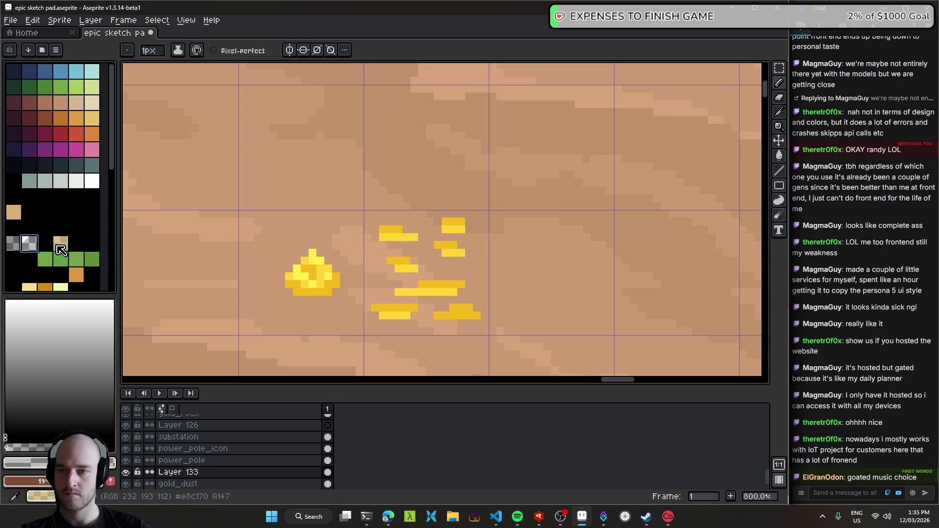
click(13, 243)
scroll(406, 232, up, 3)
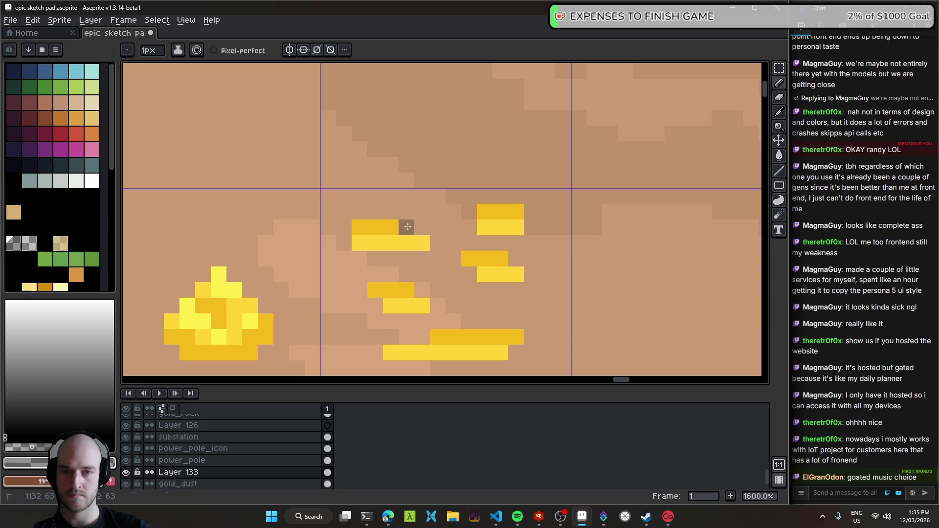
mouse_move(414, 227)
mouse_down()
mouse_move(344, 212)
mouse_move(328, 243)
mouse_up()
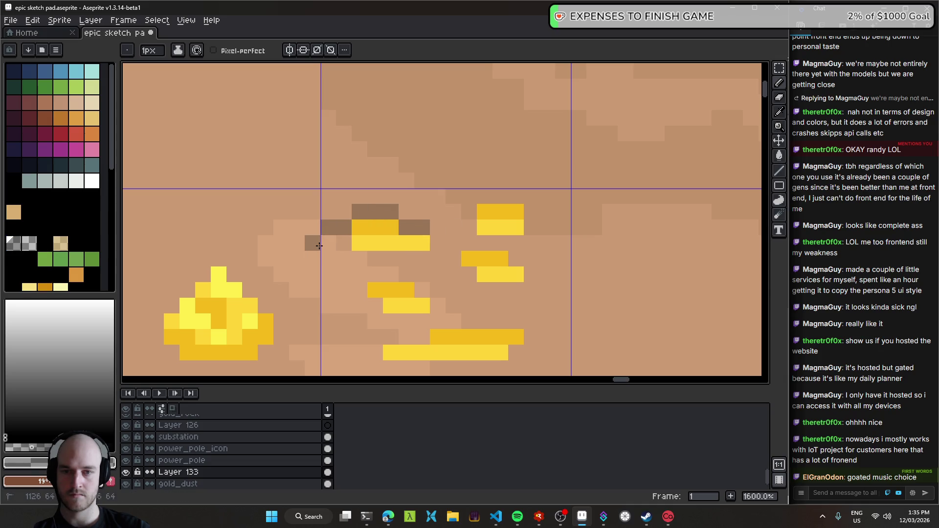
key(e)
drag(423, 243, 329, 260)
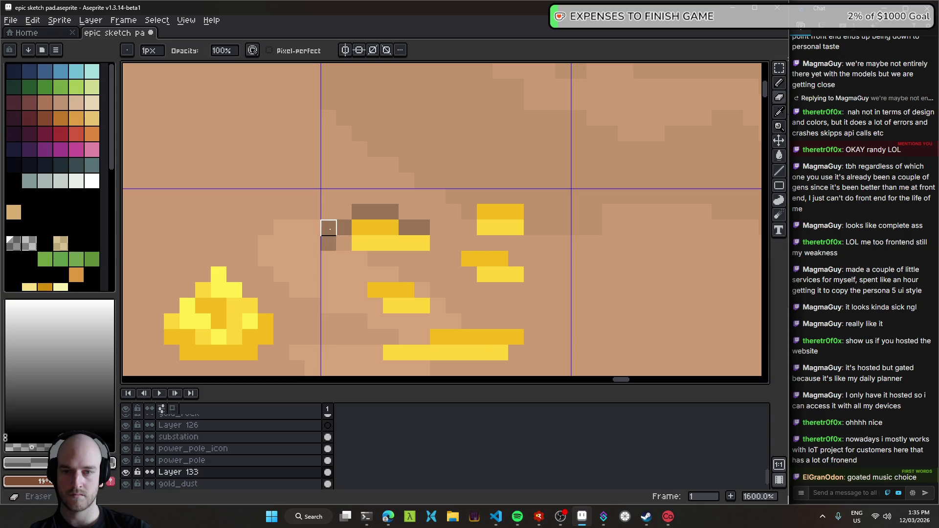
scroll(460, 261, down, 5)
scroll(459, 261, down, 3)
scroll(460, 261, up, 5)
key(b)
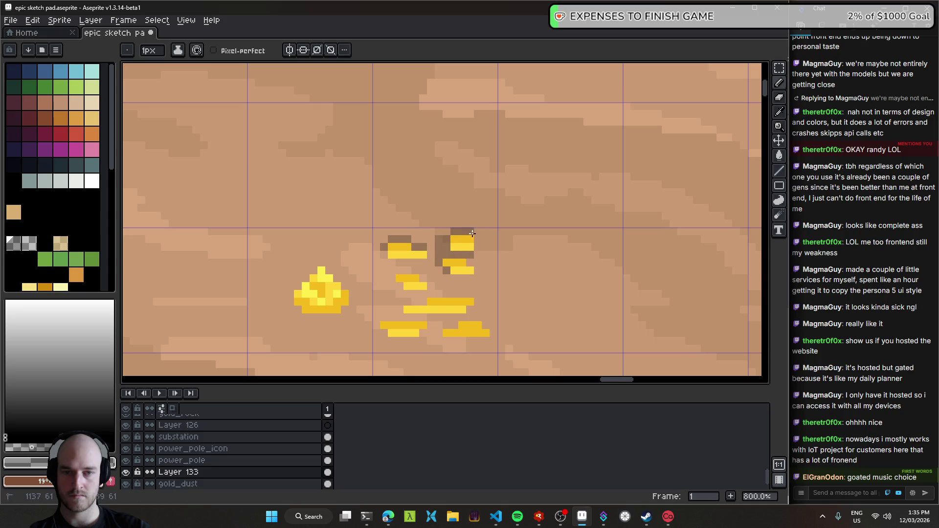
- Paint a dark brown shadow left of a gold bar, removing a stray tan overpaint stroke
scroll(503, 278, down, 6)
scroll(505, 277, up, 6)
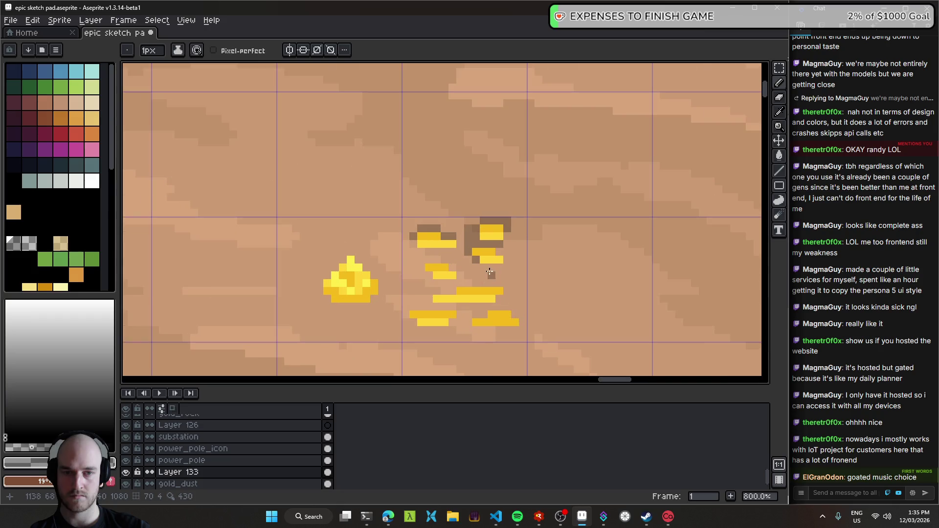
mouse_move(454, 291)
mouse_down()
mouse_move(431, 291)
mouse_move(463, 306)
mouse_move(510, 306)
mouse_up()
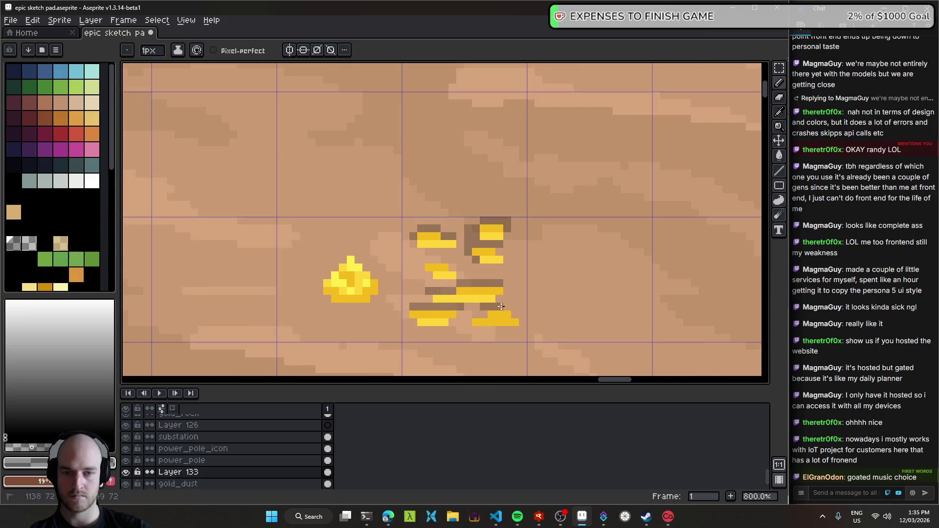
scroll(516, 315, down, 5)
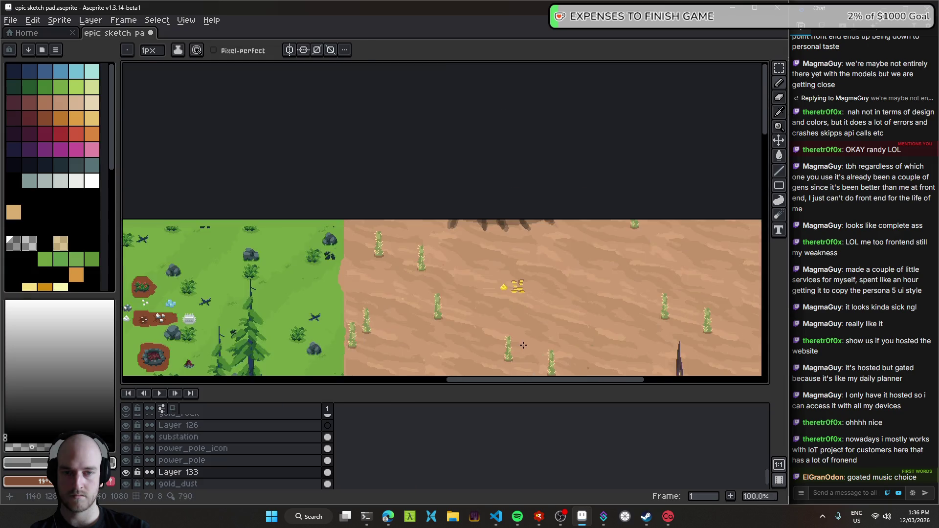
scroll(513, 276, up, 5)
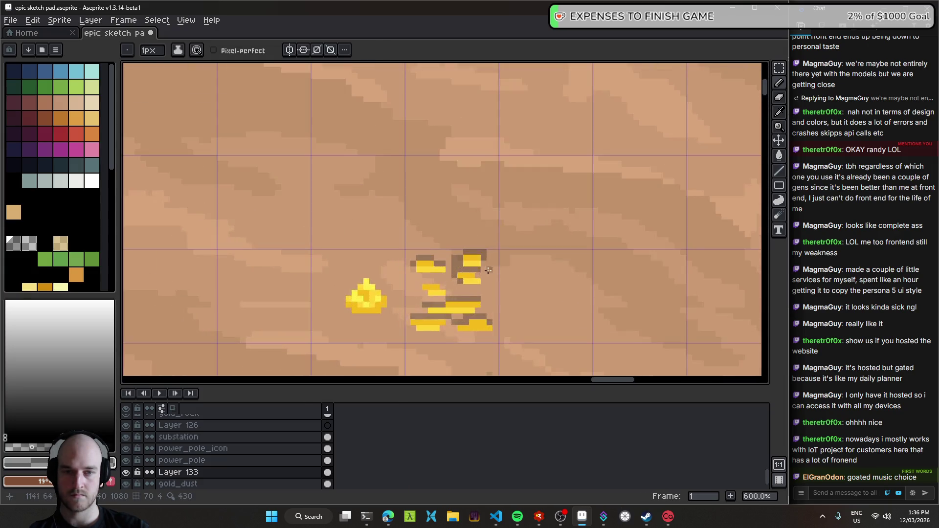
scroll(504, 274, up, 3)
scroll(447, 250, down, 5)
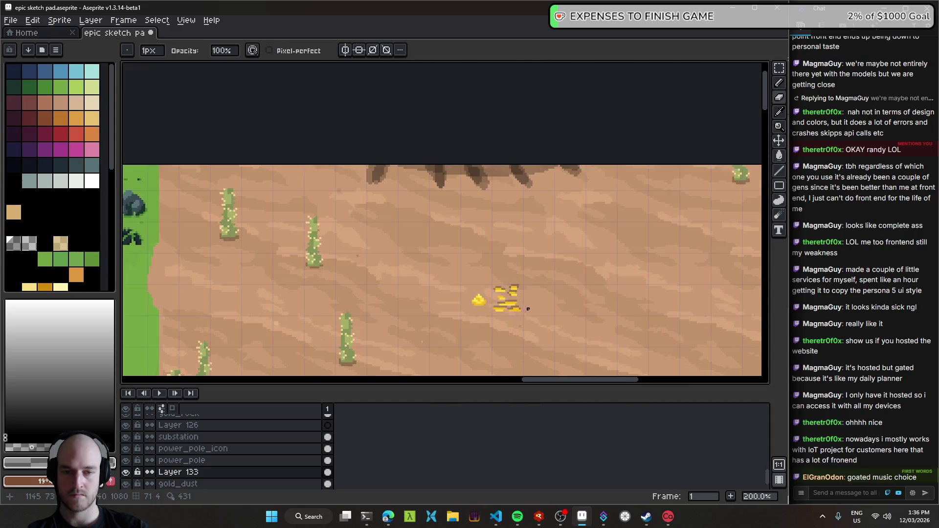
scroll(489, 279, down, 2)
scroll(509, 288, up, 4)
scroll(534, 298, up, 4)
mouse_move(533, 298)
mouse_down()
mouse_move(487, 299)
mouse_move(470, 282)
mouse_move(500, 300)
mouse_up()
key(e)
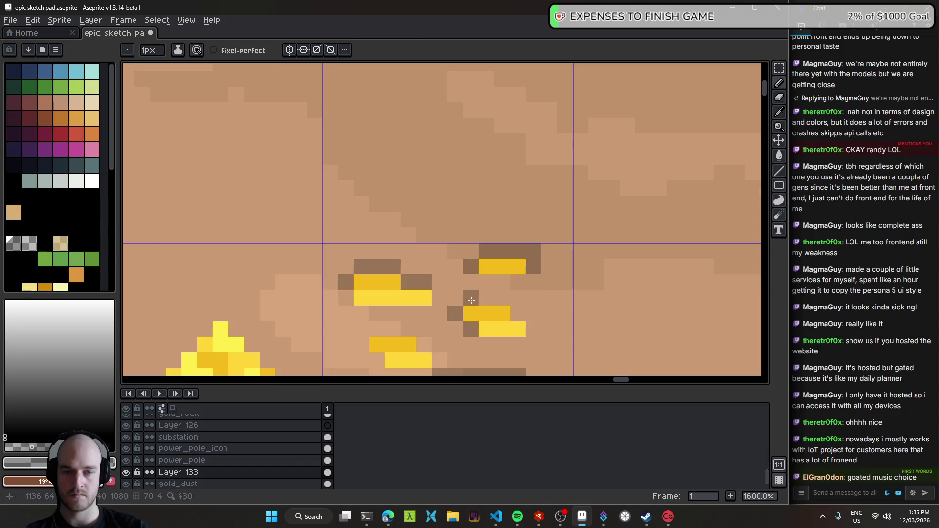
key(b)
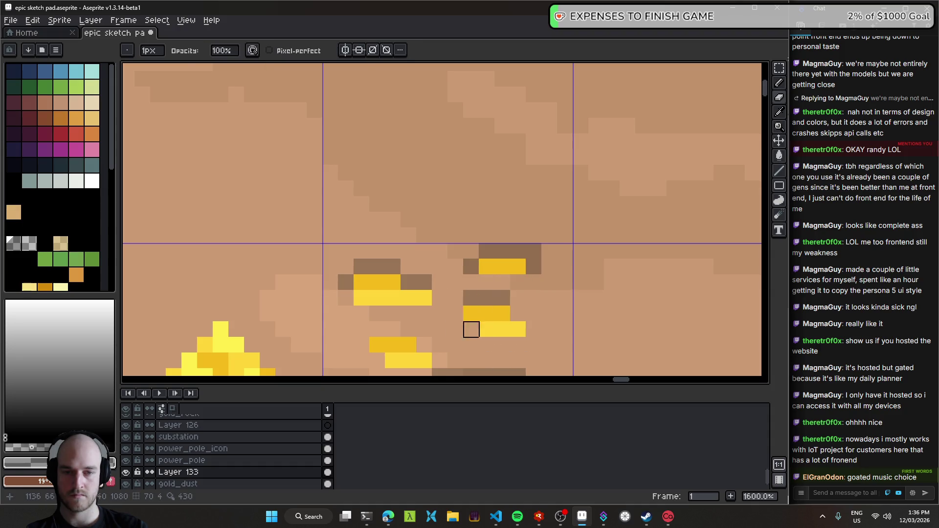
scroll(472, 329, down, 4)
scroll(535, 325, up, 3)
key(e)
scroll(508, 310, down, 5)
scroll(539, 332, down, 1)
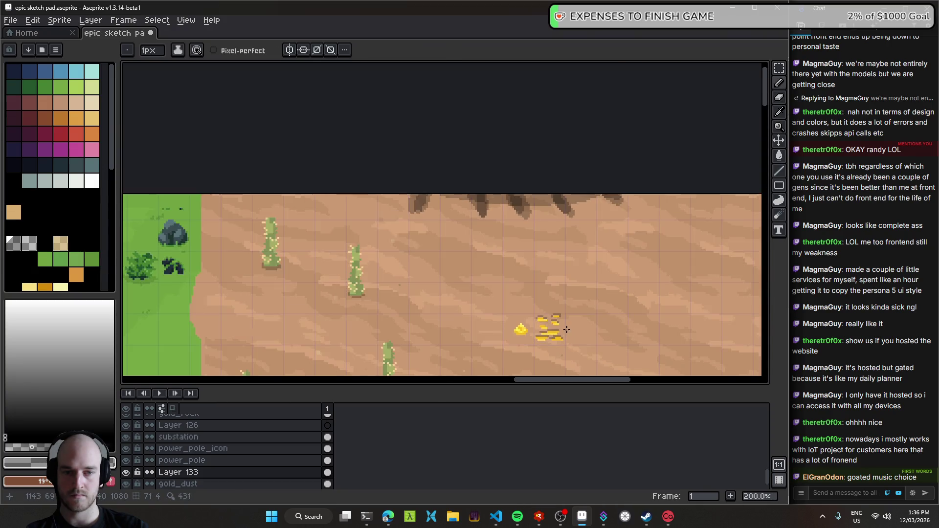
scroll(566, 329, down, 1)
scroll(456, 208, up, 8)
- Dab single dark brown shadow pixels and a short column beside the gold, undoing one stray dab
click(471, 208)
click(425, 224)
drag(407, 255, 413, 224)
scroll(444, 242, down, 3)
scroll(444, 242, down, 2)
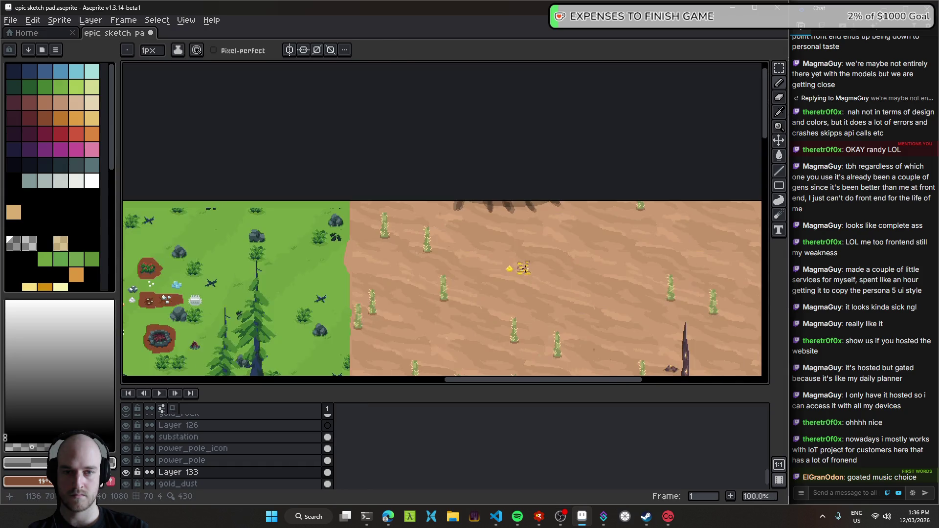
scroll(446, 274, up, 4)
key(ctrl+z)
key(b)
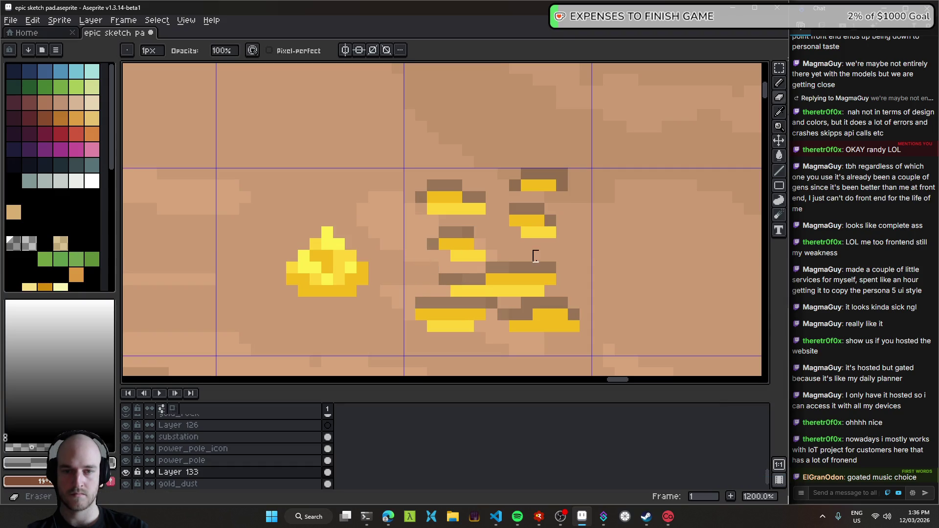
scroll(538, 264, down, 5)
scroll(552, 271, down, 2)
drag(563, 270, 449, 209)
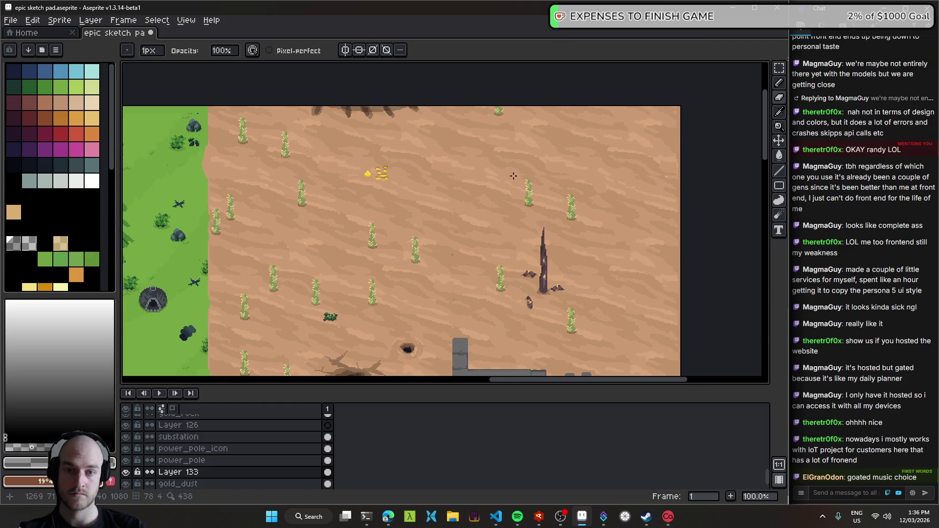
scroll(377, 162, up, 5)
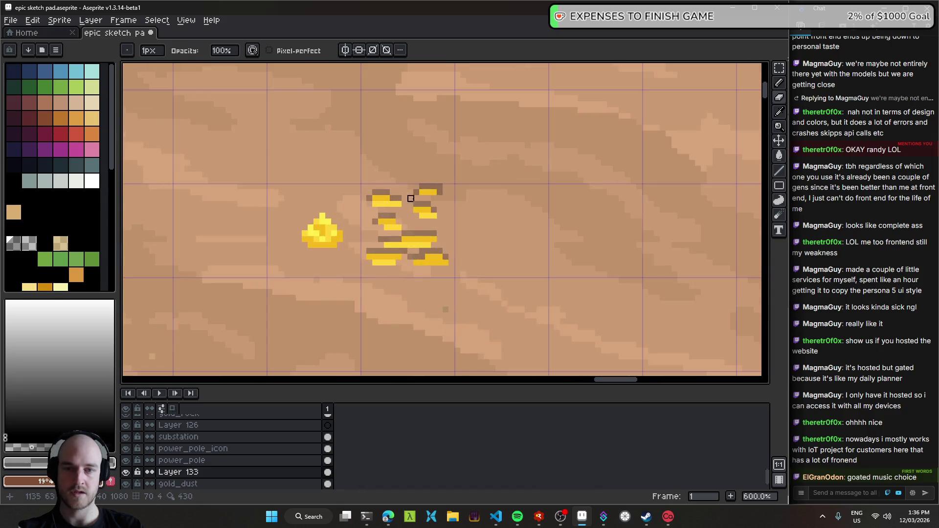
- Shift the gold bar pixels slightly to the right with the Move tool
key(v)
mouse_move(426, 215)
mouse_down()
mouse_move(522, 221)
mouse_move(427, 220)
mouse_up()
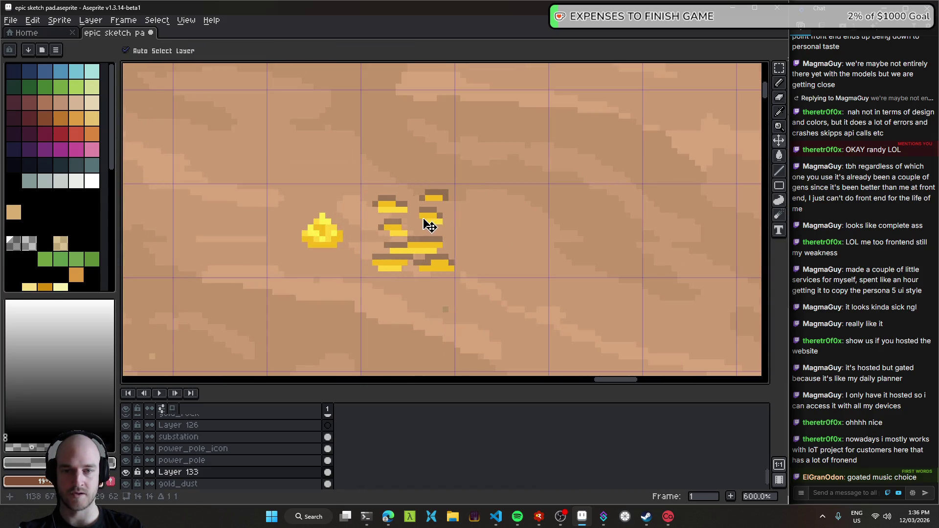
scroll(426, 224, up, 2)
scroll(421, 225, up, 2)
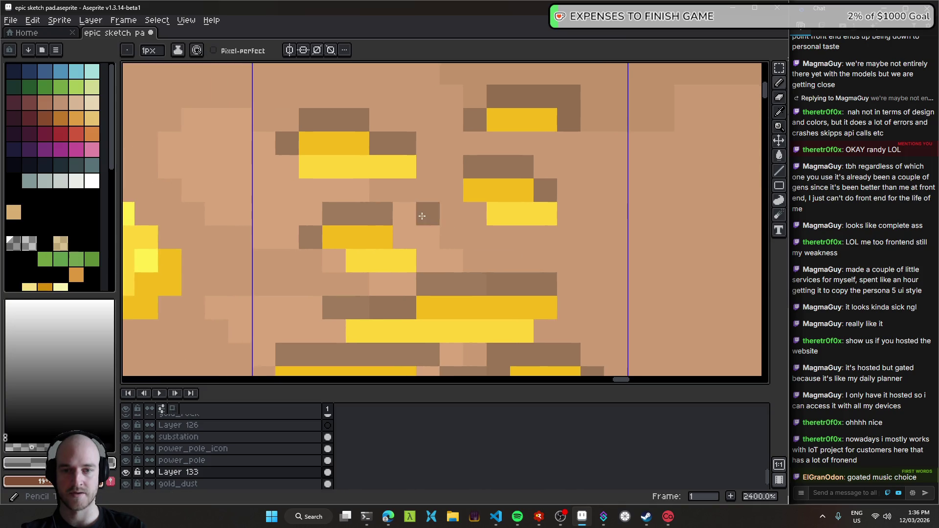
- Darken pixels left of a gold bar and add darker tan shading along the bars
key(b)
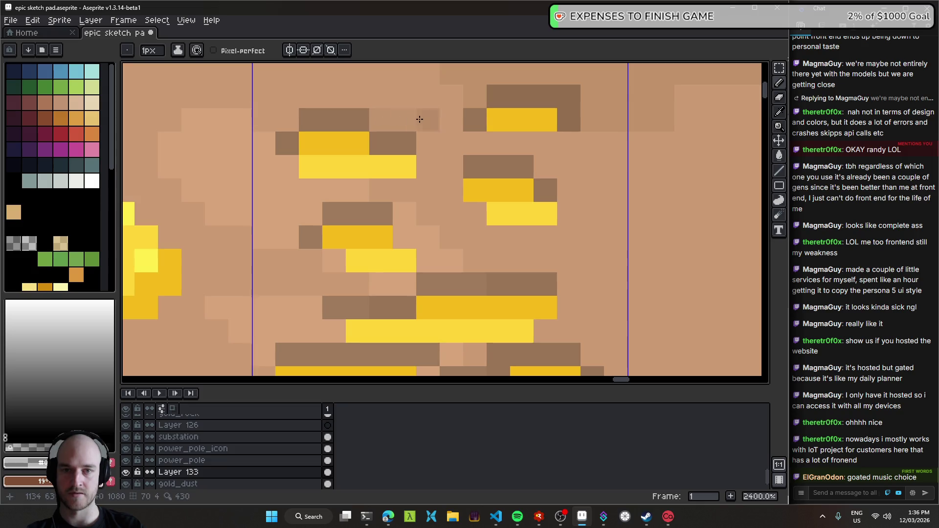
scroll(420, 119, down, 1)
click(362, 213)
click(362, 197)
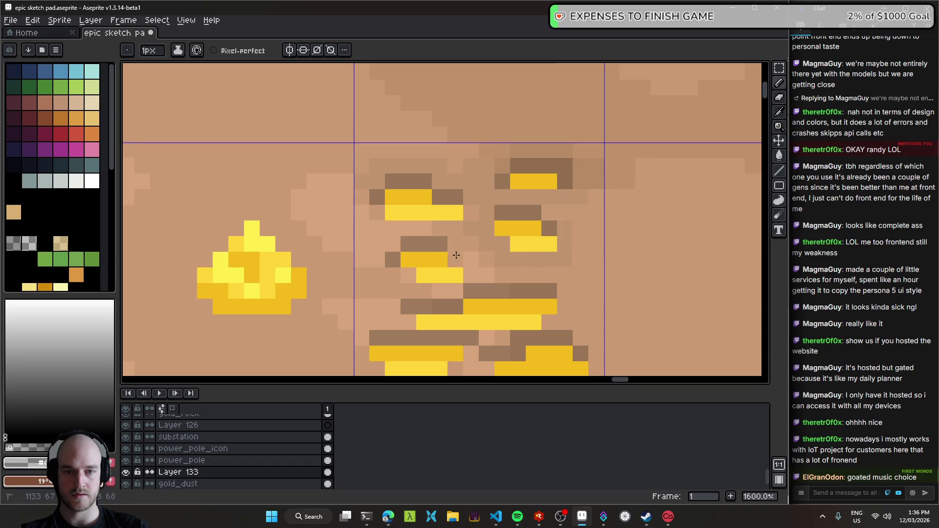
drag(474, 276, 381, 277)
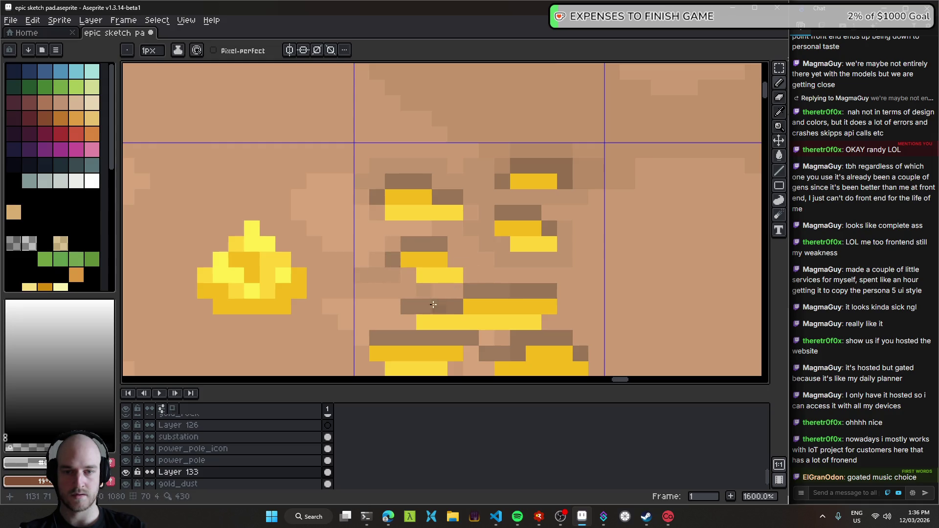
scroll(494, 239, down, 3)
- Shade more tan pixels darker below the bars, along their left side, and under the long yellow bar
click(485, 252)
click(461, 270)
drag(445, 286, 457, 290)
mouse_move(351, 278)
mouse_down()
mouse_move(353, 251)
mouse_move(371, 239)
mouse_up()
drag(480, 289, 553, 294)
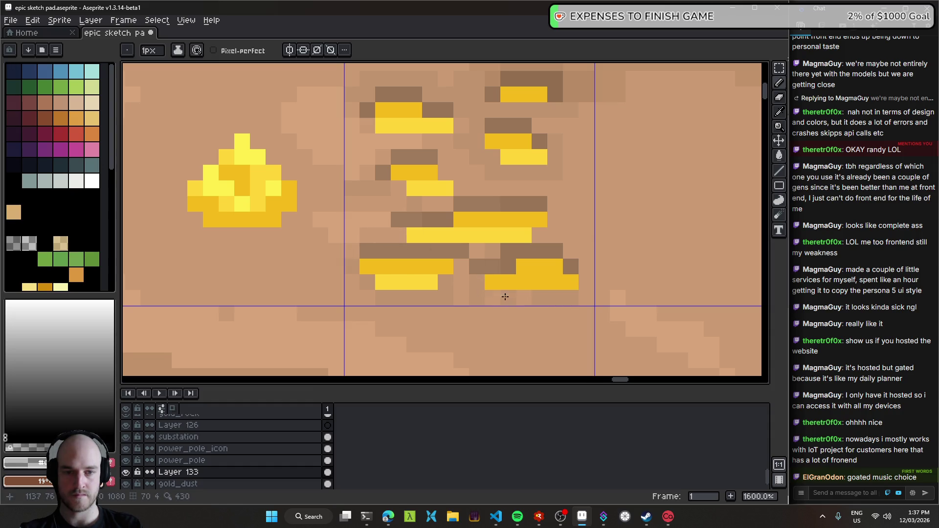
click(581, 266)
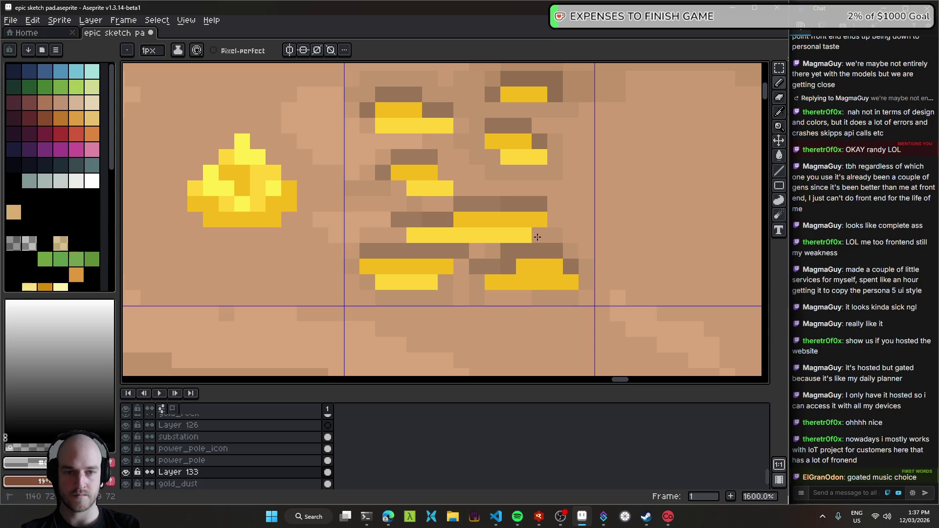
scroll(458, 216, down, 5)
scroll(502, 237, up, 2)
drag(502, 237, 470, 245)
- Move the gold nugget onto the grass to compare, then nudge it slightly right
key(v)
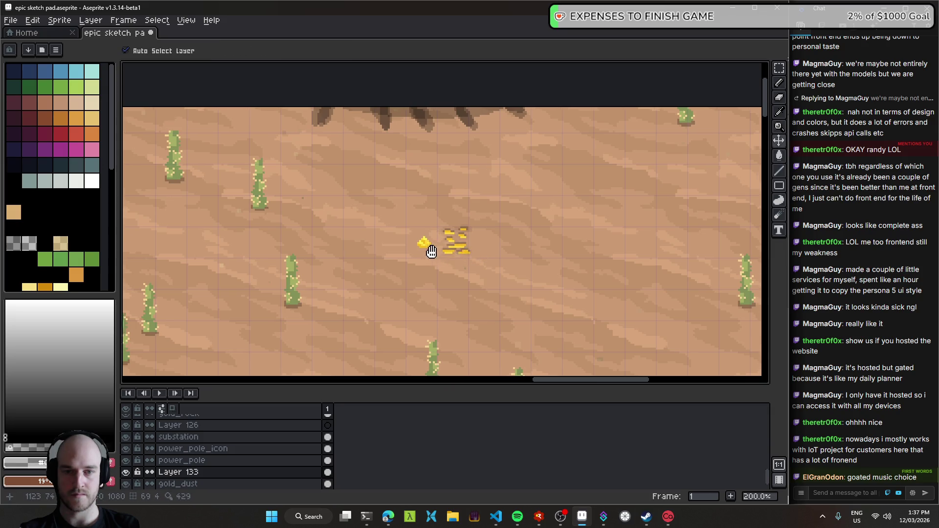
scroll(631, 242, down, 1)
mouse_move(634, 229)
mouse_down()
mouse_move(419, 238)
mouse_move(404, 219)
mouse_up()
scroll(419, 239, up, 2)
scroll(409, 224, down, 1)
scroll(430, 251, down, 1)
mouse_move(466, 260)
mouse_down()
mouse_move(253, 230)
mouse_move(487, 218)
mouse_move(426, 214)
mouse_up()
scroll(486, 218, up, 4)
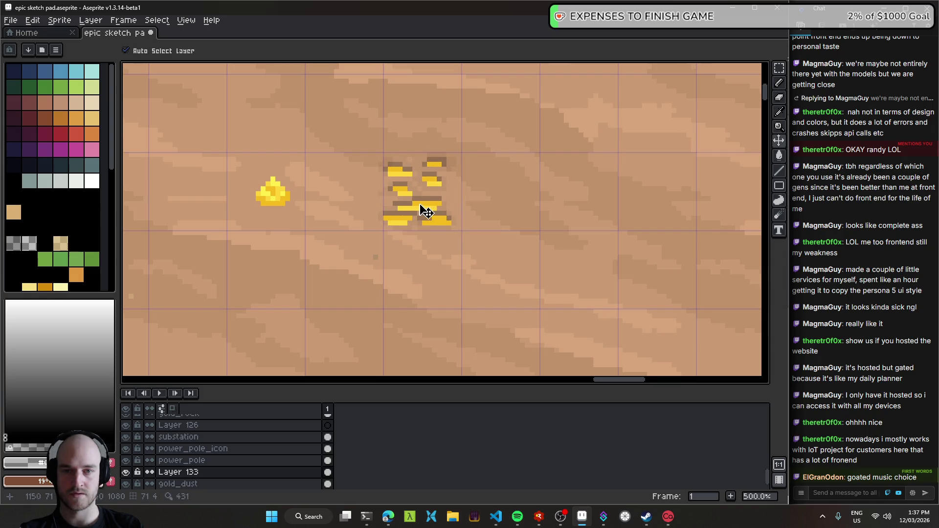
scroll(278, 199, up, 4)
drag(279, 200, 432, 215)
scroll(337, 263, up, 1)
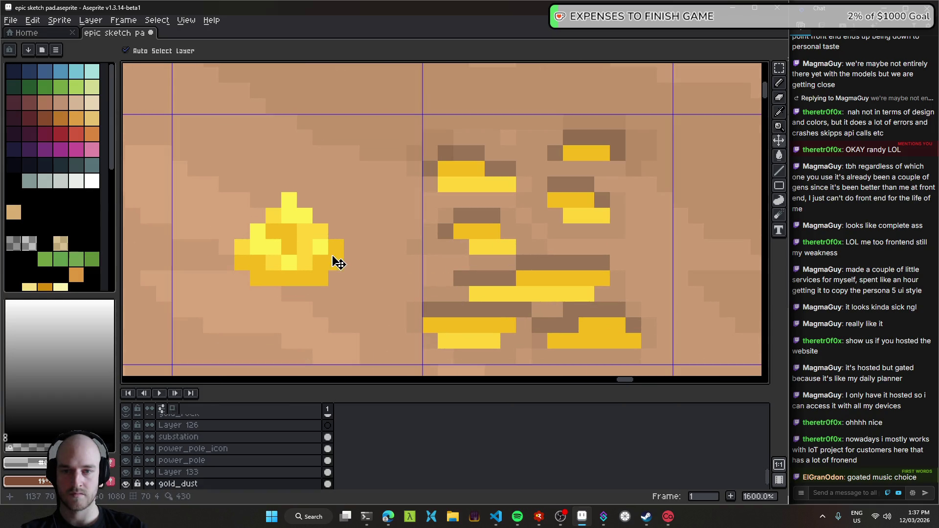
- Sample the yellow and nugget colours and make Layer 133 the active layer
alt+click(336, 261)
key(b)
ctrl+click(489, 237)
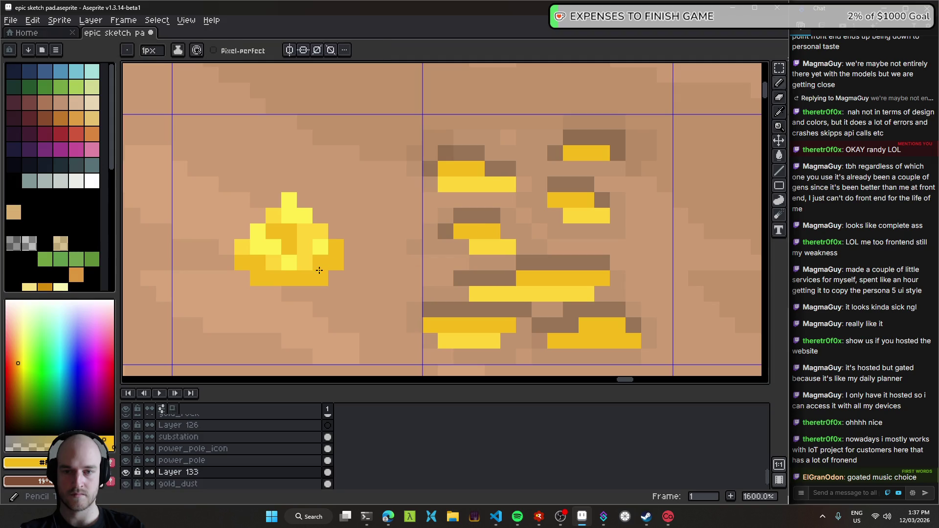
alt+click(310, 252)
key(g)
scroll(494, 247, down, 1)
scroll(495, 247, down, 2)
scroll(489, 259, down, 1)
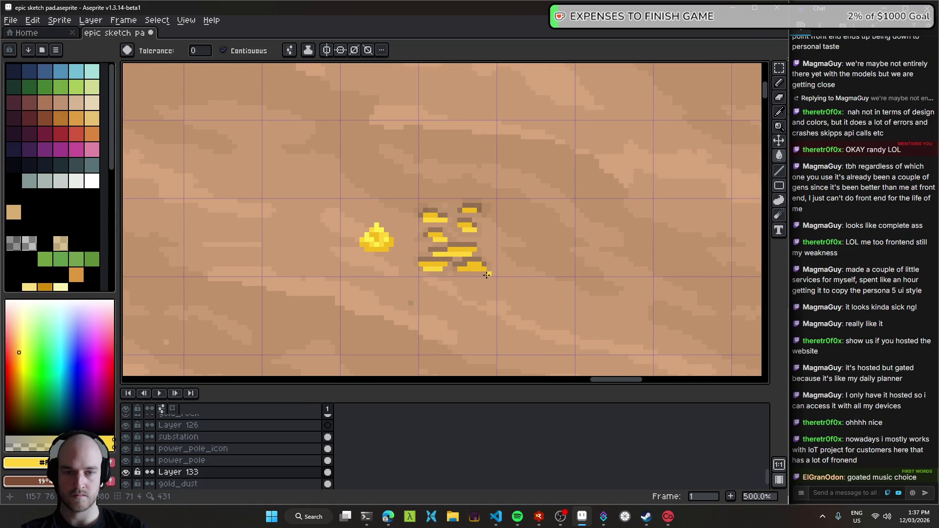
scroll(478, 292, down, 1)
- Select the gold bars and trial a lower saturation with Hue/Saturation, then undo it
key(m)
drag(487, 296, 384, 198)
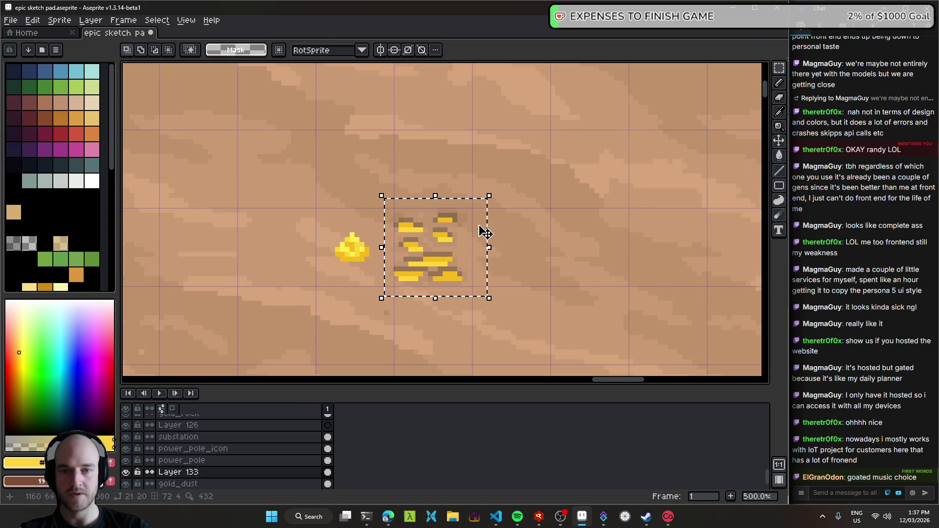
key(ctrl+u)
mouse_move(587, 124)
mouse_down()
mouse_move(571, 127)
mouse_move(587, 130)
mouse_move(578, 139)
mouse_up()
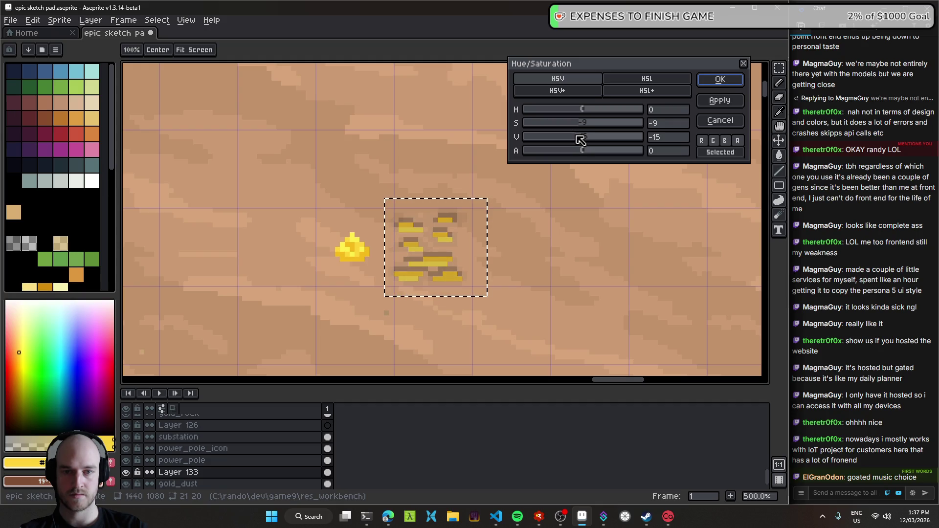
drag(583, 140, 587, 141)
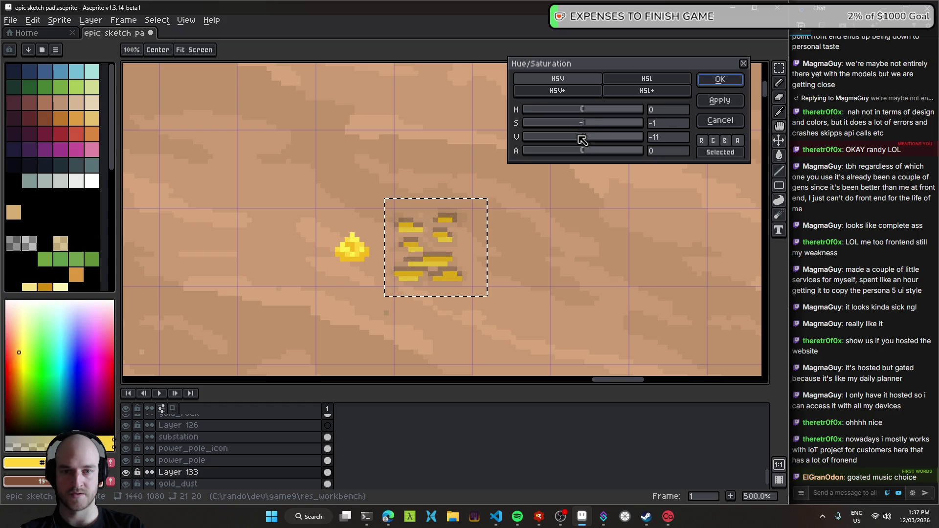
click(720, 80)
scroll(517, 223, down, 4)
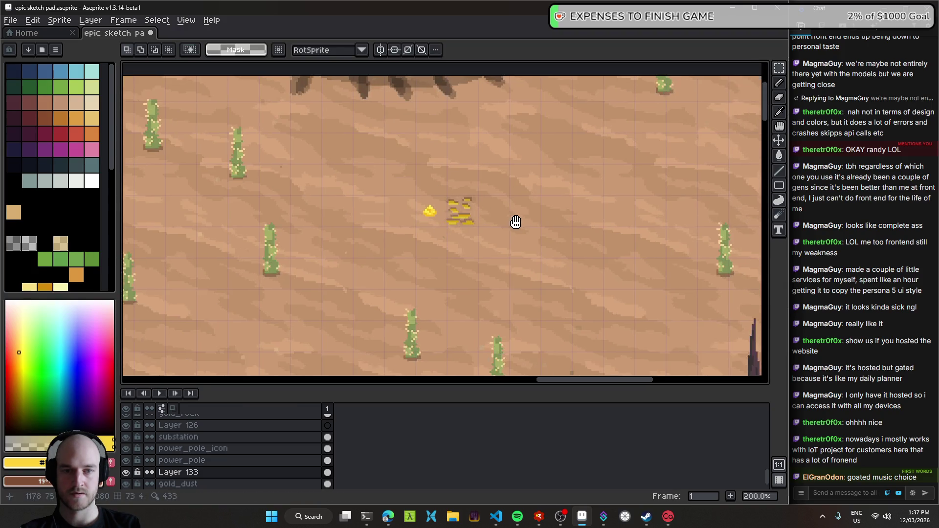
key(ctrl+z)
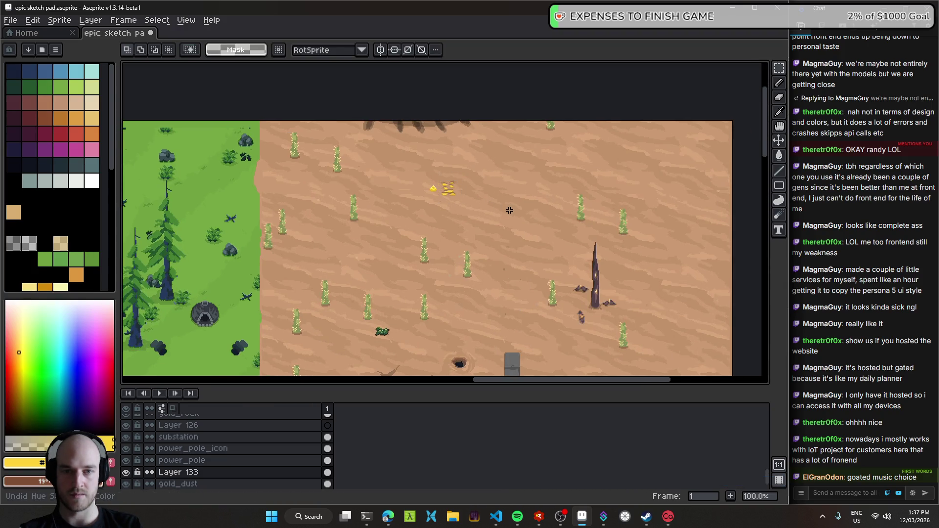
- Nudge the gold patch two pixels right and save the sketch file
scroll(454, 191, up, 8)
key(v)
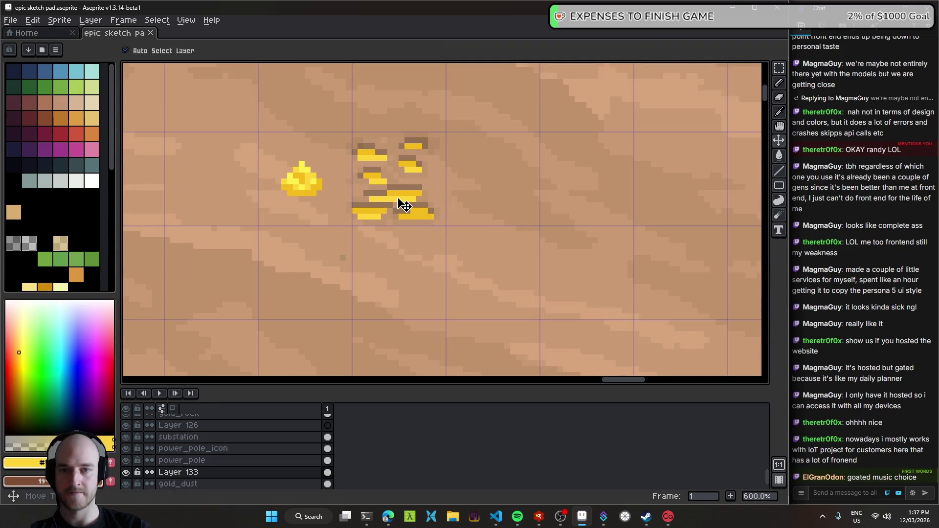
key(ctrl+z)
key(ctrl+z)
key(ctrl+z)
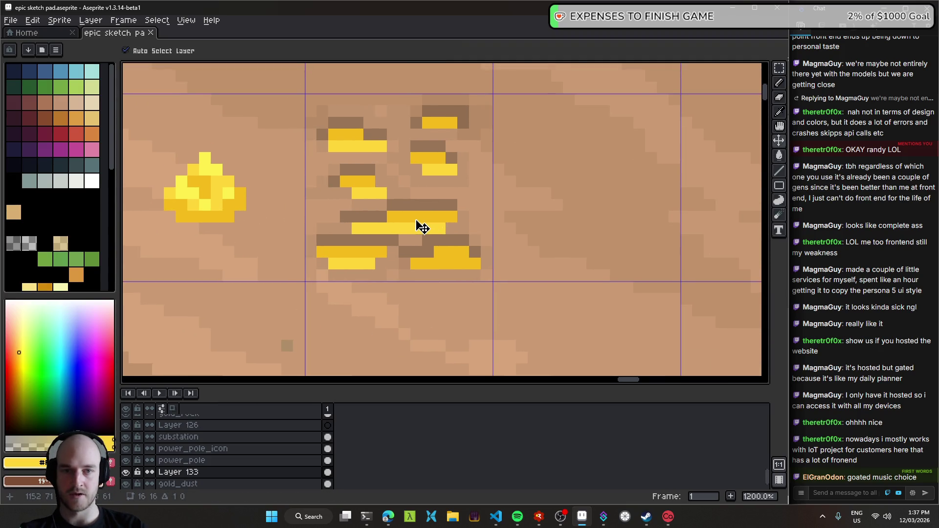
scroll(446, 192, down, 3)
key(ctrl+d)
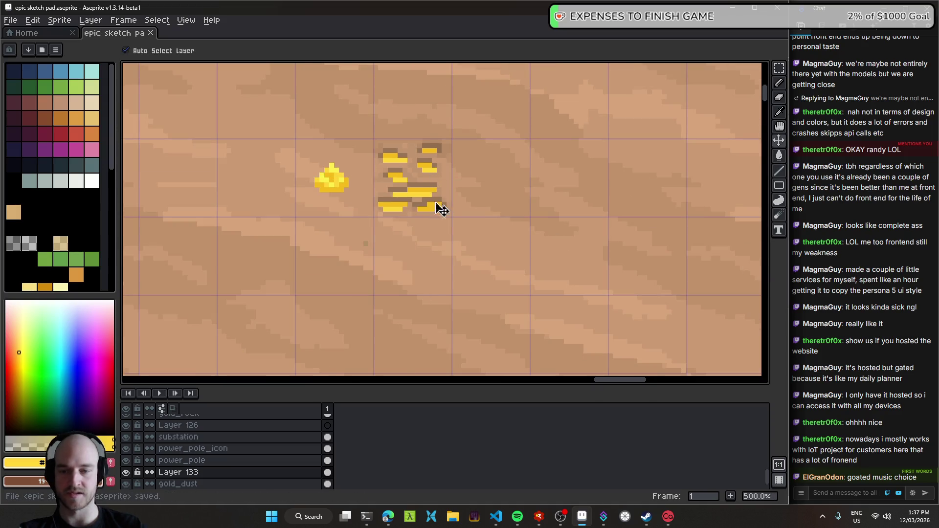
- Save the epic sketch pad.aseprite file
scroll(455, 220, down, 2)
key(ctrl+s)
scroll(331, 218, up, 1)
scroll(314, 201, down, 2)
scroll(394, 258, up, 2)
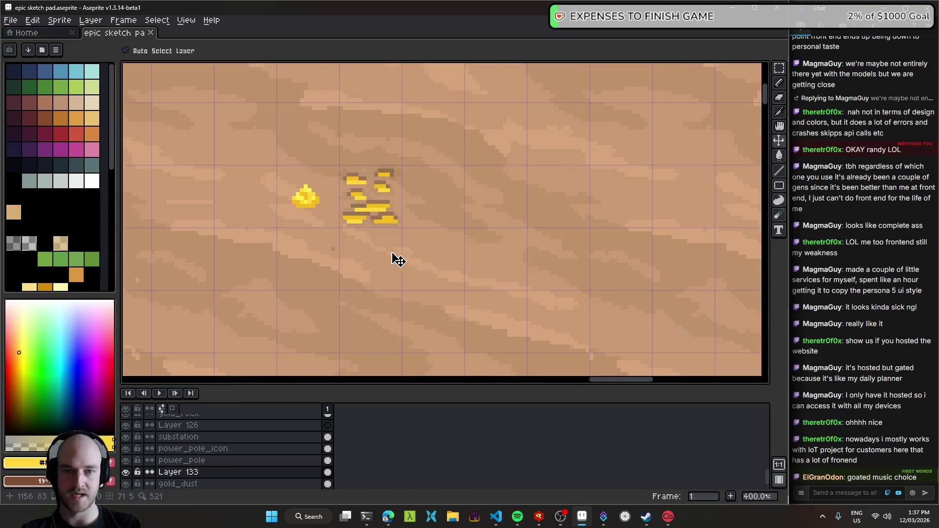
scroll(424, 277, up, 1)
- Paste four gold-bar copies below, right of, above, and right of the middle bars
key(ctrl+t)
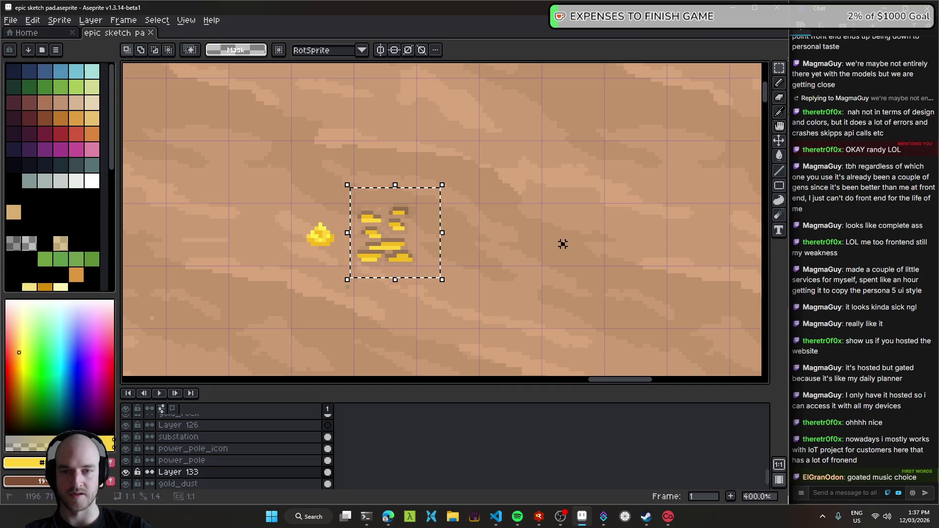
drag(411, 247, 403, 288)
click(562, 273)
key(ctrl+v)
mouse_move(407, 249)
mouse_down()
mouse_move(470, 237)
mouse_move(455, 187)
mouse_up()
key(Return)
key(ctrl+v)
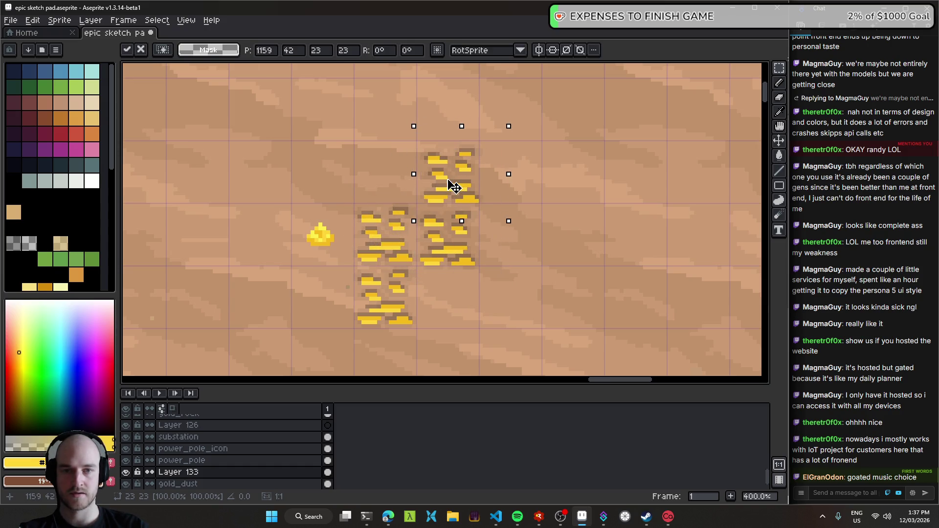
key(Return)
key(ctrl+v)
mouse_move(398, 216)
mouse_down()
mouse_move(524, 249)
mouse_move(478, 189)
mouse_up()
key(Return)
- Paste four more copies below the middle and right bars, far right, and above middle-right
key(ctrl+v)
drag(373, 167, 437, 231)
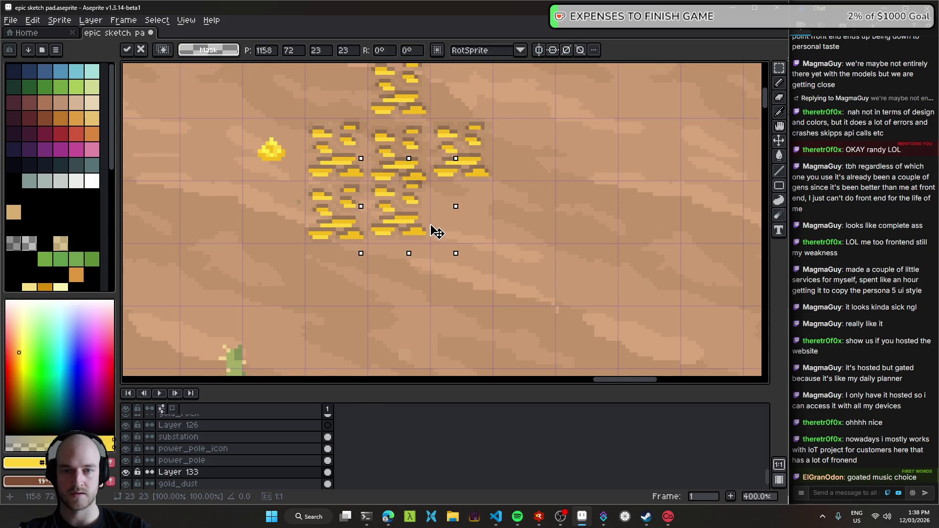
key(Return)
key(ctrl+v)
drag(377, 175, 500, 239)
key(Return)
key(ctrl+v)
drag(351, 161, 541, 165)
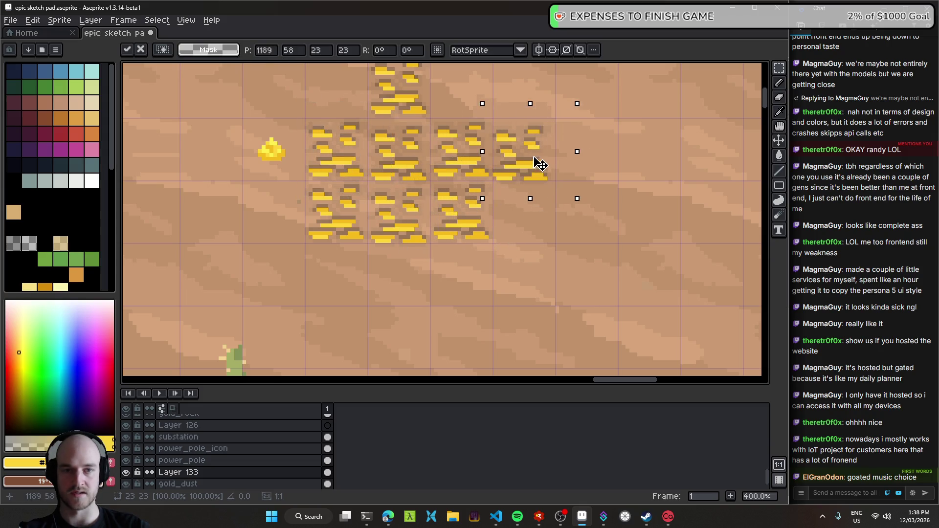
key(Return)
key(ctrl+v)
drag(389, 162, 498, 91)
key(Return)
scroll(494, 86, down, 3)
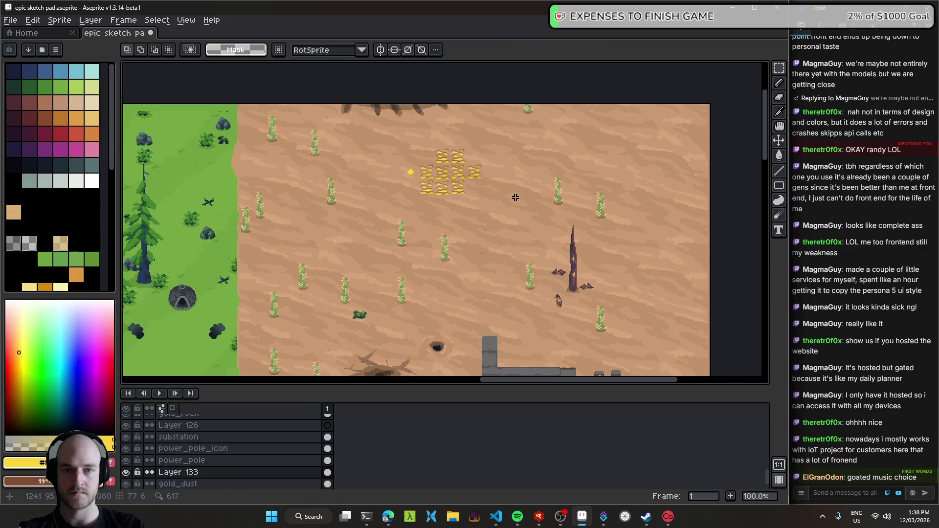
scroll(515, 197, down, 1)
scroll(490, 195, up, 1)
scroll(457, 193, down, 1)
scroll(459, 190, up, 1)
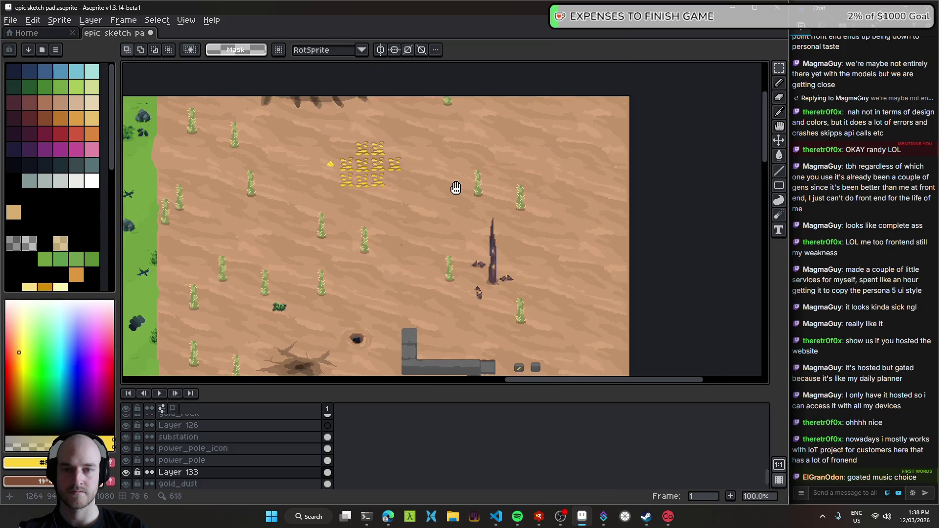
drag(459, 189, 424, 158)
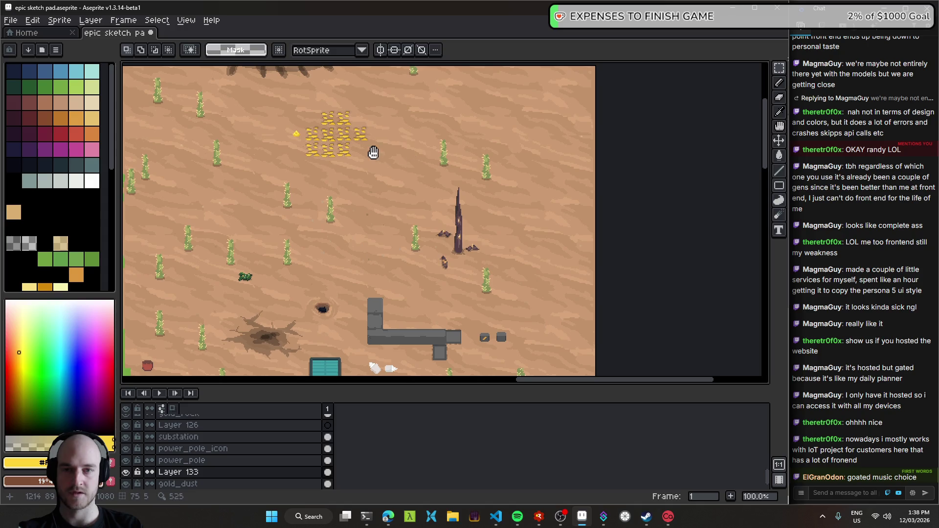
drag(373, 153, 372, 209)
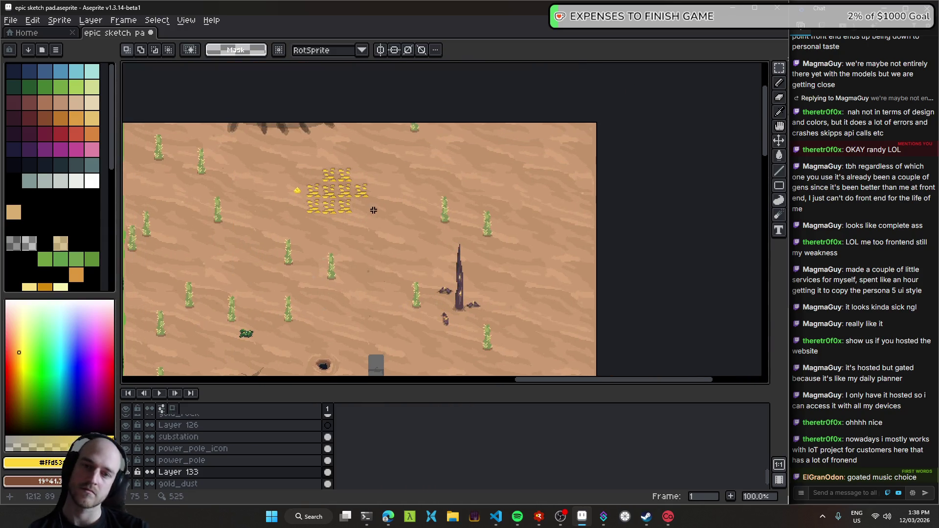
scroll(315, 199, up, 1)
scroll(315, 199, down, 1)
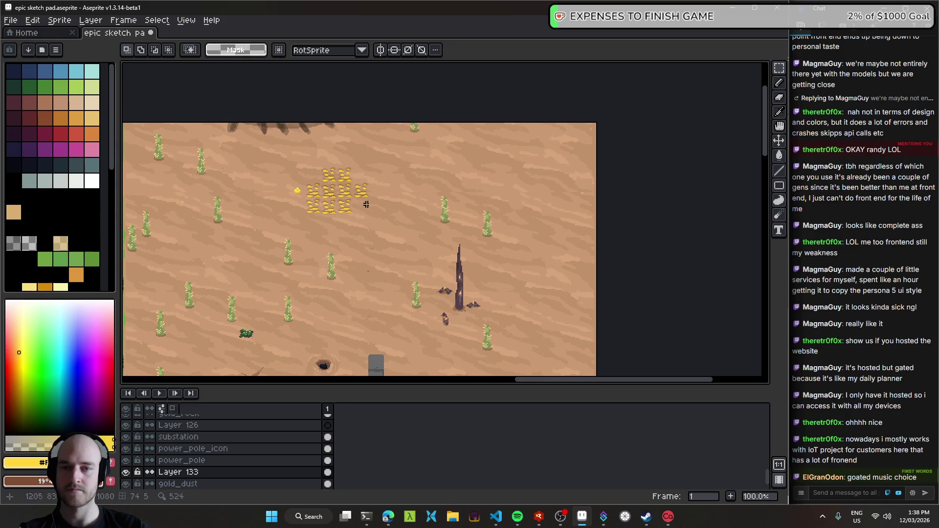
scroll(379, 217, up, 1)
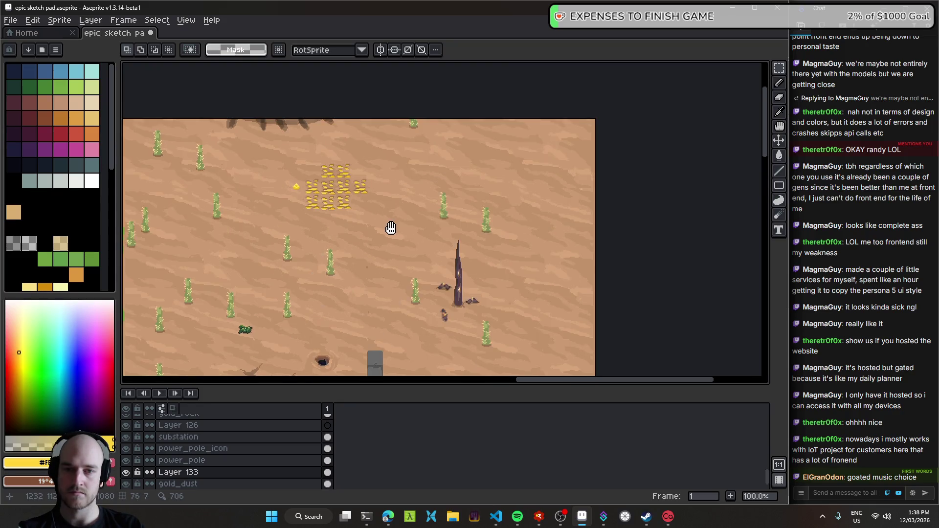
drag(380, 217, 296, 144)
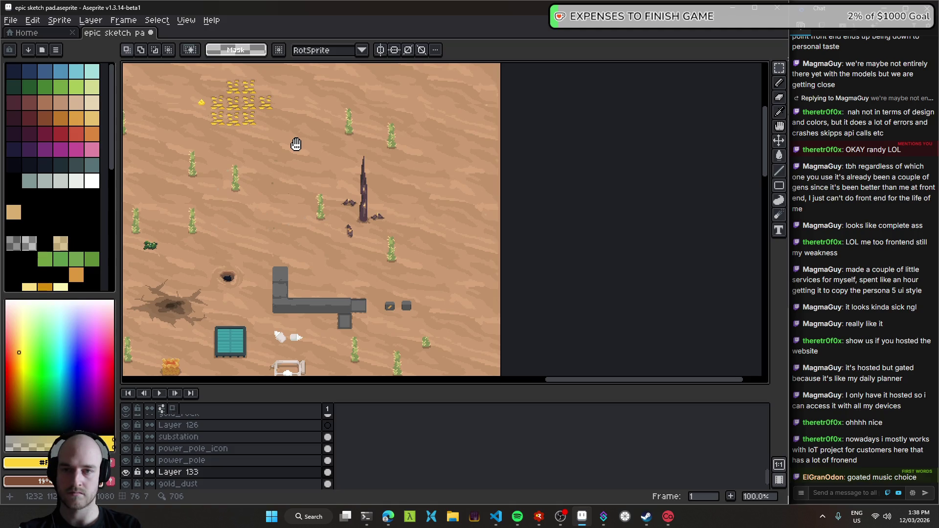
drag(296, 144, 390, 177)
scroll(388, 182, down, 1)
scroll(513, 283, up, 1)
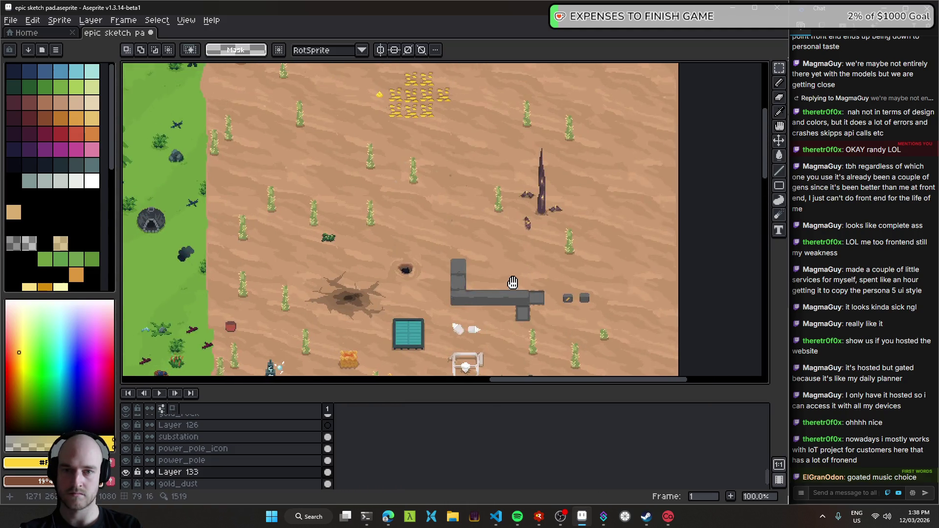
drag(513, 283, 533, 376)
scroll(444, 202, up, 3)
- Undo the pasted gold-bar copies and save the sketch file
key(ctrl+z)
key(ctrl+z)
key(ctrl+z)
key(ctrl+z)
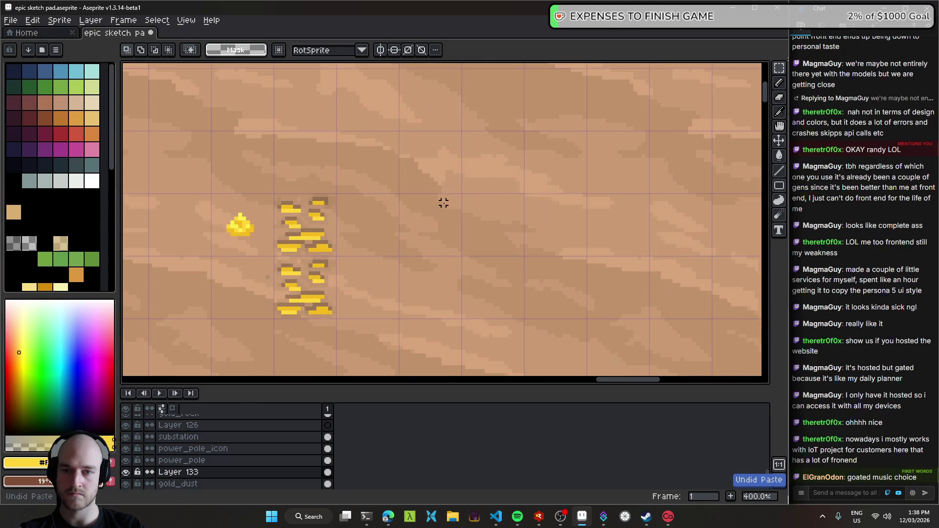
scroll(381, 269, down, 4)
scroll(386, 264, up, 6)
key(ctrl+z)
key(ctrl+s)
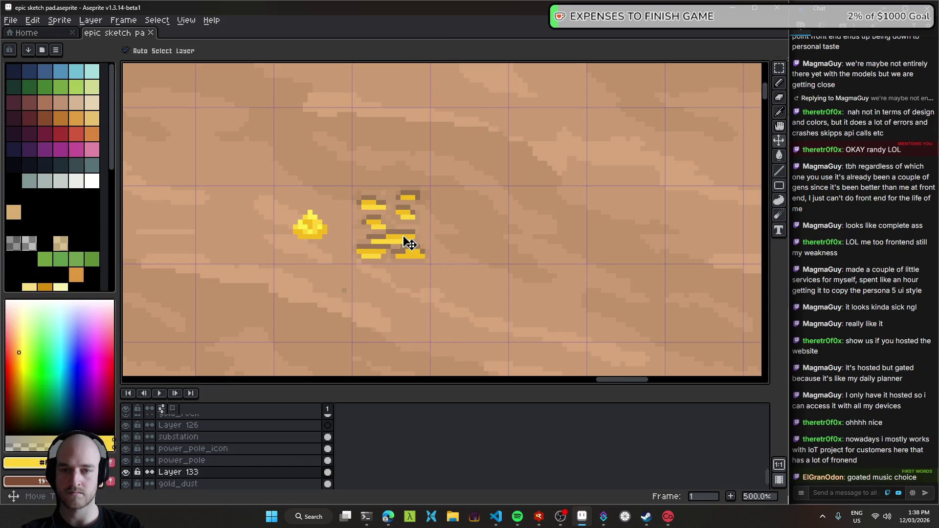
- Pan and zoom to inspect a close-up of the remaining gold bars beside the nugget
scroll(455, 276, down, 4)
drag(458, 300, 374, 193)
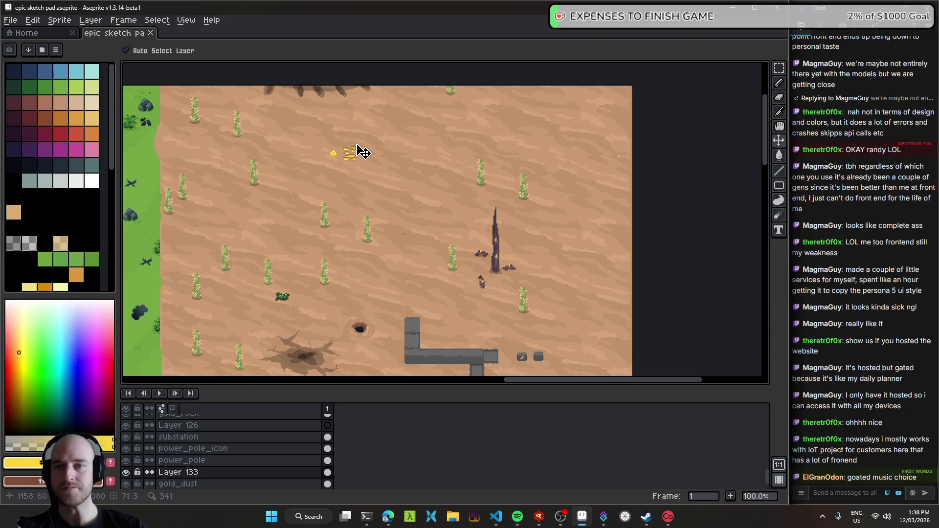
scroll(372, 172, down, 2)
scroll(403, 210, up, 6)
scroll(415, 265, up, 4)
mouse_move(415, 265)
mouse_down()
mouse_move(377, 149)
mouse_move(366, 245)
mouse_up()
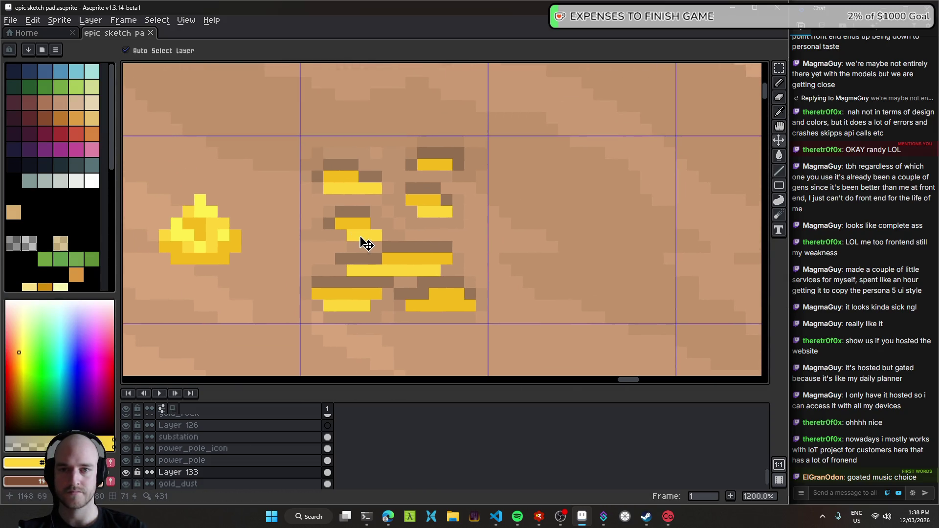
scroll(377, 198, down, 4)
scroll(398, 221, down, 1)
scroll(404, 230, down, 1)
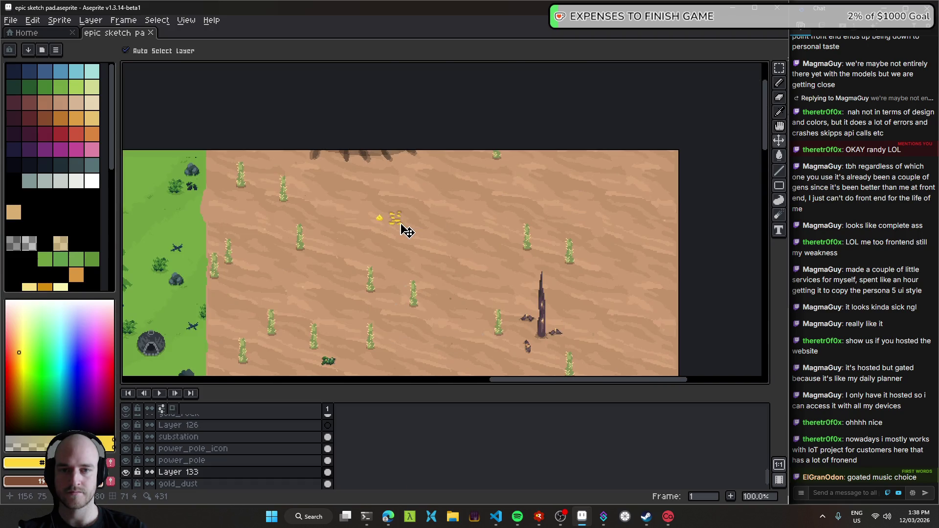
scroll(411, 234, up, 5)
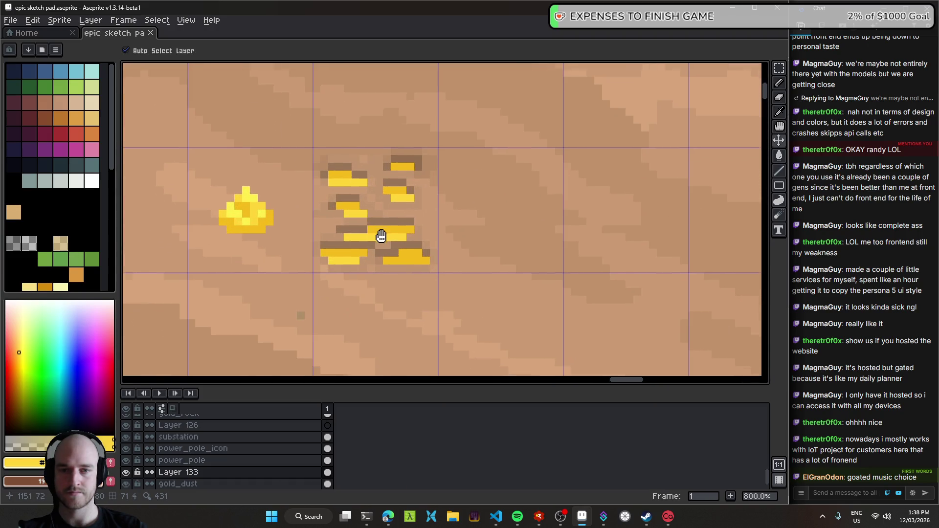
scroll(387, 238, up, 2)
- Shade the middle bar's lower row with a dark translucent swatch, then undo it
key(b)
alt+click(386, 235)
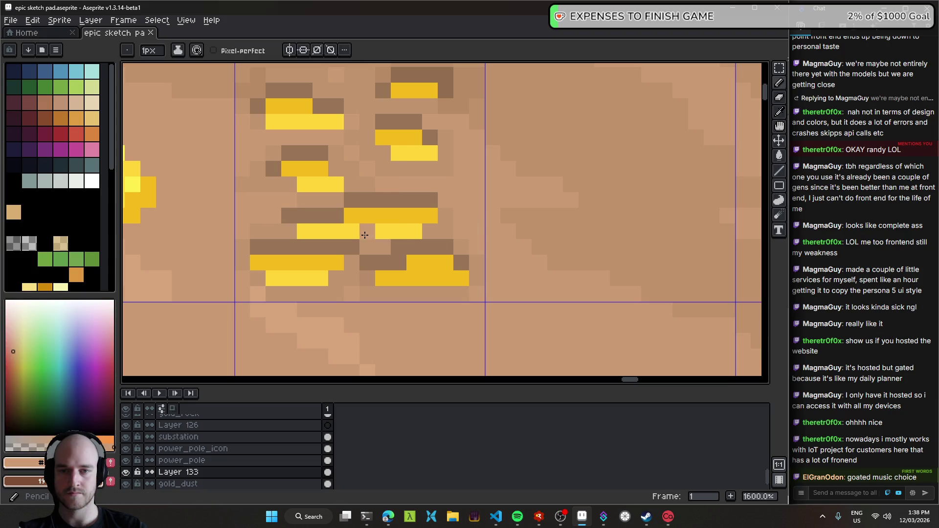
scroll(411, 235, down, 5)
scroll(411, 234, up, 5)
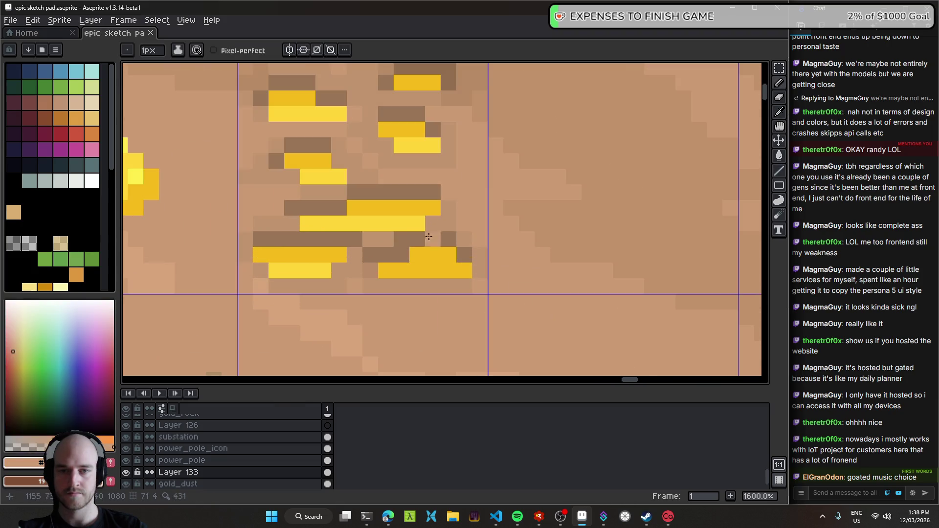
click(15, 247)
mouse_move(355, 223)
mouse_down()
mouse_move(382, 218)
mouse_move(310, 220)
mouse_move(413, 220)
mouse_up()
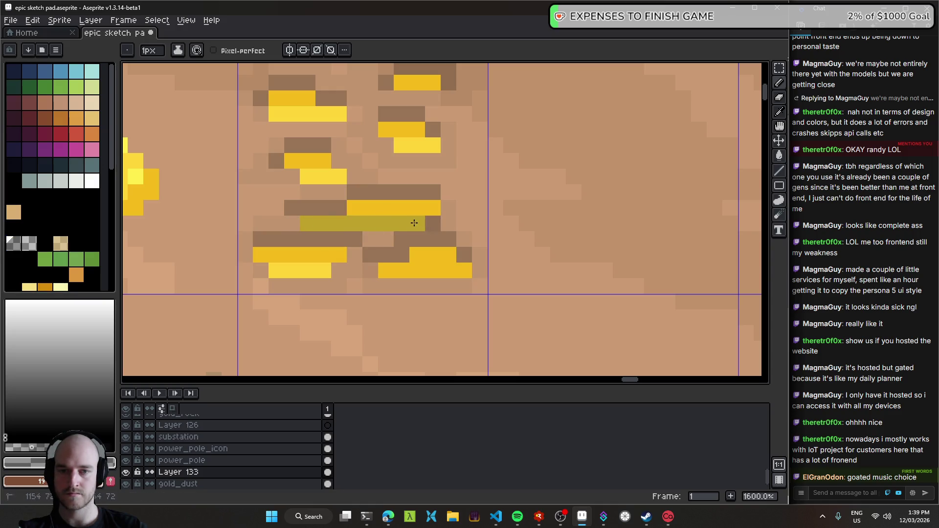
scroll(385, 247, down, 5)
scroll(385, 248, down, 2)
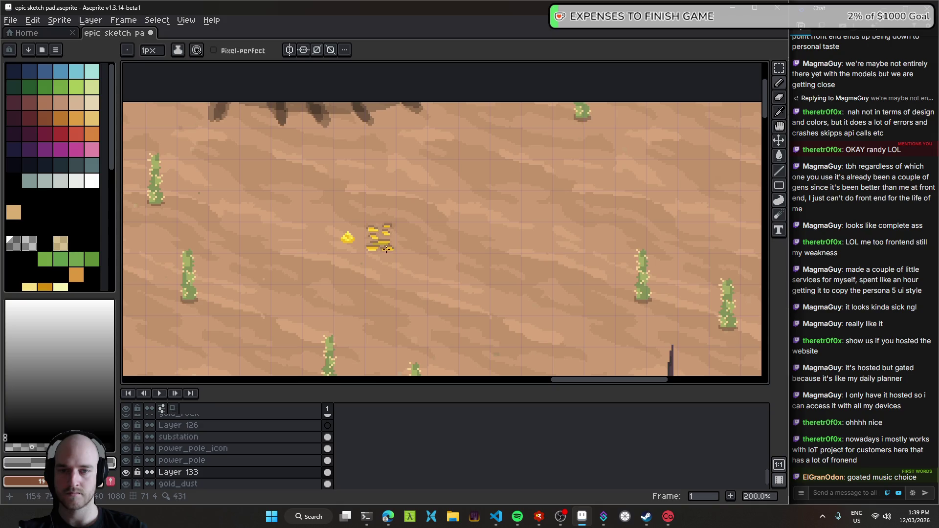
scroll(388, 249, up, 7)
key(ctrl+z)
key(ctrl+z)
key(ctrl+z)
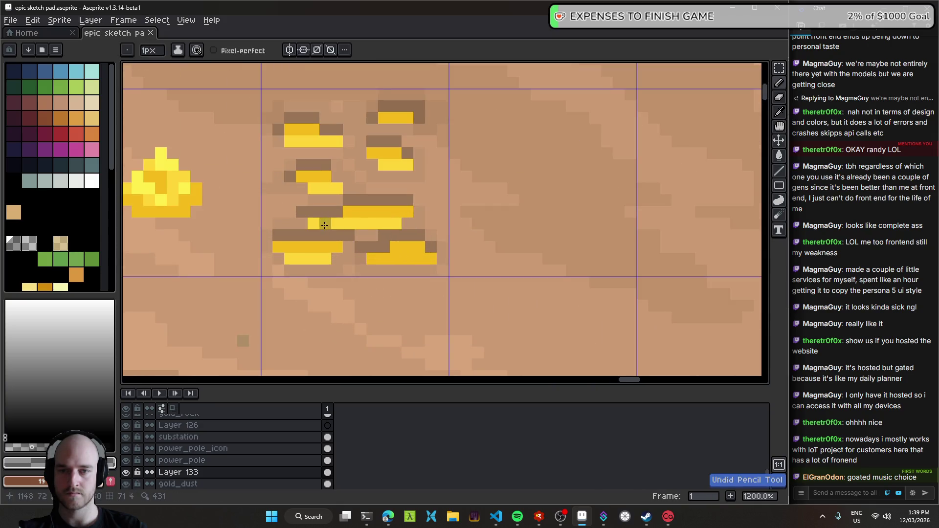
- Paint dark olive-gold shading under the middle bar and two other gold bars
drag(325, 225, 374, 226)
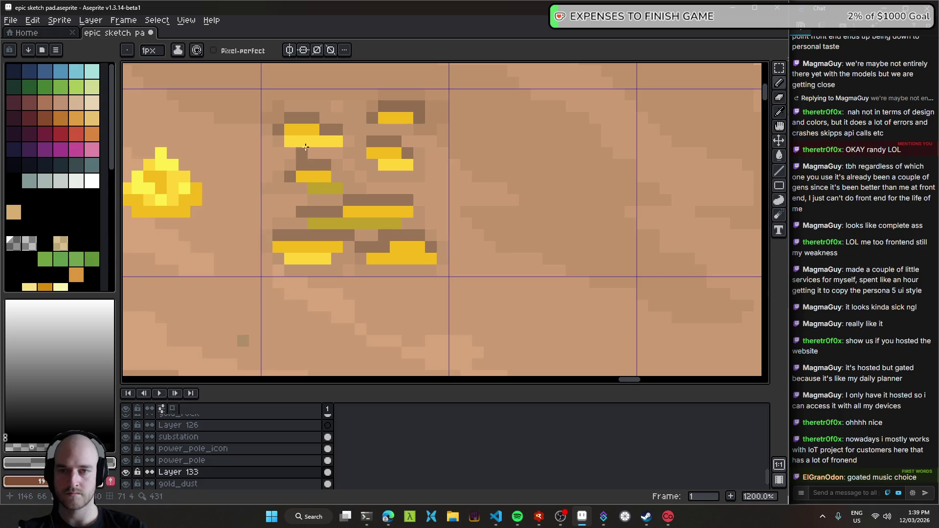
drag(306, 147, 332, 141)
drag(386, 161, 403, 154)
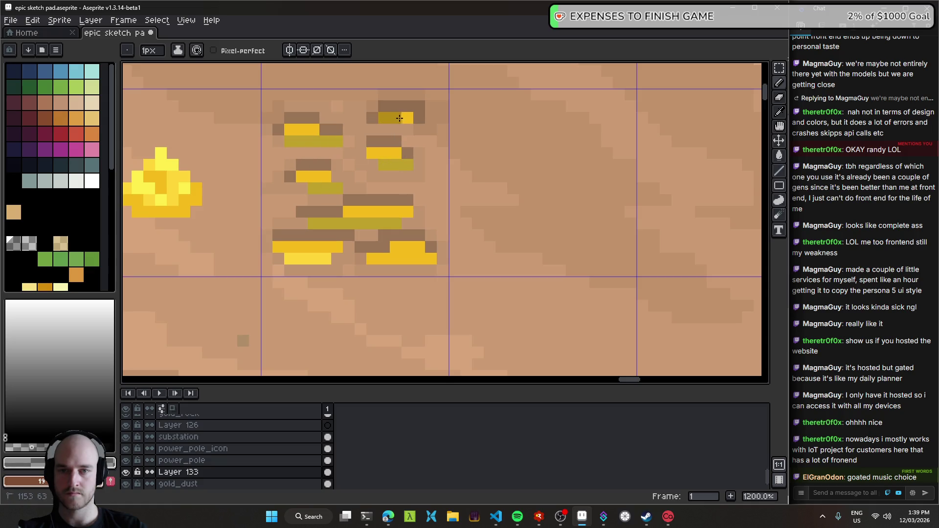
scroll(317, 261, down, 4)
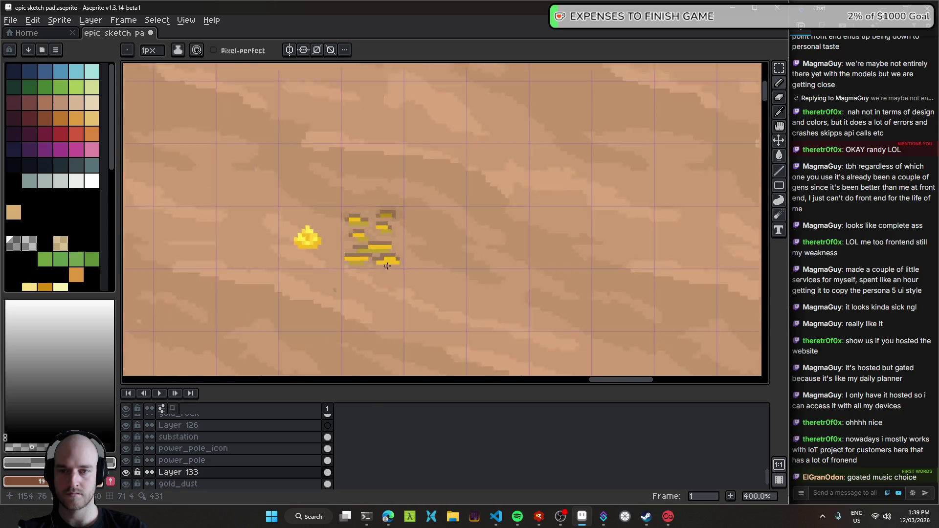
scroll(342, 250, down, 4)
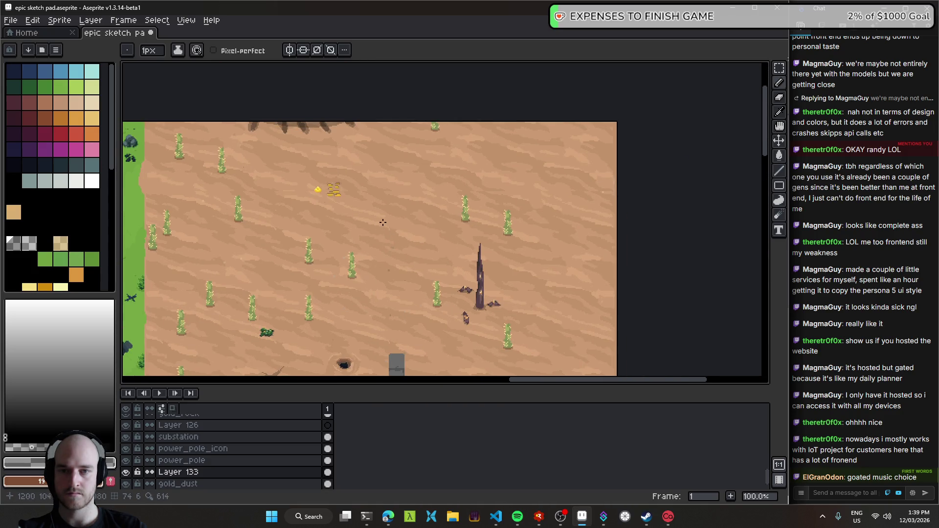
scroll(343, 181, up, 3)
scroll(343, 181, up, 2)
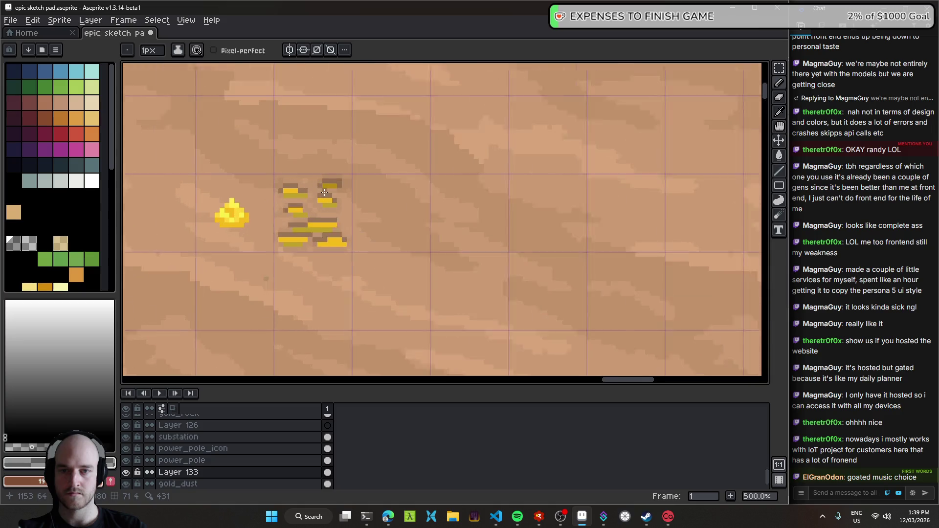
scroll(343, 180, up, 4)
scroll(342, 180, up, 3)
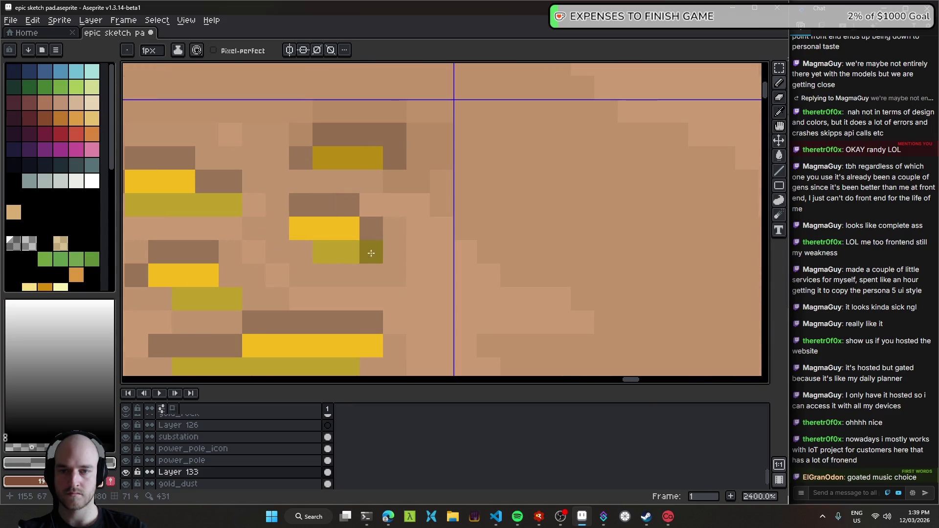
scroll(368, 168, down, 6)
- Move the gold dust patch, then nudge it a little further right
key(v)
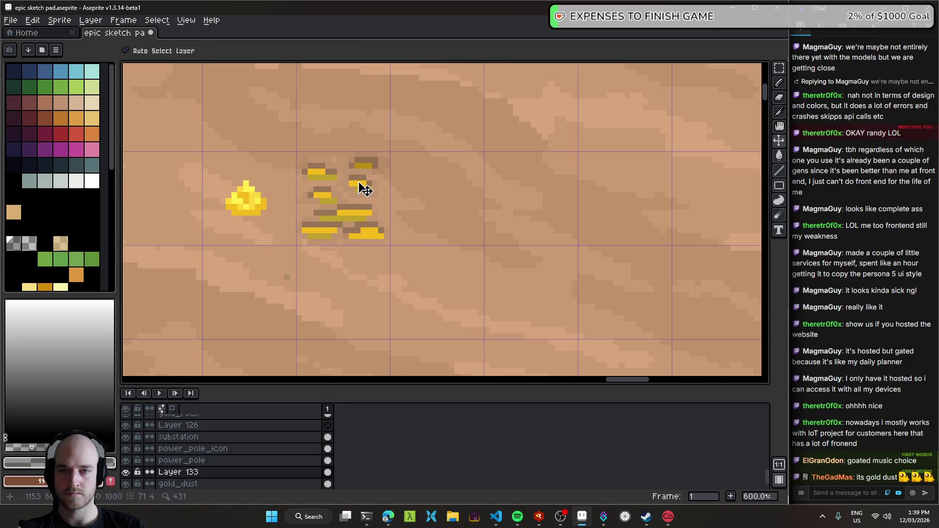
scroll(361, 189, down, 3)
scroll(582, 206, down, 2)
mouse_move(582, 206)
mouse_down()
mouse_move(397, 222)
mouse_move(310, 218)
mouse_up()
scroll(396, 223, up, 1)
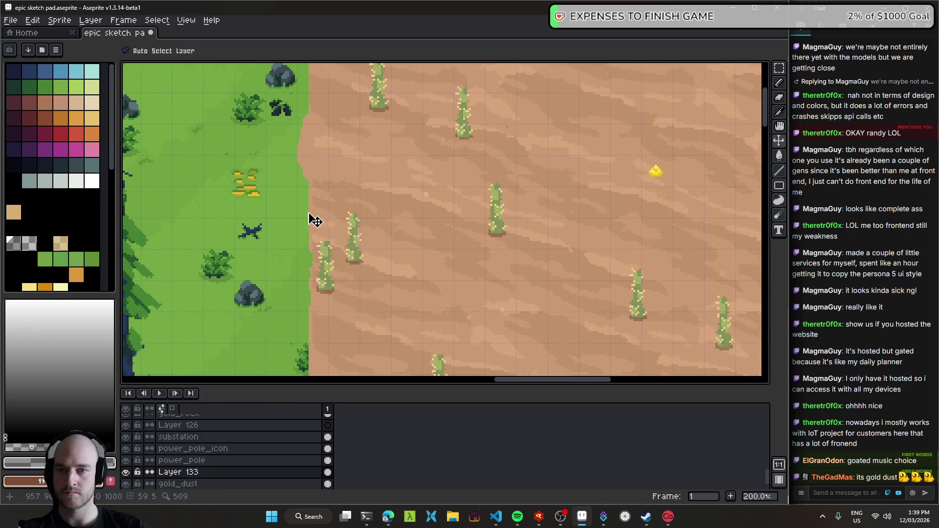
scroll(273, 216, down, 1)
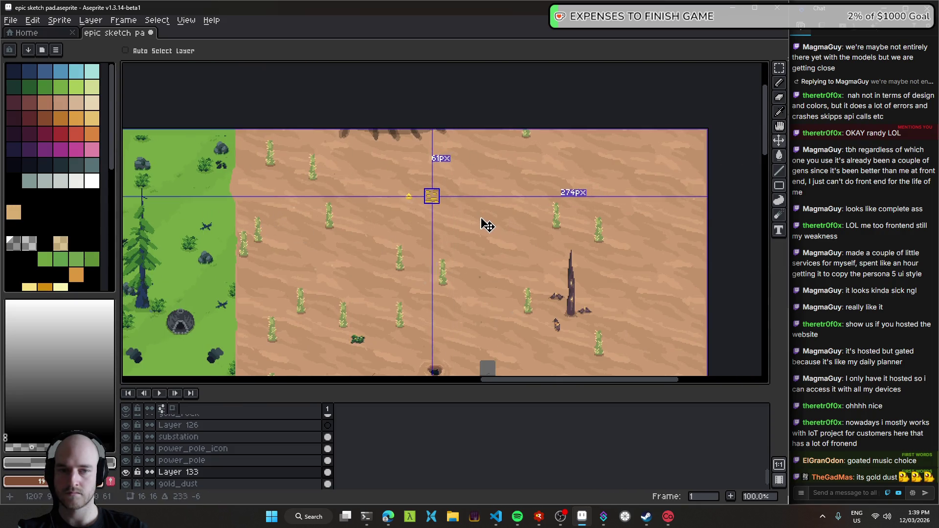
scroll(484, 225, up, 4)
drag(316, 181, 348, 181)
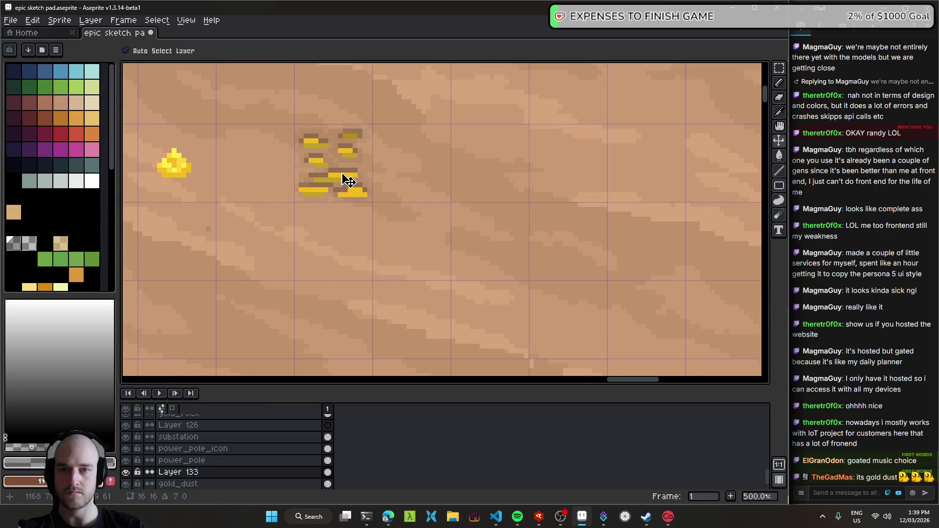
scroll(328, 172, up, 4)
- Repaint the bright yellow streak rows in darker mustard gold, then shift the tile slightly
key(b)
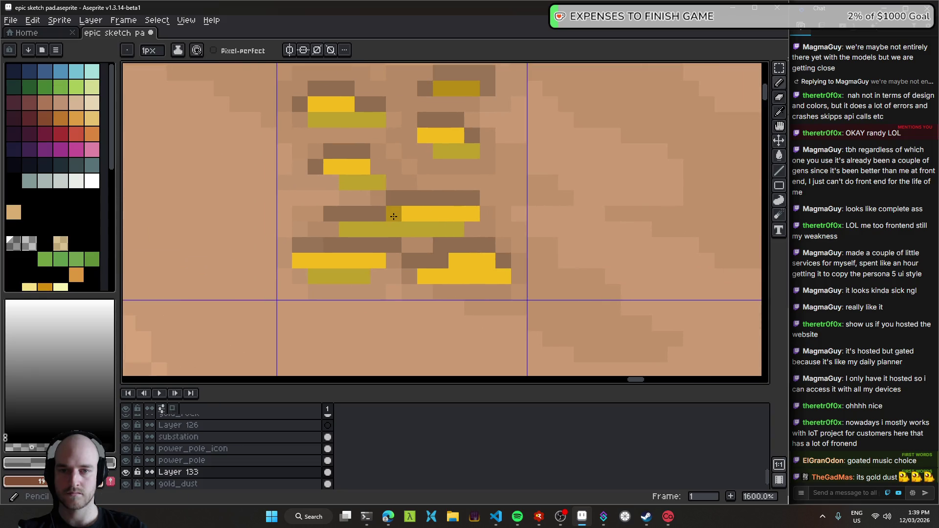
drag(393, 217, 466, 217)
drag(335, 167, 362, 167)
drag(315, 105, 348, 104)
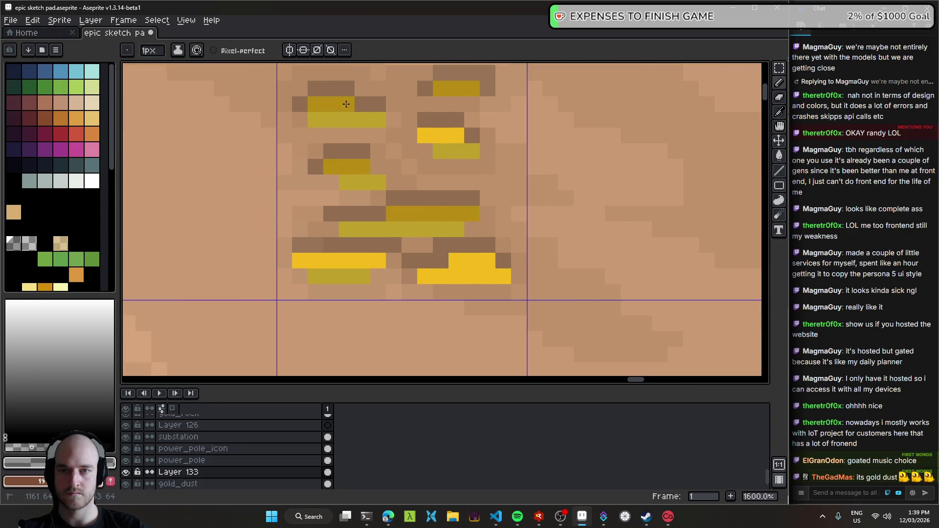
click(427, 137)
drag(427, 137, 460, 136)
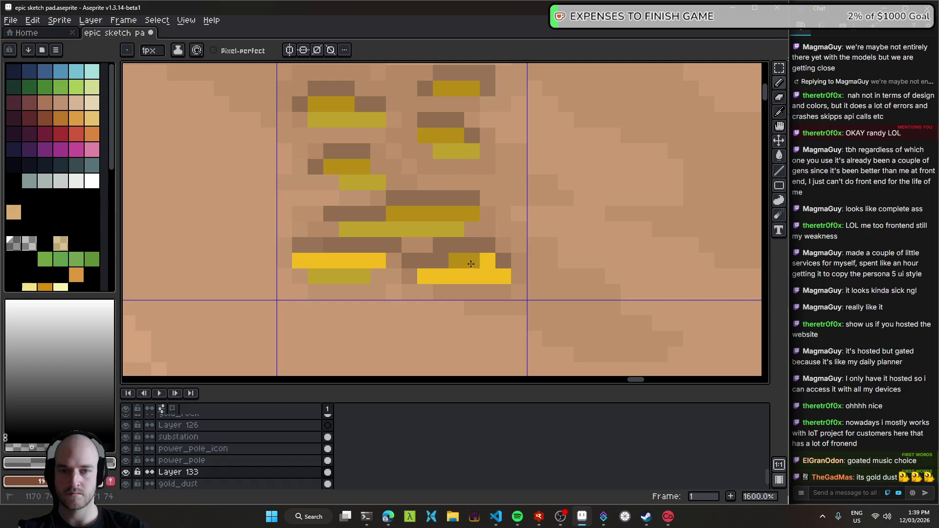
drag(477, 277, 296, 260)
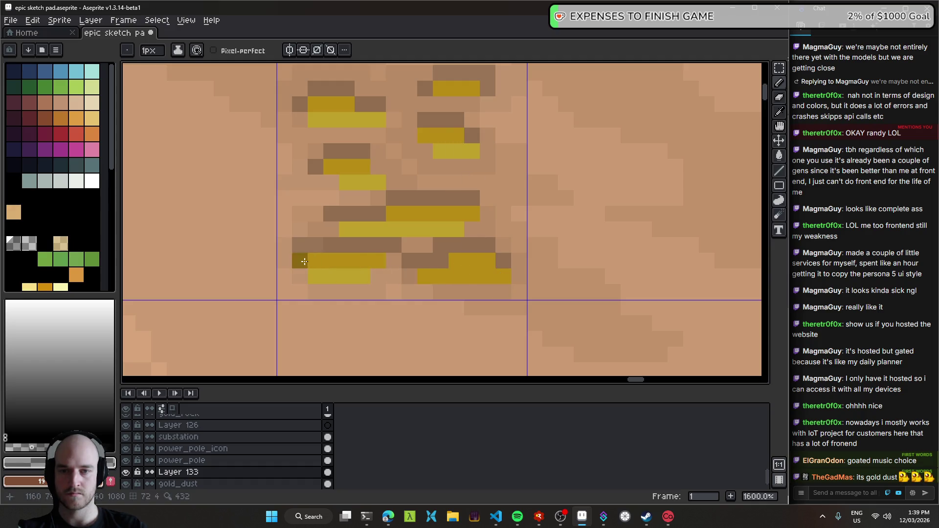
scroll(456, 275, down, 5)
scroll(456, 275, down, 2)
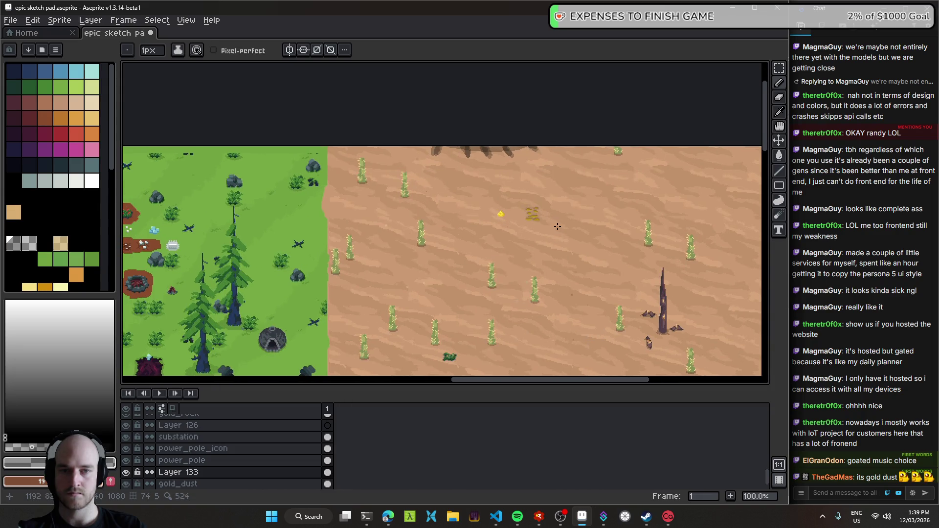
key(v)
mouse_move(573, 249)
mouse_down()
mouse_move(321, 242)
mouse_move(591, 245)
mouse_up()
- Undo the tile move and the last pencil strokes, then redo the strokes
scroll(503, 189, up, 4)
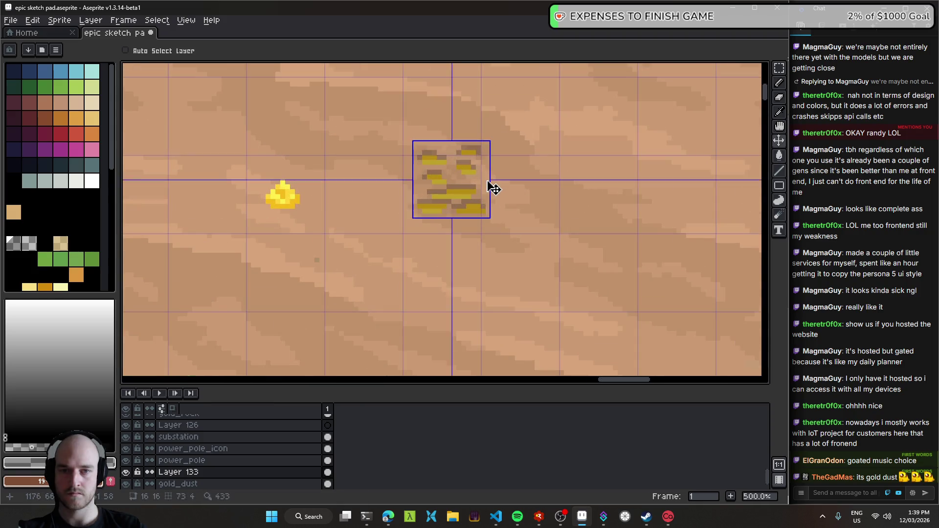
key(ctrl+z)
key(ctrl+z)
key(ctrl+z)
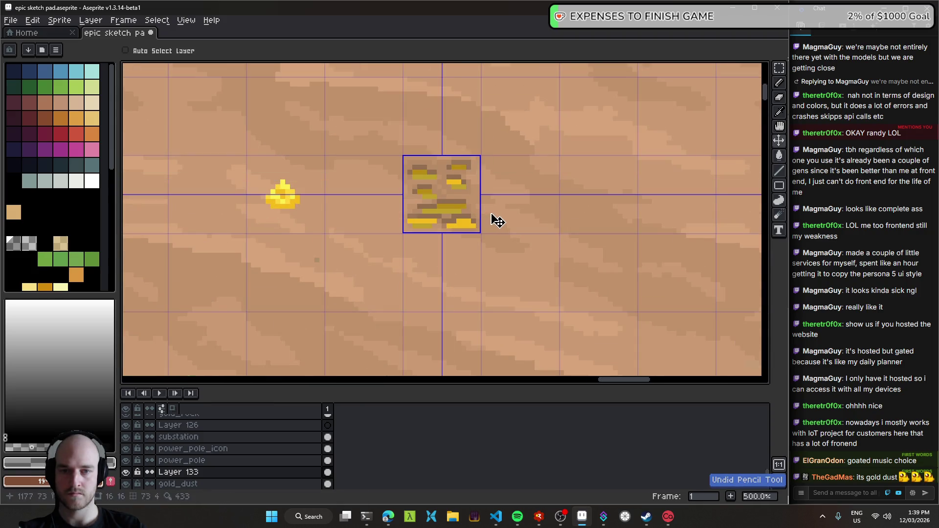
key(ctrl+z)
key(ctrl+y)
key(ctrl+y)
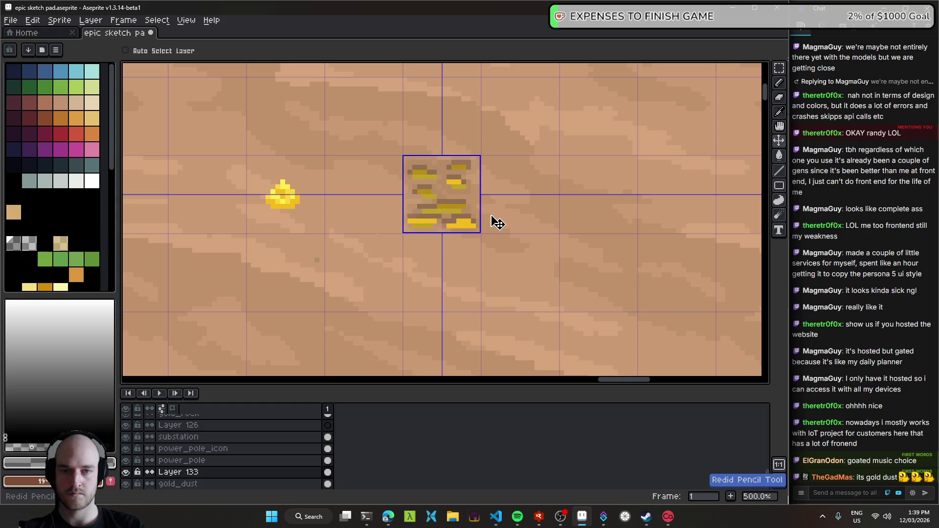
scroll(464, 220, up, 3)
scroll(455, 225, up, 2)
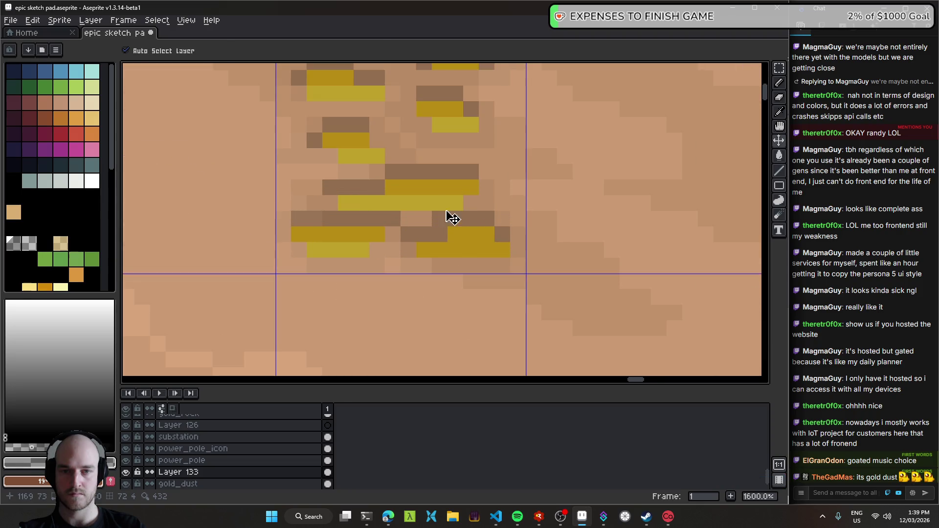
- Repaint a gold row of the patch in bright yellow
key(b)
alt+click(450, 236)
drag(427, 249, 496, 250)
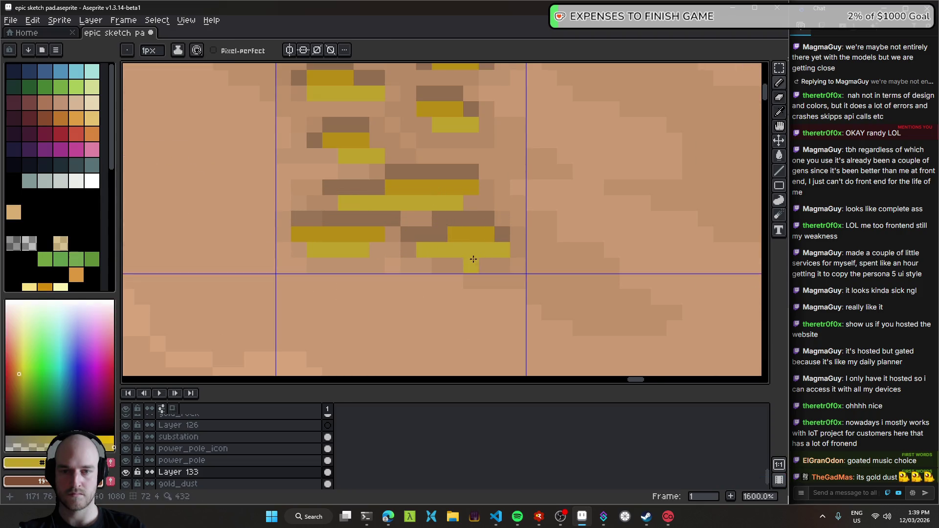
key(ctrl+z)
drag(424, 251, 487, 250)
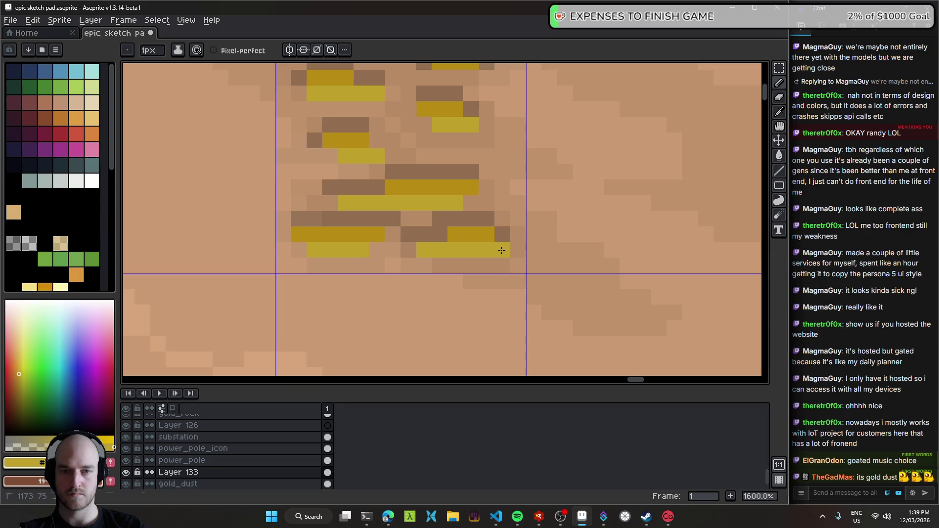
scroll(501, 250, down, 5)
scroll(489, 271, down, 2)
- Move the gold dust patch to the grass edge and back onto the desert
mouse_move(513, 265)
mouse_down()
mouse_move(490, 201)
mouse_move(251, 215)
mouse_up()
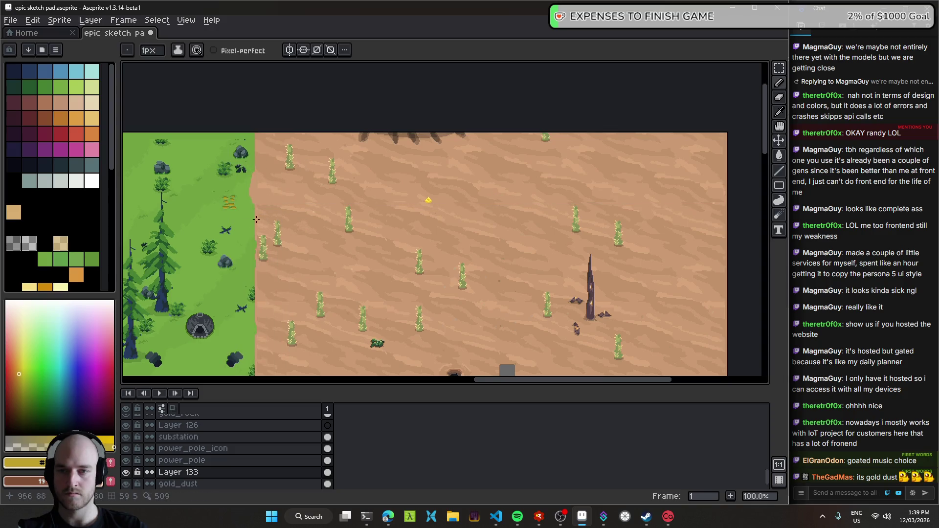
key(v)
drag(330, 217, 566, 217)
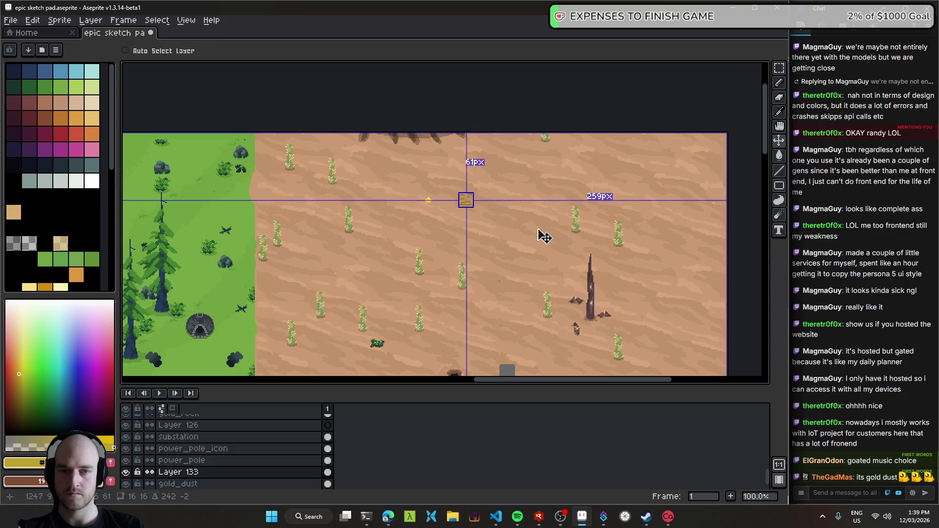
drag(566, 258, 492, 219)
scroll(492, 220, up, 4)
- Undo recent strokes and moves, then shift the gold dust patch right
key(ctrl+z)
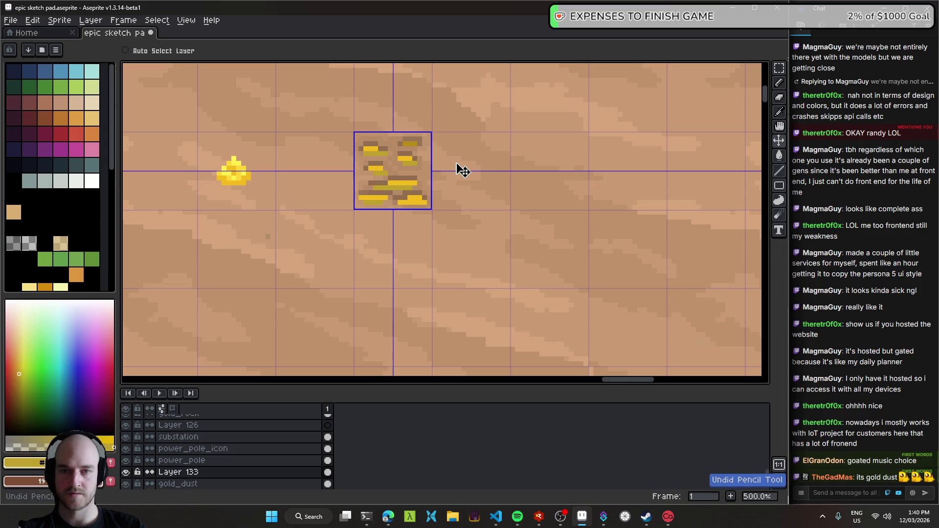
key(ctrl+z)
scroll(460, 176, down, 3)
key(ctrl+z)
key(ctrl+z)
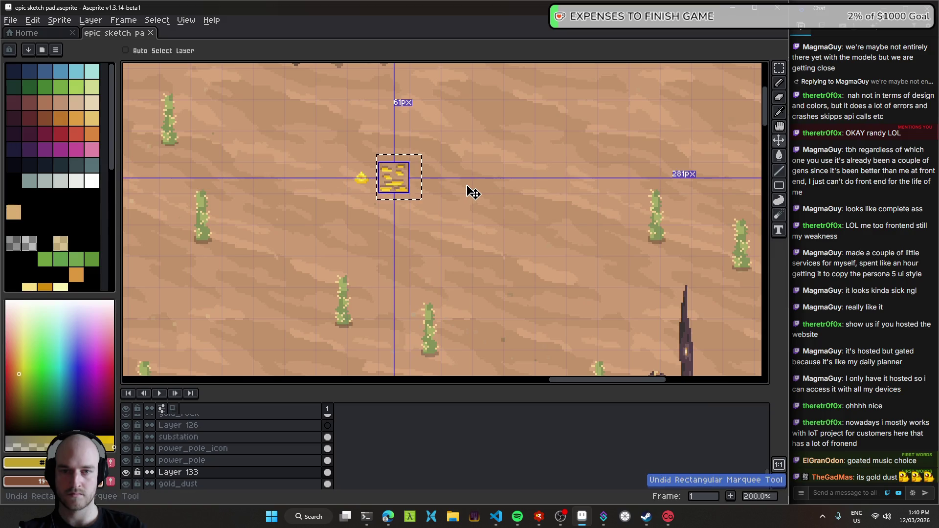
scroll(458, 197, down, 2)
scroll(458, 197, up, 3)
drag(394, 188, 430, 196)
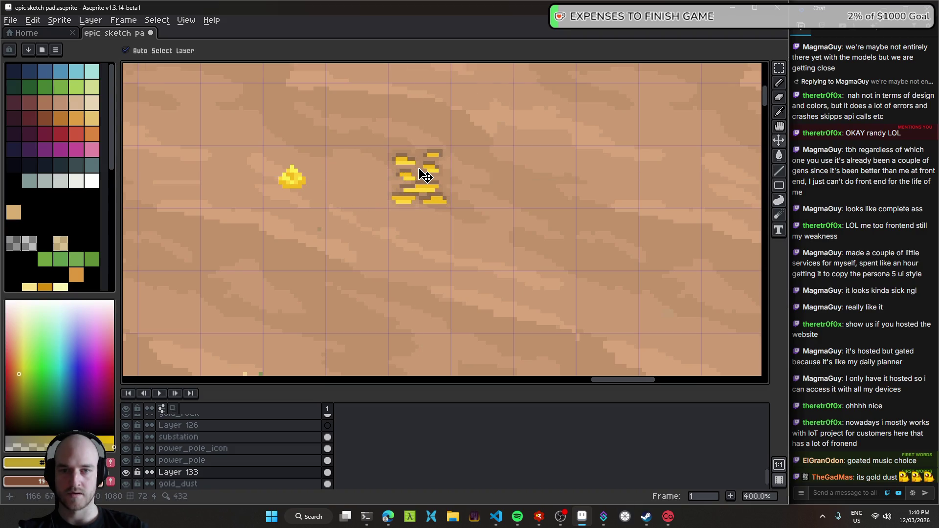
scroll(419, 172, up, 3)
- Save the sketch pad file, pan toward the grass area, and save again
key(ctrl+s)
scroll(506, 170, down, 5)
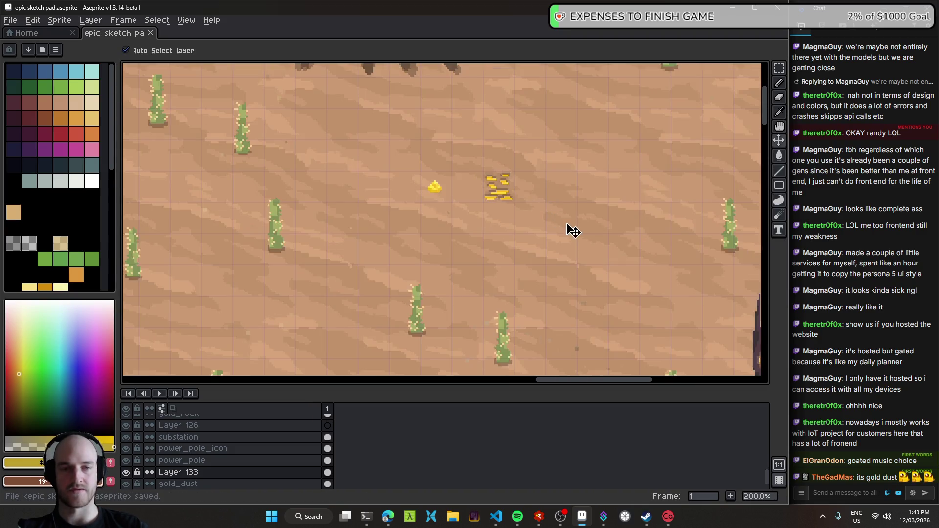
scroll(373, 169, down, 1)
drag(385, 191, 492, 175)
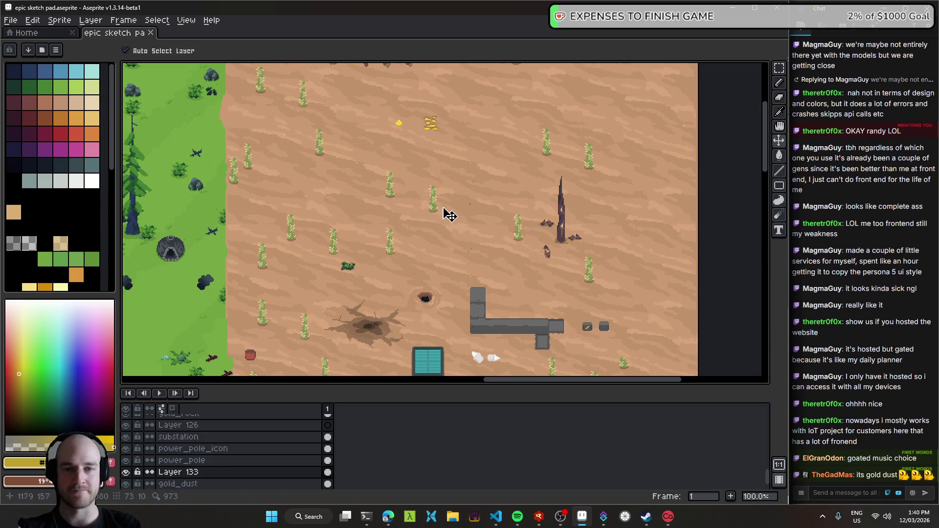
scroll(436, 198, up, 4)
scroll(437, 193, up, 2)
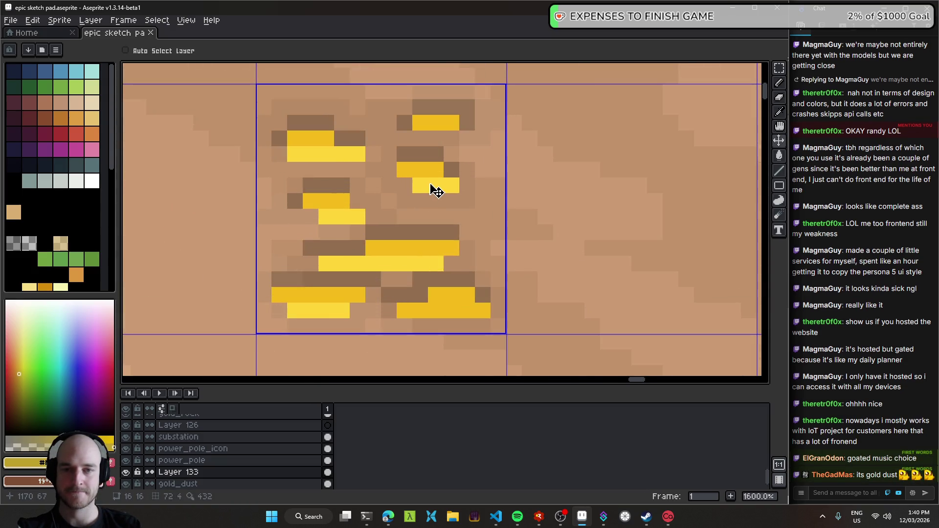
scroll(435, 189, down, 3)
scroll(440, 193, up, 2)
key(ctrl+s)
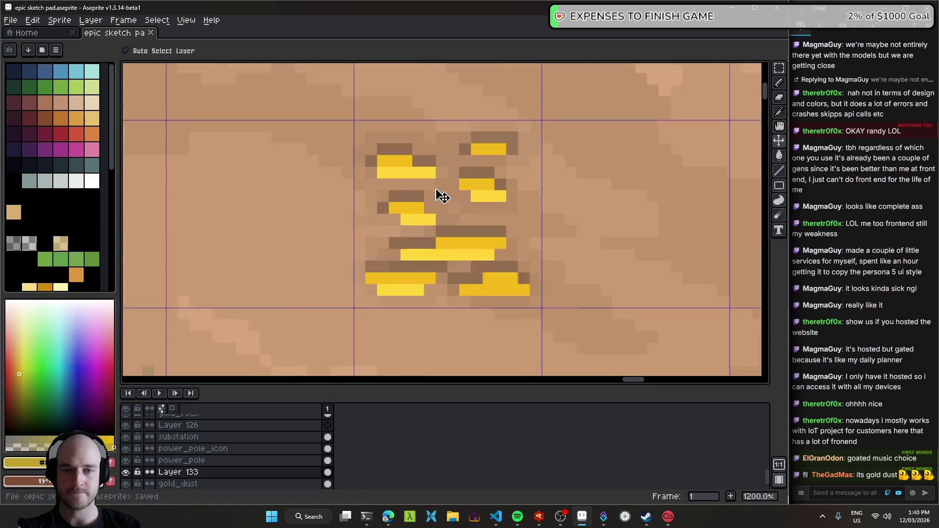
scroll(465, 203, down, 5)
- Undo the olive scribbles, then scribble bright yellow loops around the patch and undo them
key(b)
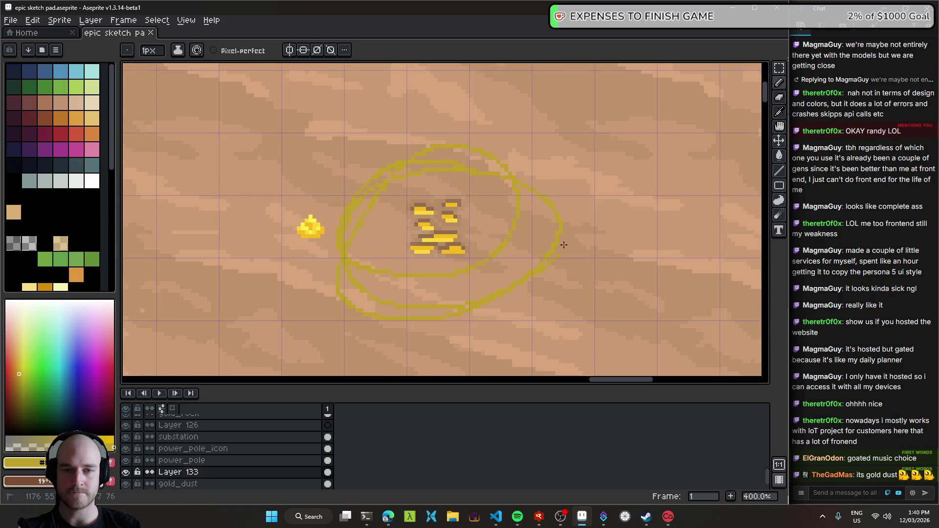
key(ctrl+z)
scroll(434, 237, up, 3)
alt+click(434, 237)
scroll(434, 237, down, 4)
drag(380, 165, 513, 205)
drag(357, 180, 587, 294)
key(ctrl+z)
key(ctrl+z)
scroll(440, 221, down, 3)
- Save the sketch pad file with the patch unchanged
key(v)
key(b)
scroll(405, 211, down, 1)
key(ctrl+s)
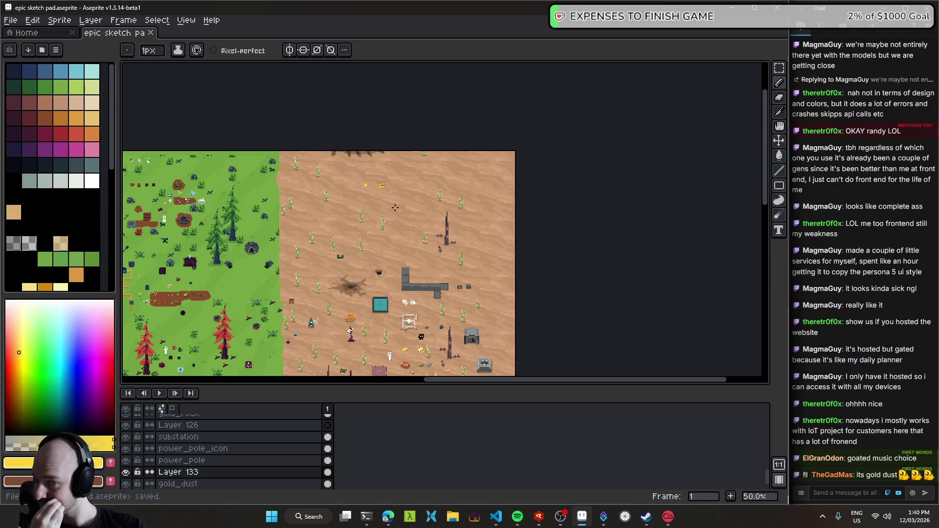
scroll(384, 186, up, 3)
scroll(384, 186, up, 3)
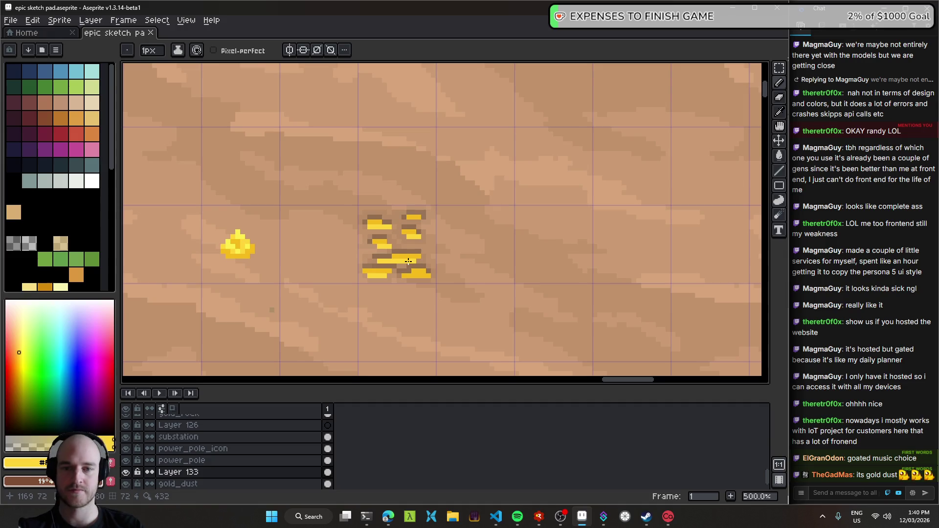
- Display the gold dust layer bounds with the Move tool, then hide Layer 133 to compare
key(v)
scroll(470, 276, down, 3)
scroll(331, 118, down, 1)
scroll(471, 231, down, 1)
scroll(403, 157, up, 1)
scroll(442, 199, up, 2)
scroll(431, 216, up, 2)
scroll(423, 230, up, 1)
key(ctrl)
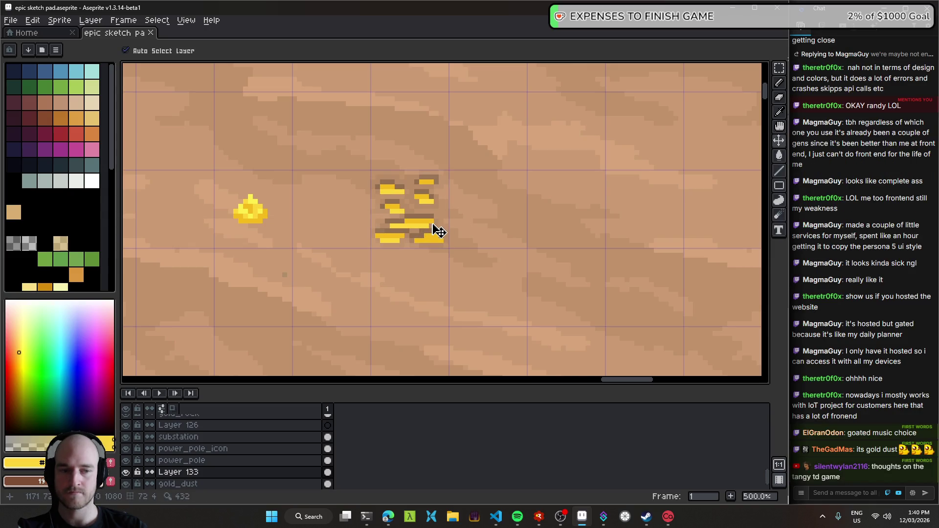
scroll(425, 228, up, 1)
scroll(417, 228, up, 3)
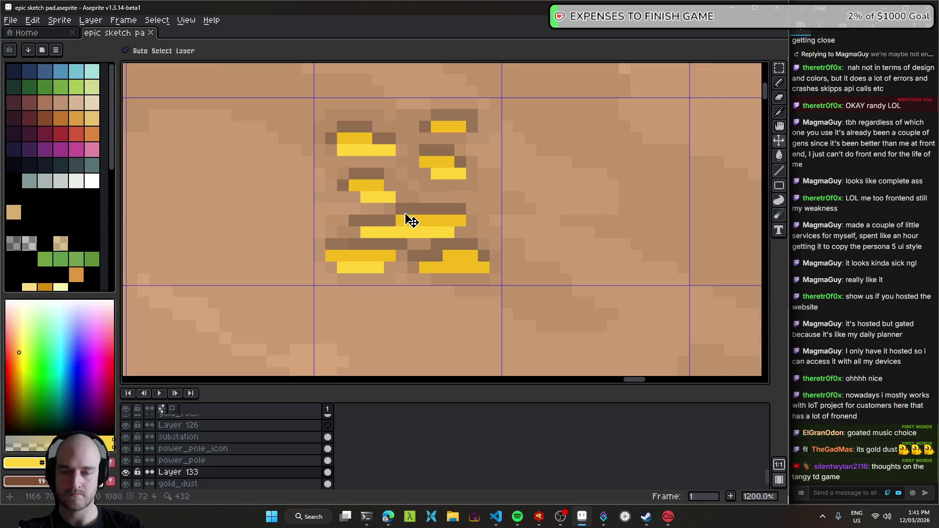
key(ctrl)
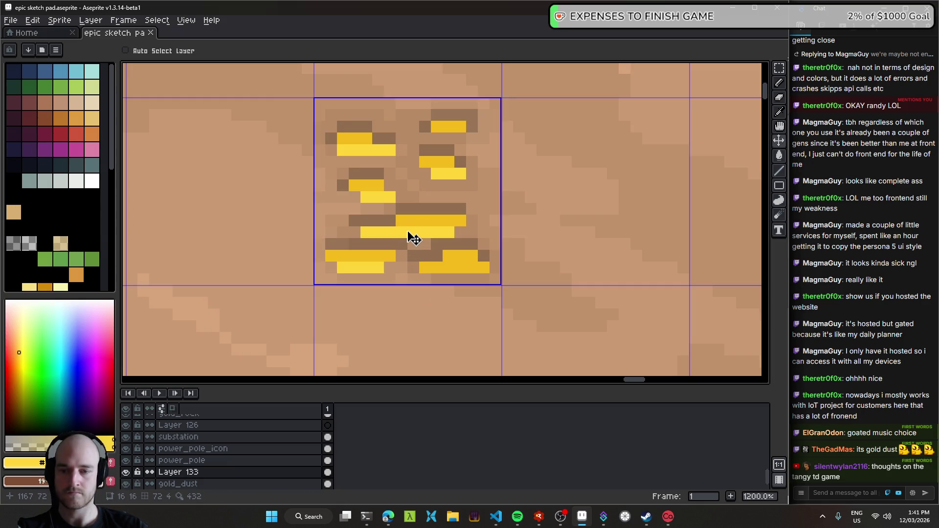
click(126, 473)
- Toggle Layer 133's visibility on and off to compare the gold patch
click(125, 474)
click(181, 473)
click(126, 472)
click(126, 472)
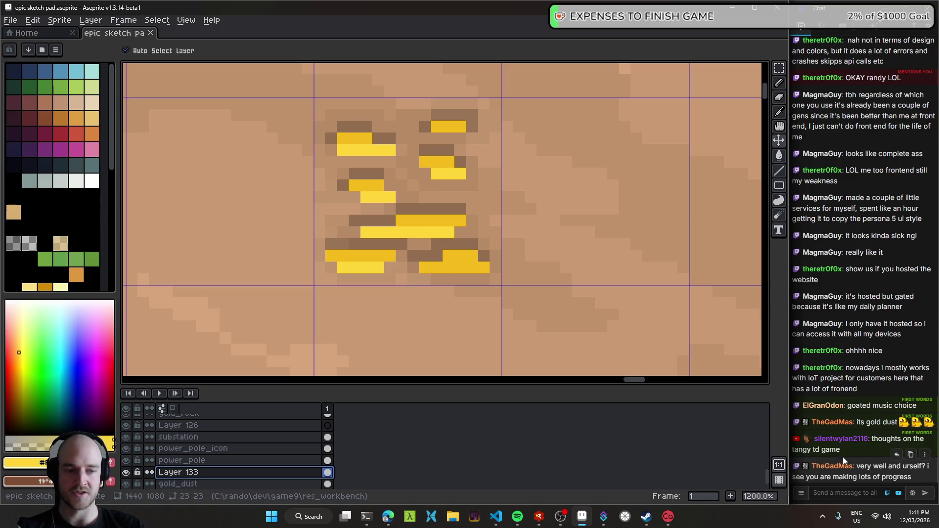
- Recentre the view on the gold patch and desert, saving the sketch file
drag(425, 221, 455, 233)
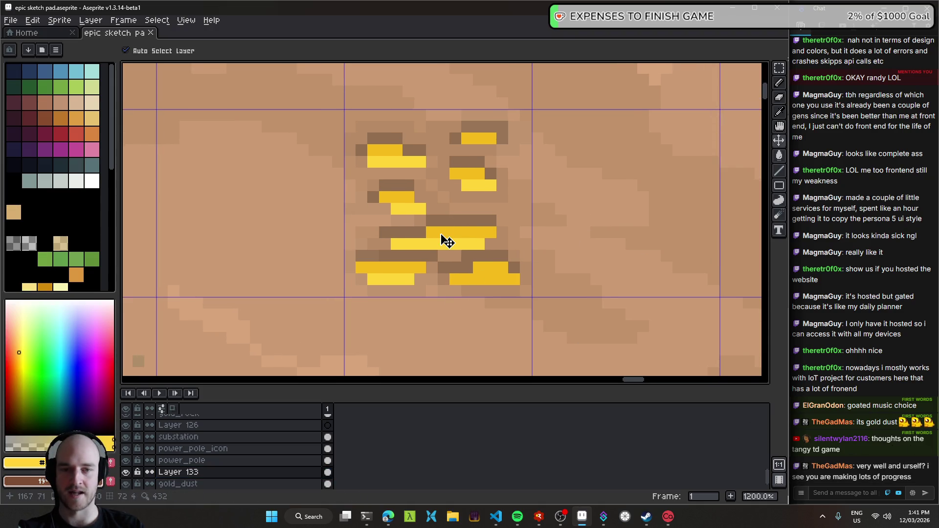
scroll(449, 229, down, 5)
key(ctrl+s)
scroll(435, 244, up, 4)
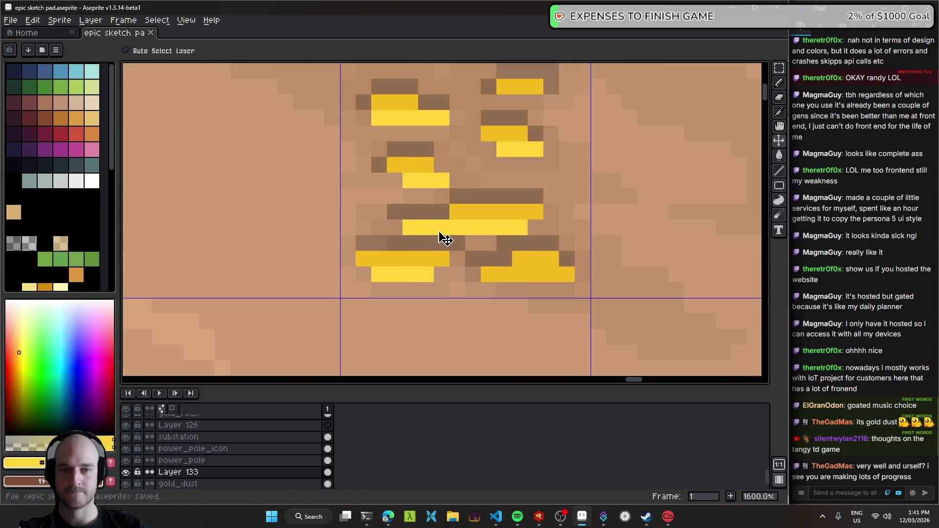
scroll(571, 263, down, 4)
scroll(412, 249, down, 3)
scroll(470, 262, up, 1)
scroll(405, 249, up, 1)
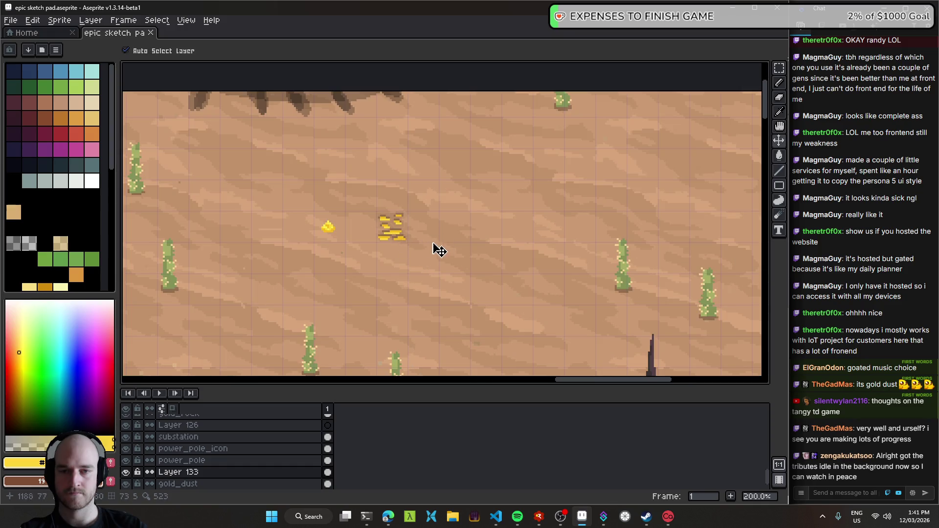
scroll(431, 252, down, 1)
scroll(470, 260, down, 1)
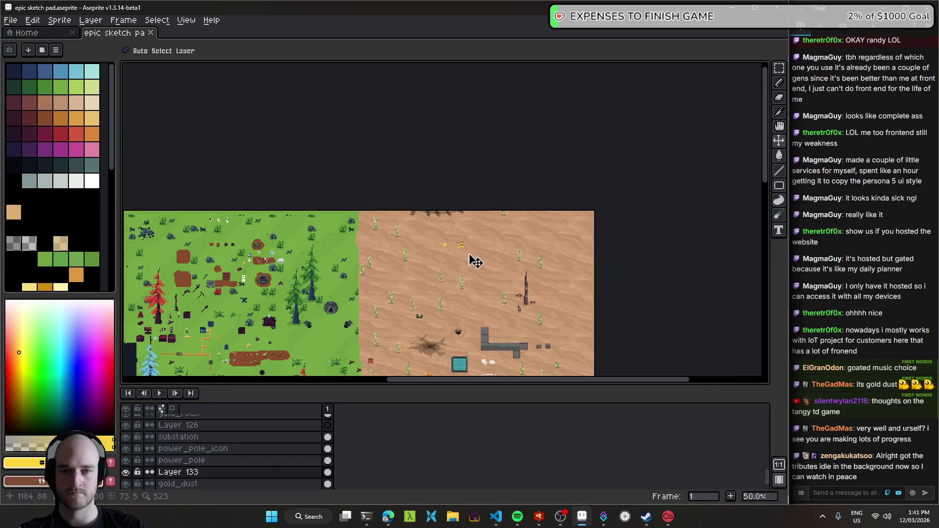
scroll(467, 254, up, 3)
scroll(465, 251, up, 3)
scroll(443, 263, up, 2)
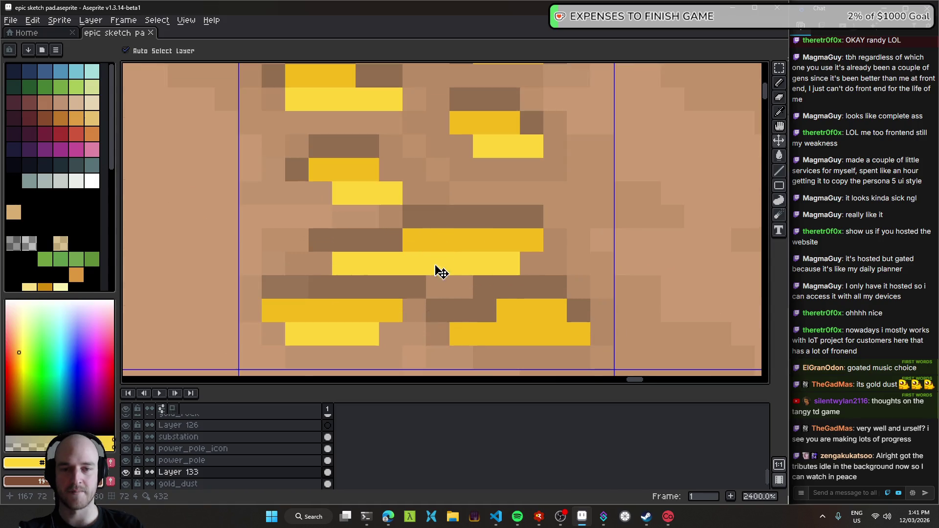
scroll(443, 266, down, 5)
scroll(521, 230, down, 4)
scroll(546, 245, down, 2)
mouse_move(548, 243)
mouse_down()
mouse_move(429, 215)
mouse_move(454, 228)
mouse_up()
scroll(430, 186, up, 3)
scroll(418, 192, up, 2)
key(ctrl+s)
- Zoom into the gold dust and erase a row of yellow pixels with the 1px eraser
scroll(431, 240, up, 2)
scroll(496, 246, down, 5)
scroll(504, 256, down, 2)
scroll(504, 256, down, 2)
scroll(442, 144, down, 1)
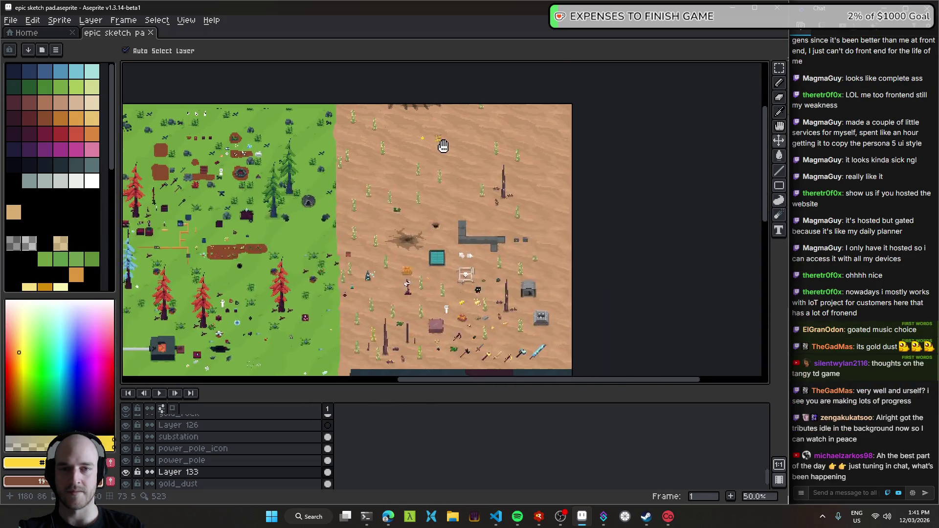
scroll(445, 133, up, 3)
scroll(446, 133, up, 1)
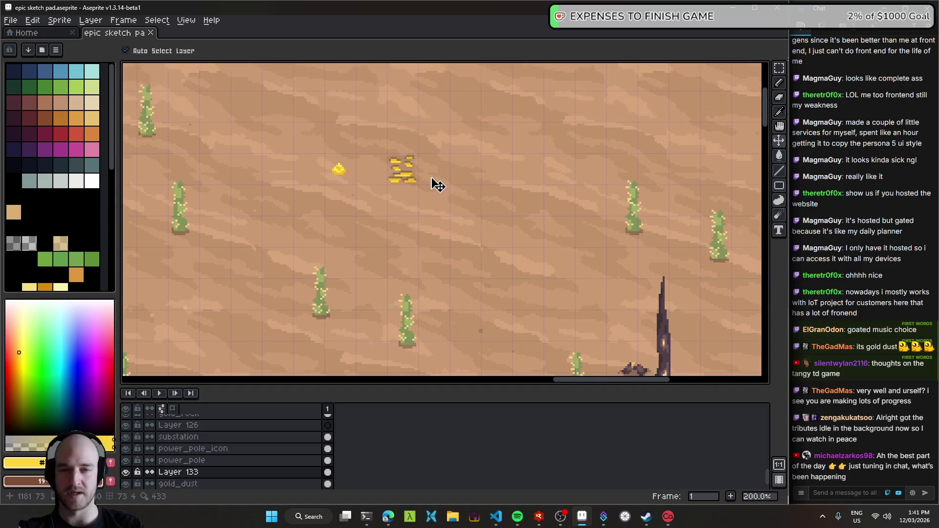
scroll(436, 185, up, 1)
scroll(430, 180, up, 1)
scroll(395, 210, up, 1)
scroll(405, 213, up, 1)
scroll(410, 219, down, 6)
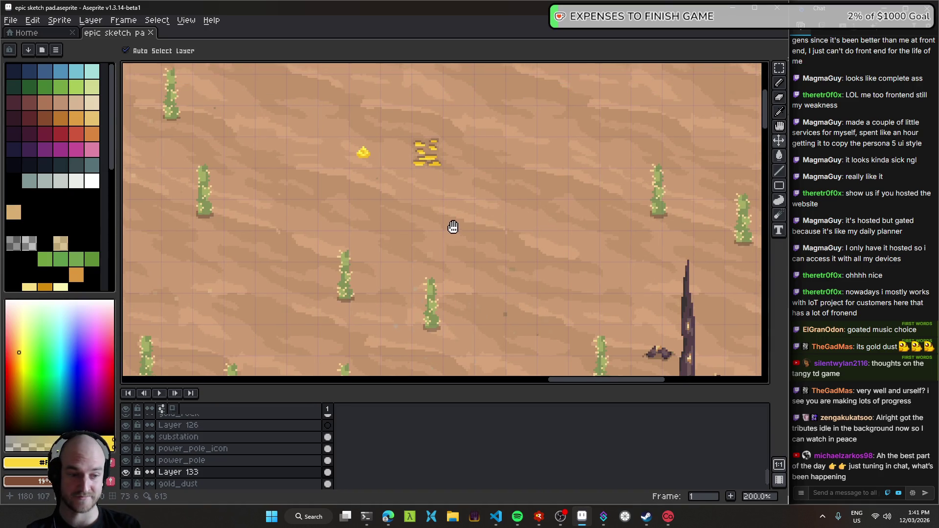
scroll(450, 227, up, 1)
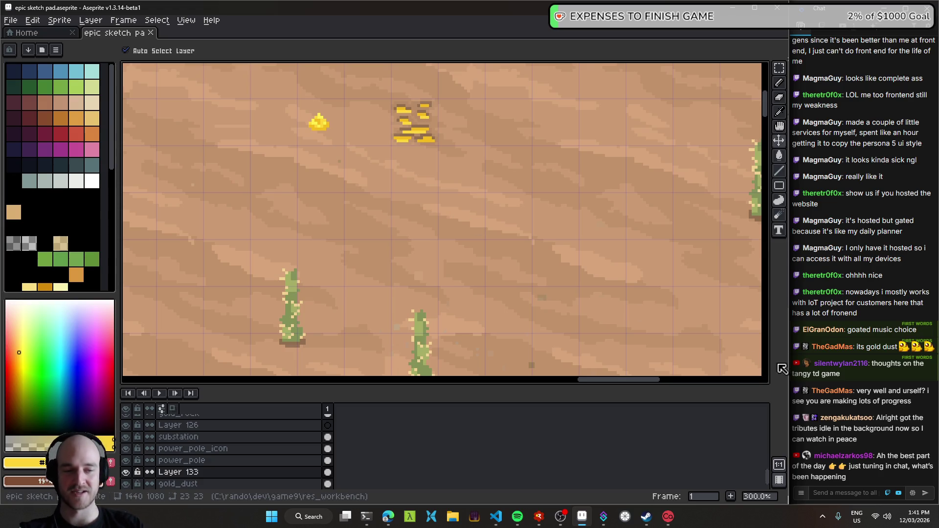
scroll(428, 289, up, 3)
scroll(429, 289, up, 1)
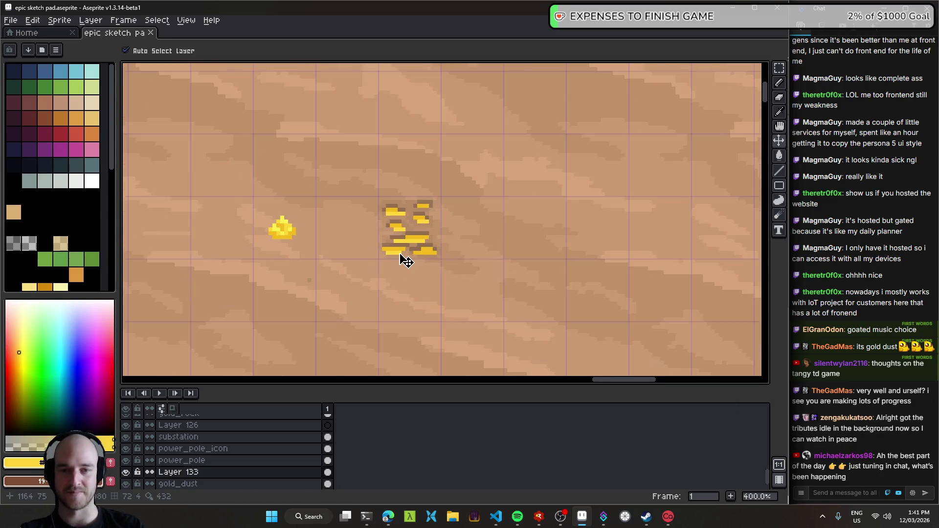
scroll(405, 258, up, 2)
scroll(439, 219, up, 2)
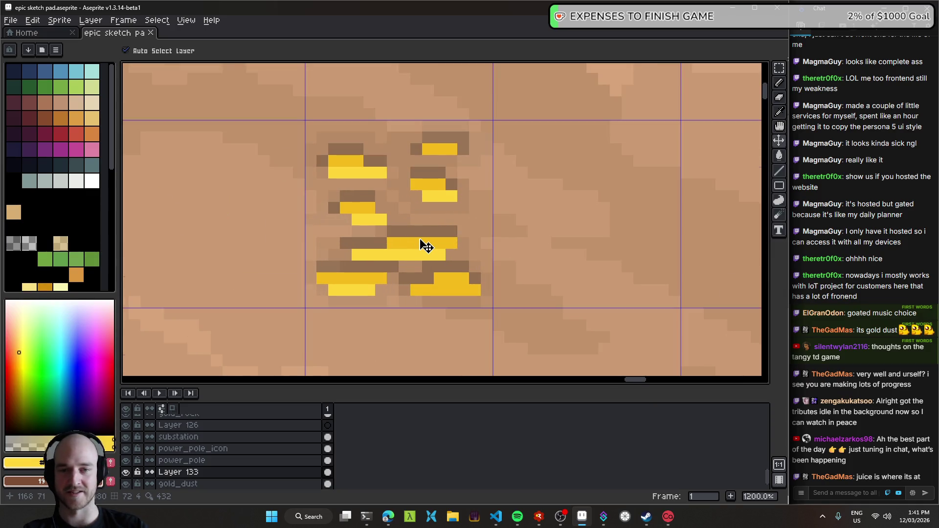
scroll(410, 260, down, 5)
scroll(407, 260, down, 2)
scroll(409, 263, up, 5)
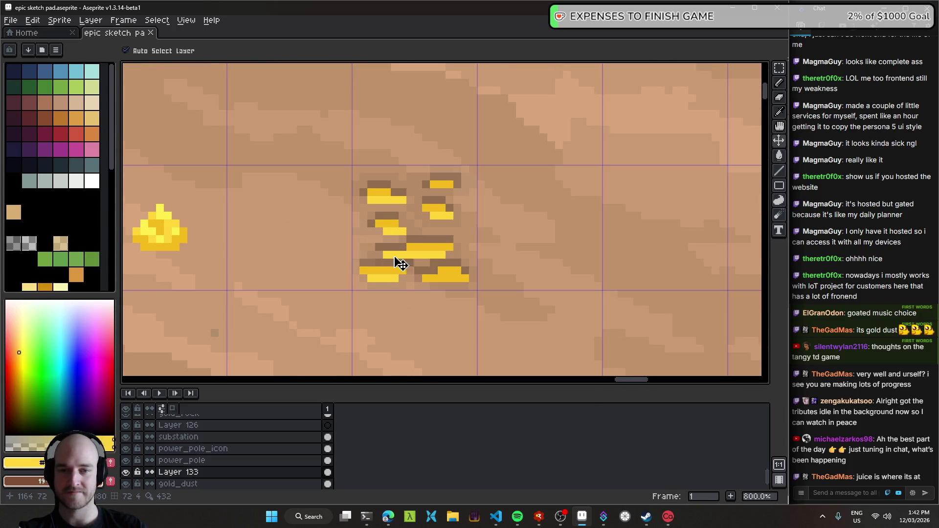
key(e)
scroll(400, 264, up, 5)
drag(384, 250, 541, 250)
- Save the sketch file with the erased row
scroll(540, 250, down, 5)
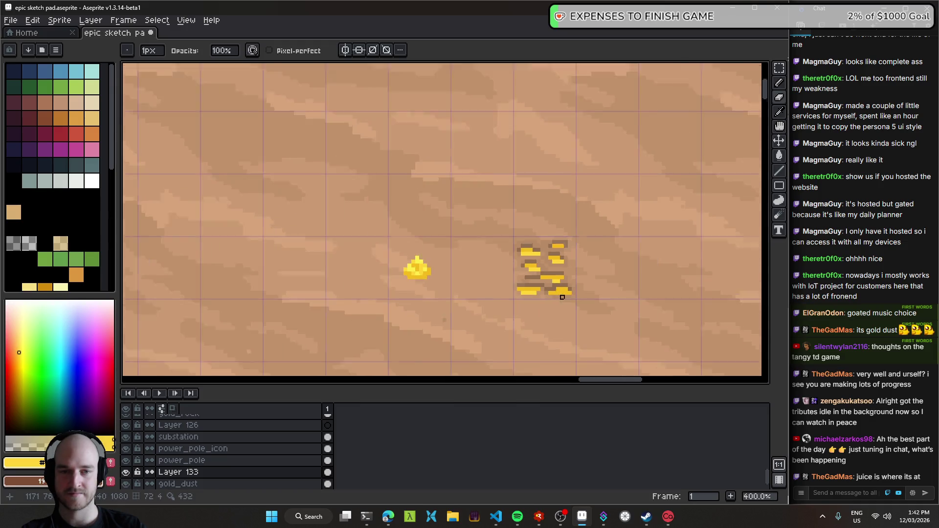
scroll(539, 264, down, 3)
scroll(538, 284, down, 1)
scroll(539, 289, down, 1)
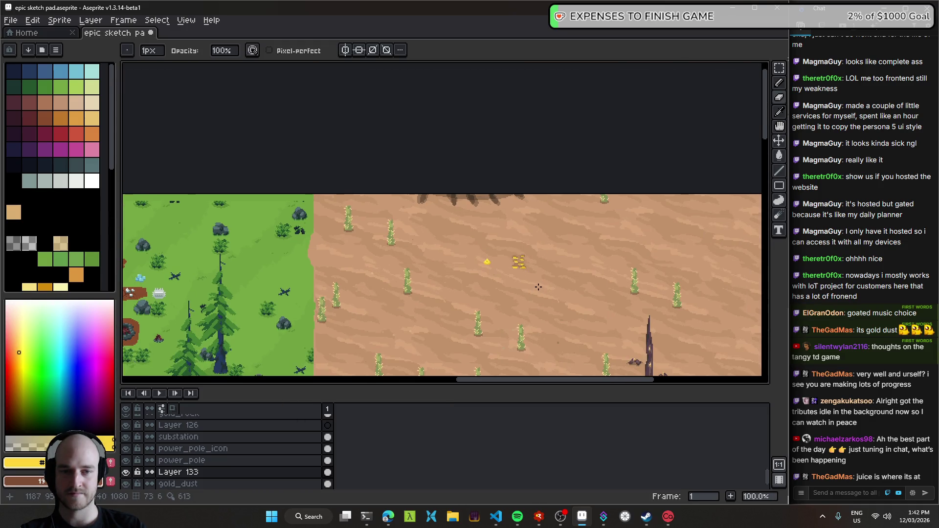
scroll(536, 279, up, 5)
key(ctrl+s)
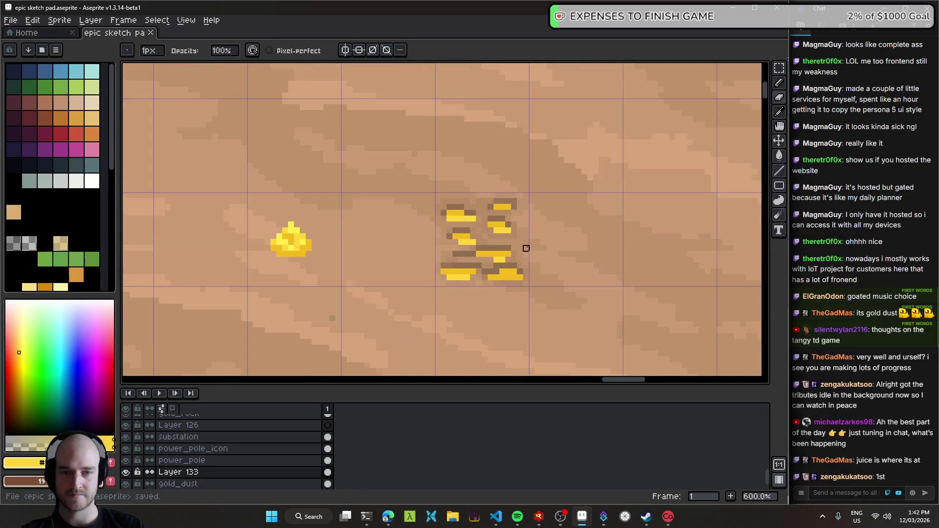
scroll(530, 248, up, 5)
- Undo the stray stroke, then pencil lighter tan pixels into gaps among the gold flecks
drag(261, 227, 345, 259)
key(ctrl+z)
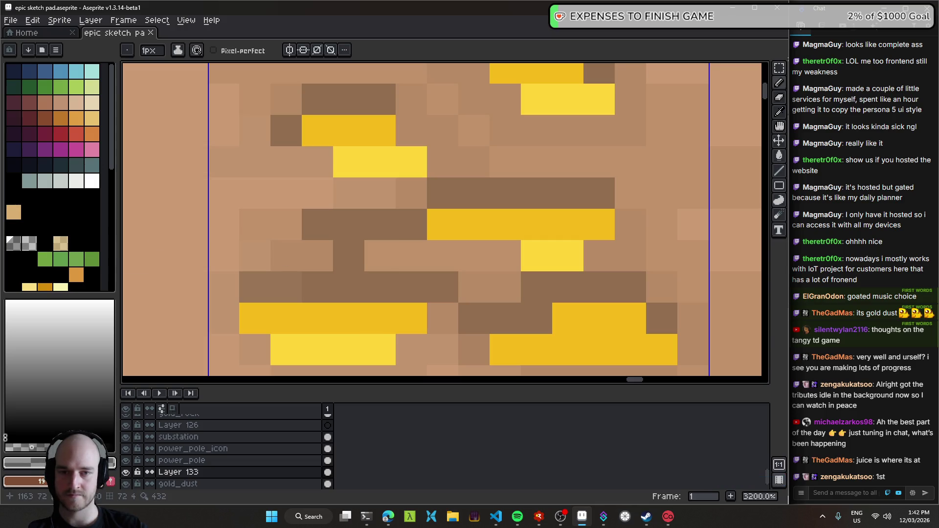
click(16, 448)
drag(358, 258, 506, 257)
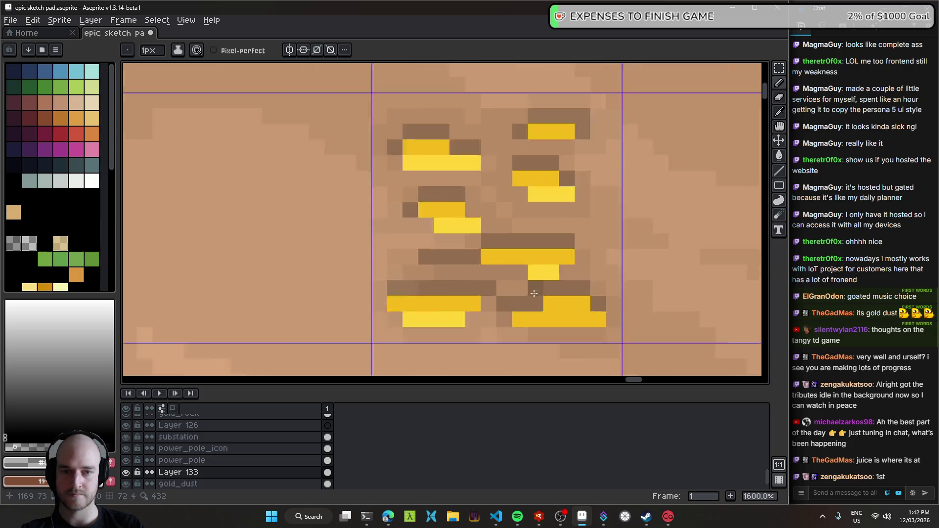
scroll(490, 269, down, 2)
scroll(520, 285, up, 4)
scroll(519, 269, down, 10)
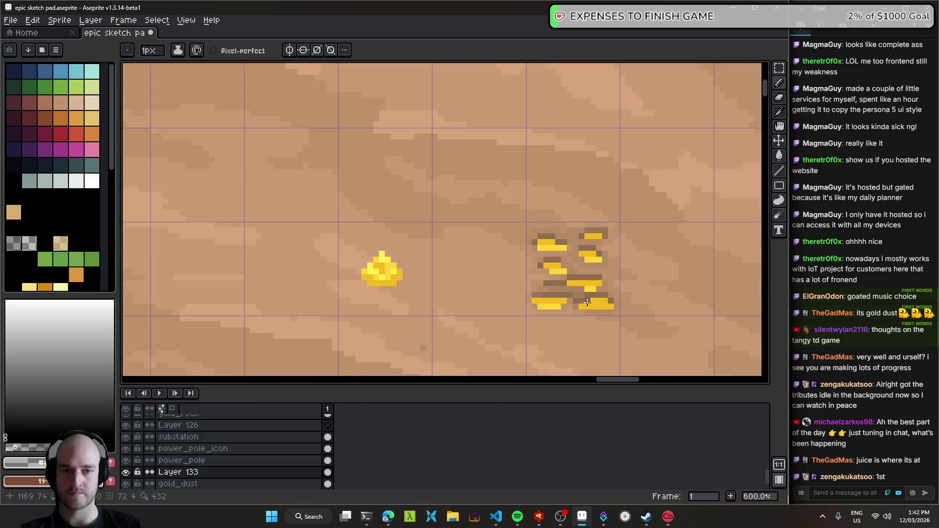
scroll(587, 269, up, 5)
scroll(538, 235, up, 3)
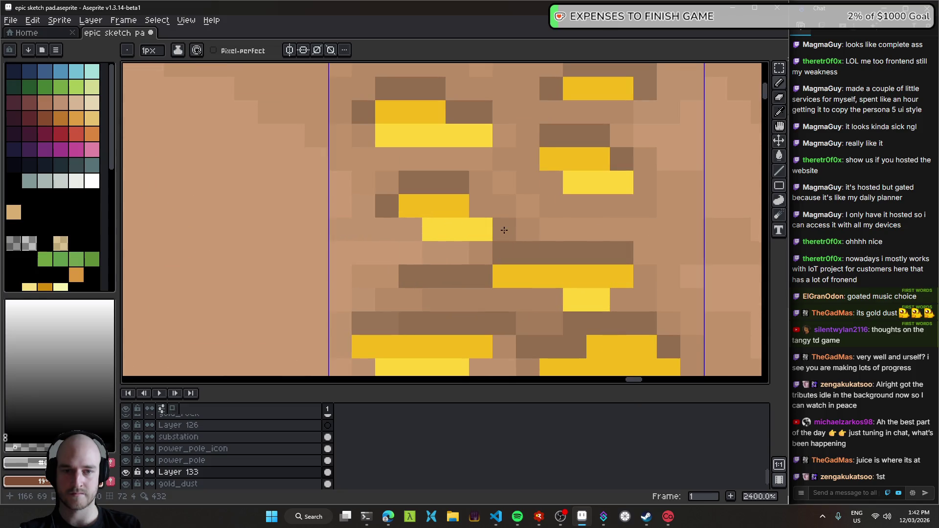
mouse_move(505, 135)
mouse_down()
mouse_move(516, 159)
mouse_move(427, 159)
mouse_up()
mouse_move(576, 111)
mouse_down()
mouse_move(514, 104)
mouse_move(518, 131)
mouse_up()
- Save the sketch file and open the gold patch layer's properties
scroll(599, 262, down, 6)
scroll(599, 263, down, 2)
scroll(532, 258, up, 1)
key(ctrl+s)
scroll(504, 242, up, 3)
key(v)
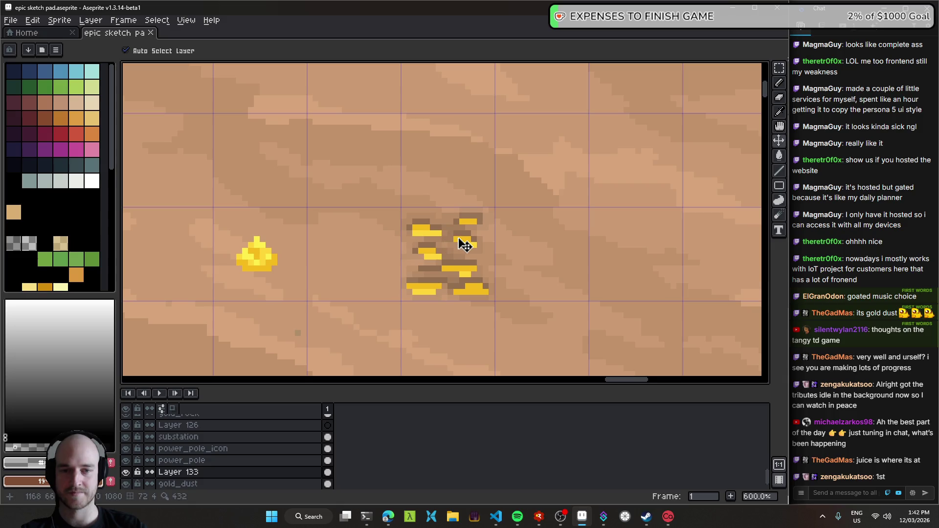
scroll(462, 250, down, 3)
scroll(463, 242, up, 4)
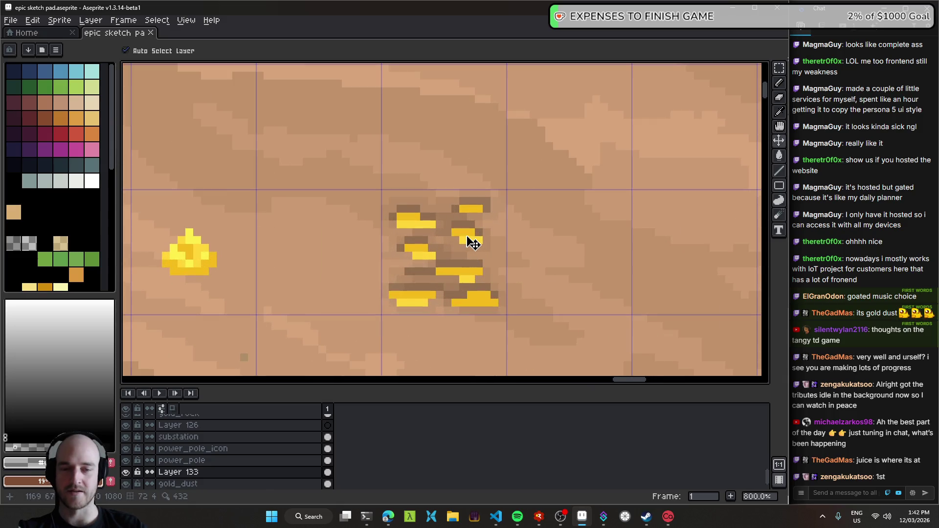
key(ctrl+s)
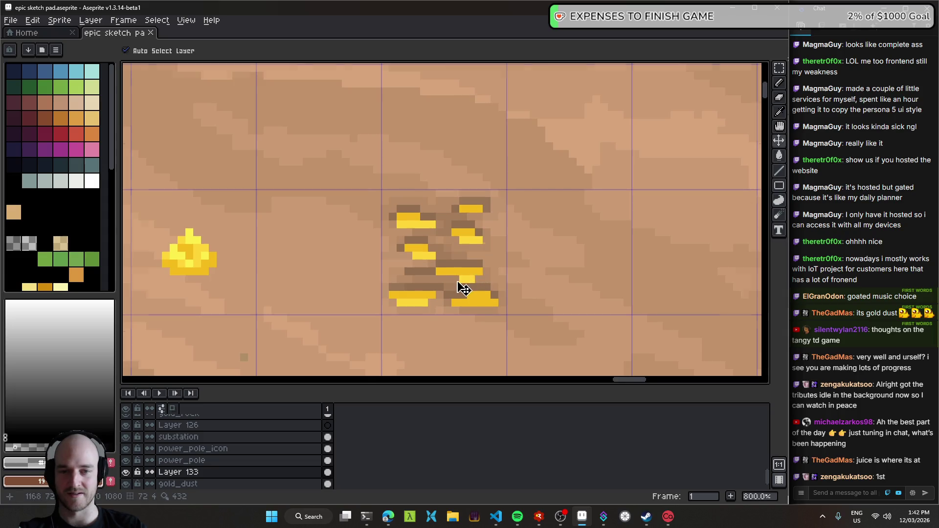
scroll(457, 281, up, 3)
scroll(468, 269, down, 5)
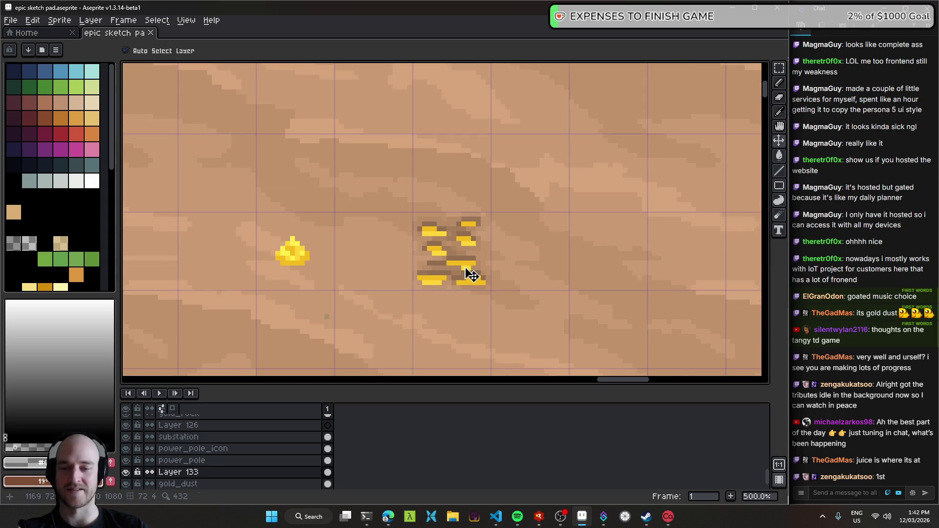
scroll(470, 273, up, 4)
scroll(478, 272, down, 2)
key(shift+p)
- Rename Layer 133 to gold_tile_patch and confirm the new name
text(gold_patch)
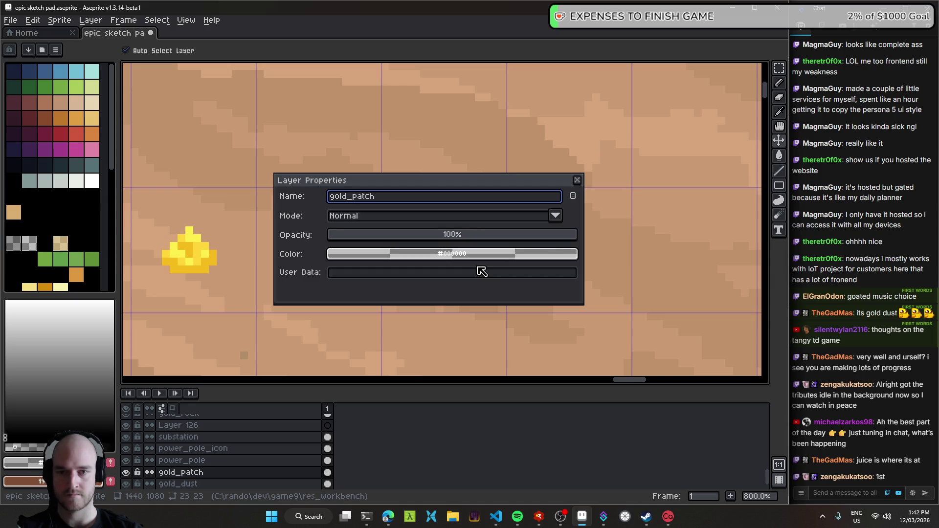
text(tile_)
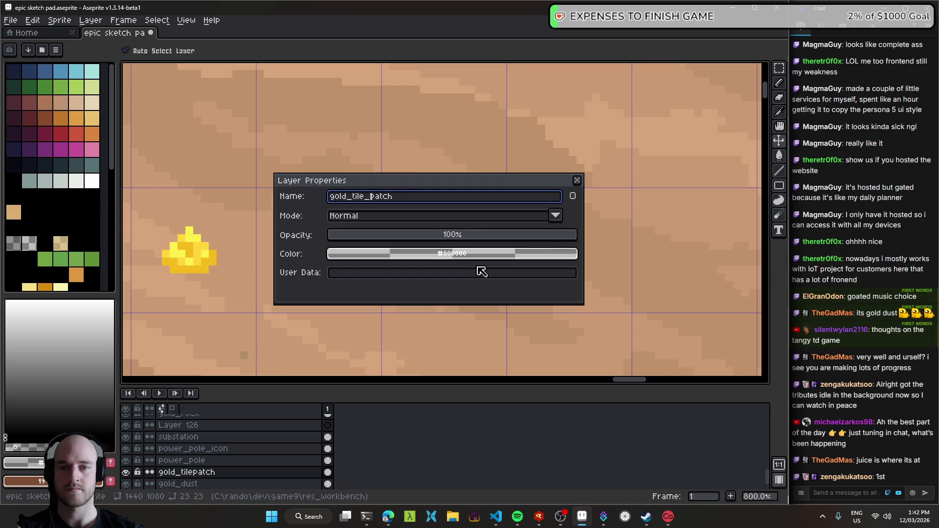
key(Return)
right_click(480, 271)
key(Escape)
scroll(477, 280, down, 2)
- Look over the map around the gold patch and save the sketch file
scroll(506, 308, up, 2)
scroll(440, 269, down, 2)
scroll(404, 235, up, 1)
scroll(405, 236, down, 5)
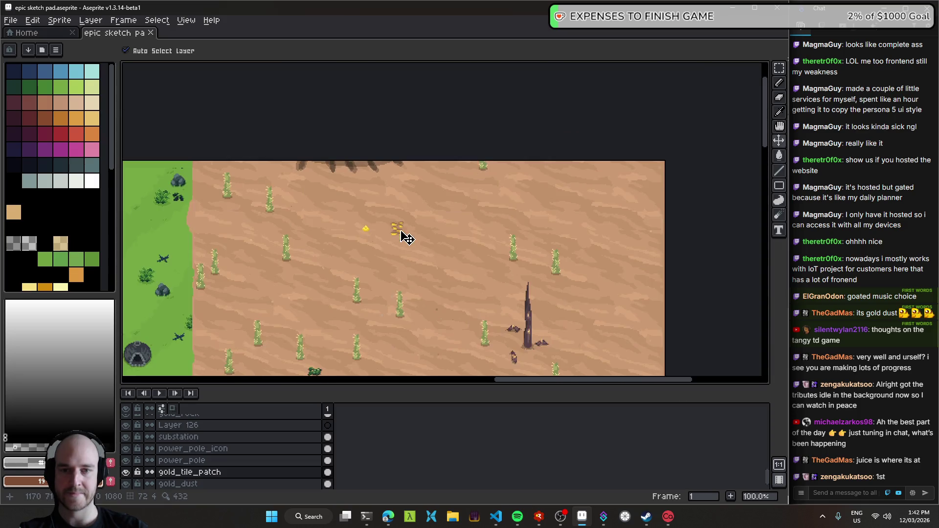
drag(407, 242, 421, 207)
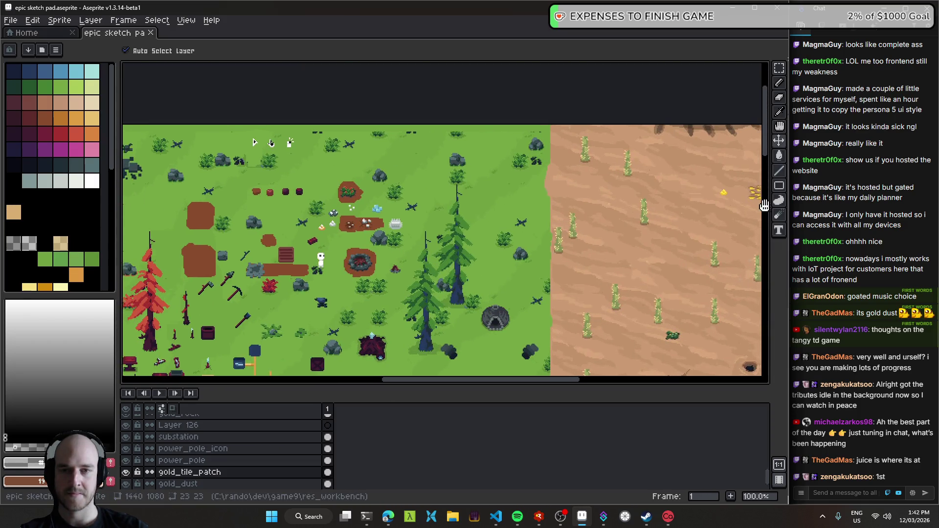
scroll(421, 208, up, 3)
scroll(409, 193, up, 3)
scroll(417, 186, up, 2)
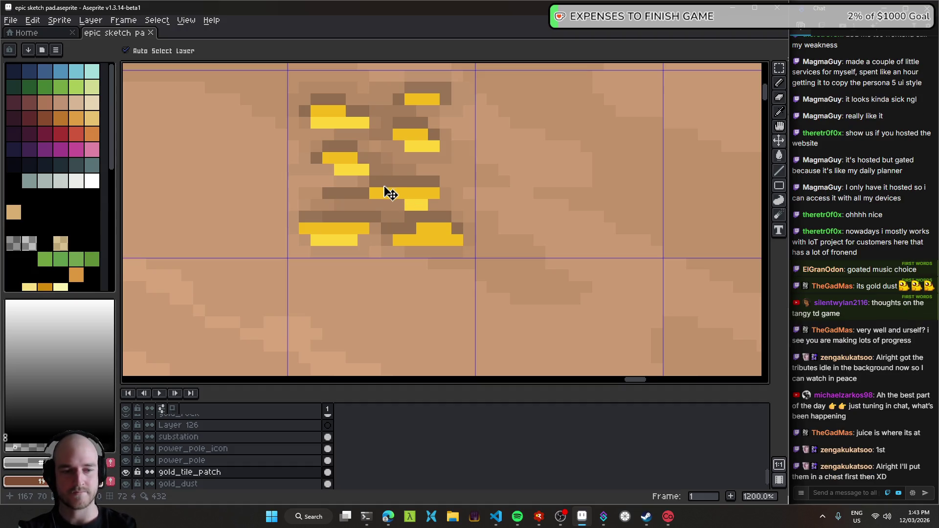
scroll(386, 191, left, 5)
scroll(465, 229, up, 2)
scroll(440, 220, right, 5)
scroll(440, 220, down, 1)
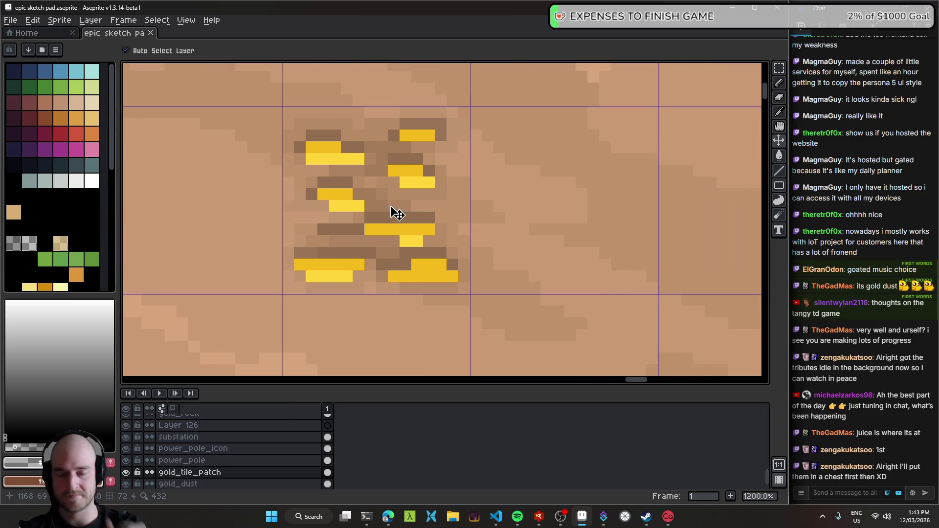
scroll(414, 250, down, 4)
scroll(415, 239, down, 1)
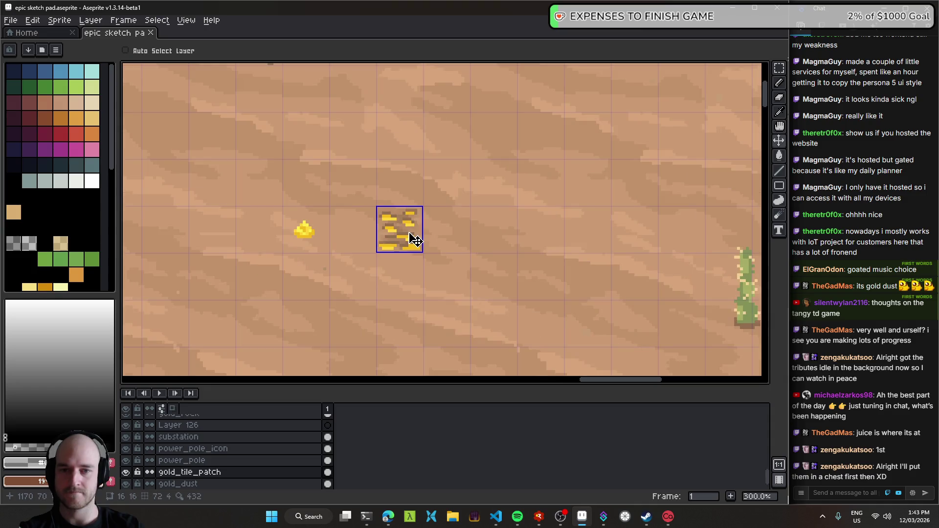
scroll(398, 235, up, 1)
scroll(404, 235, up, 5)
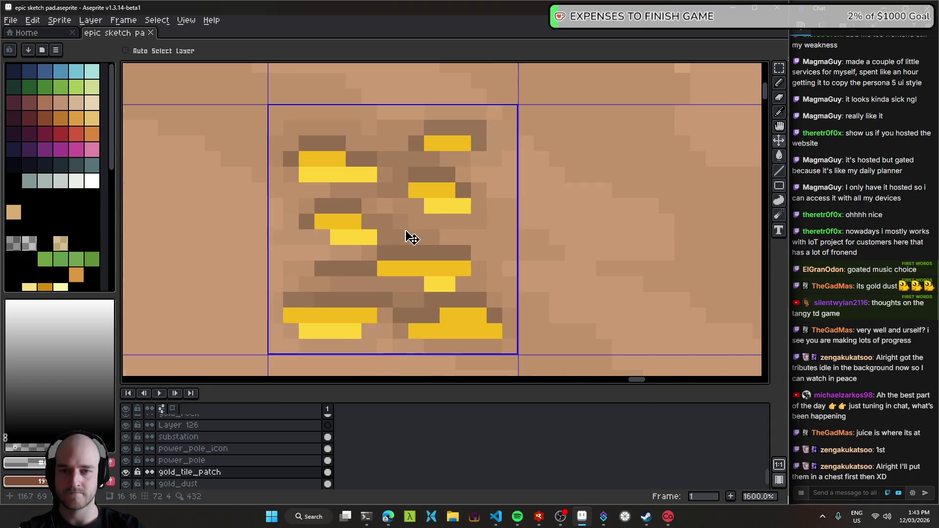
scroll(411, 241, down, 6)
key(ctrl+s)
- Check the gold patch's 16x16 bounds, view it zoomed out, and save again
scroll(405, 247, up, 1)
scroll(403, 233, up, 2)
scroll(404, 231, up, 4)
scroll(413, 233, up, 2)
scroll(421, 235, down, 6)
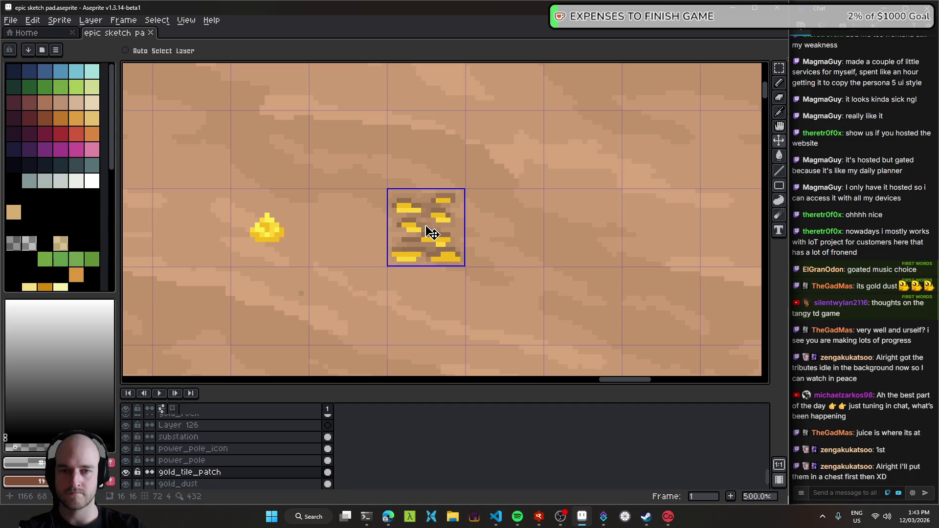
scroll(430, 234, up, 2)
scroll(396, 237, up, 2)
scroll(443, 250, down, 6)
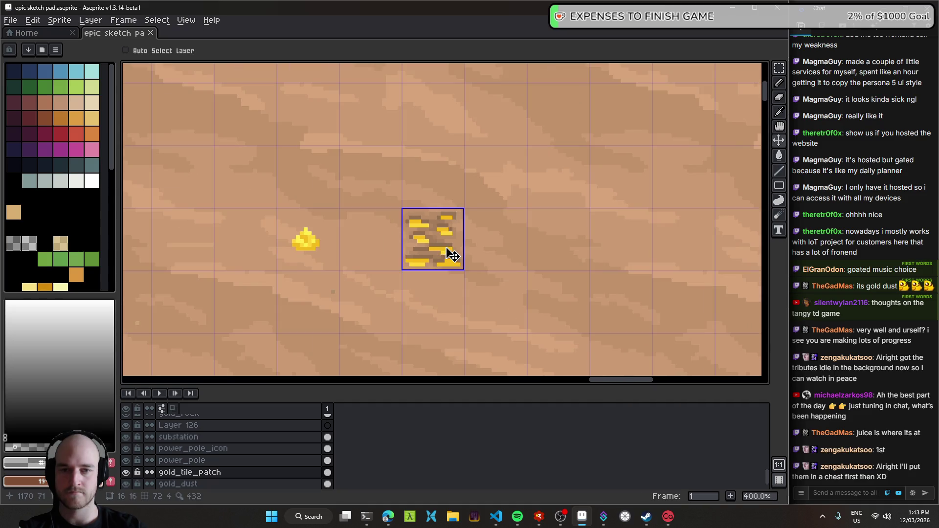
scroll(448, 255, down, 1)
scroll(451, 255, down, 2)
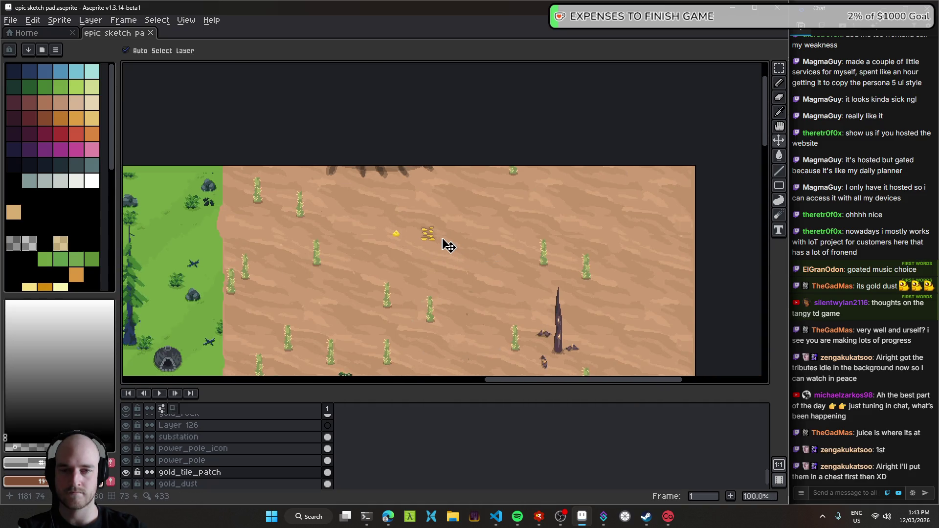
scroll(424, 241, up, 6)
key(ctrl)
key(ctrl+s)
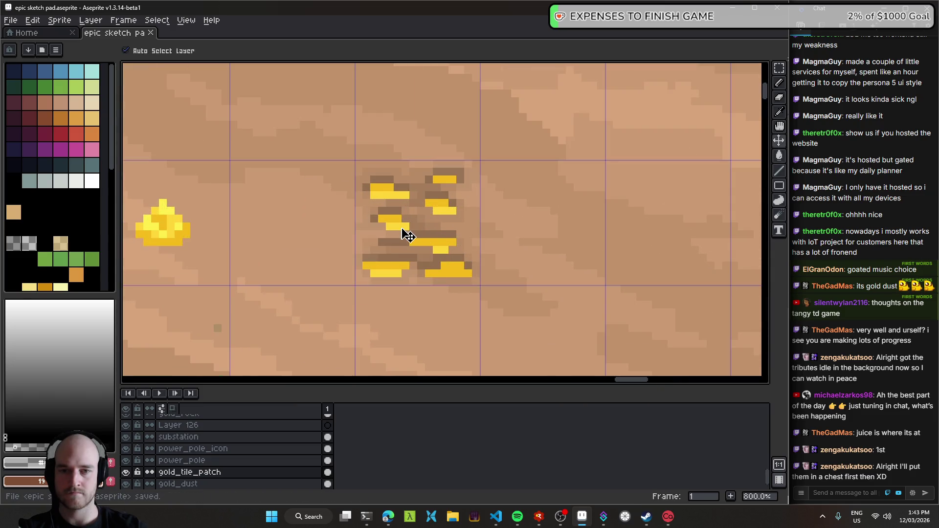
scroll(426, 240, down, 5)
scroll(450, 245, up, 1)
key(ctrl)
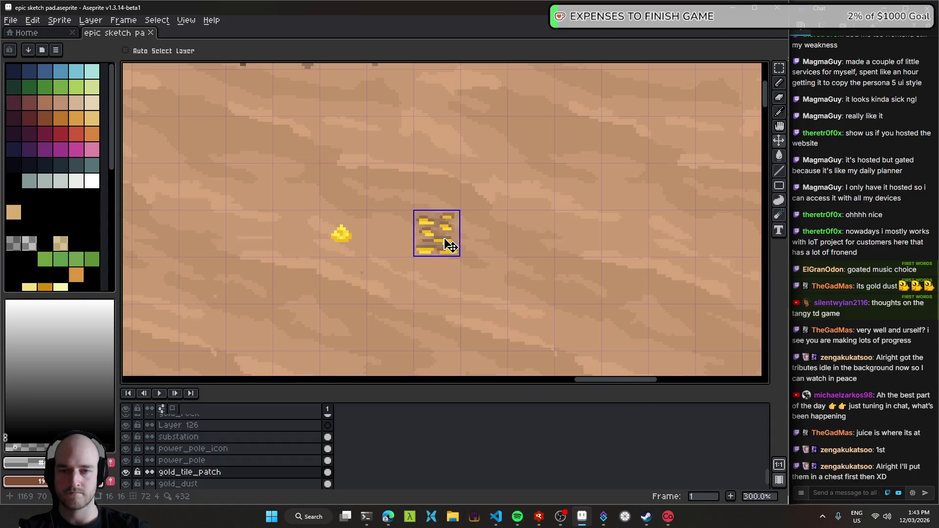
scroll(433, 242, up, 6)
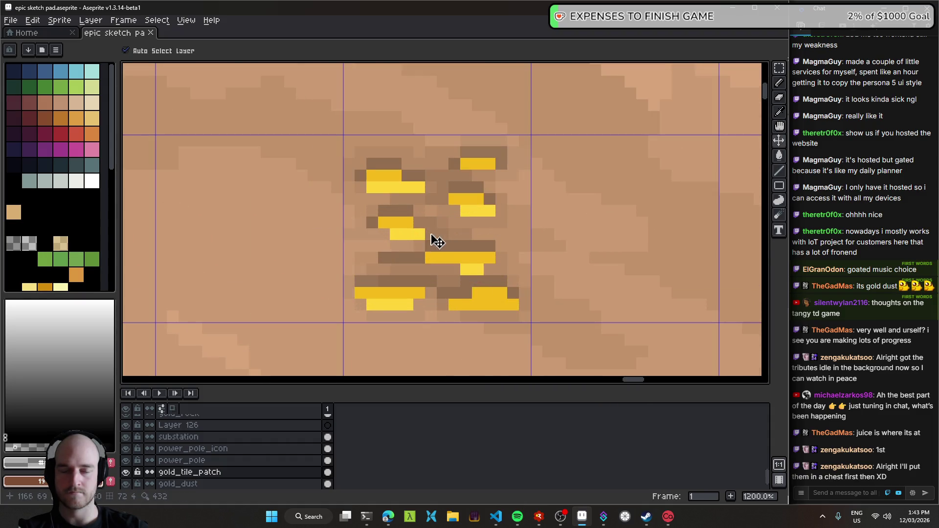
key(ctrl+s)
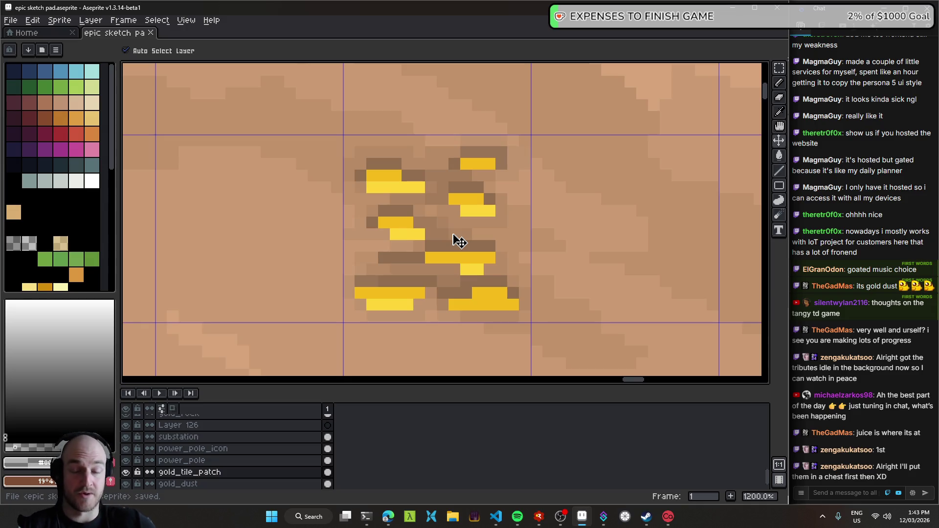
- Bring Visual Studio Code to the front from the taskbar
scroll(430, 237, down, 5)
scroll(430, 237, down, 2)
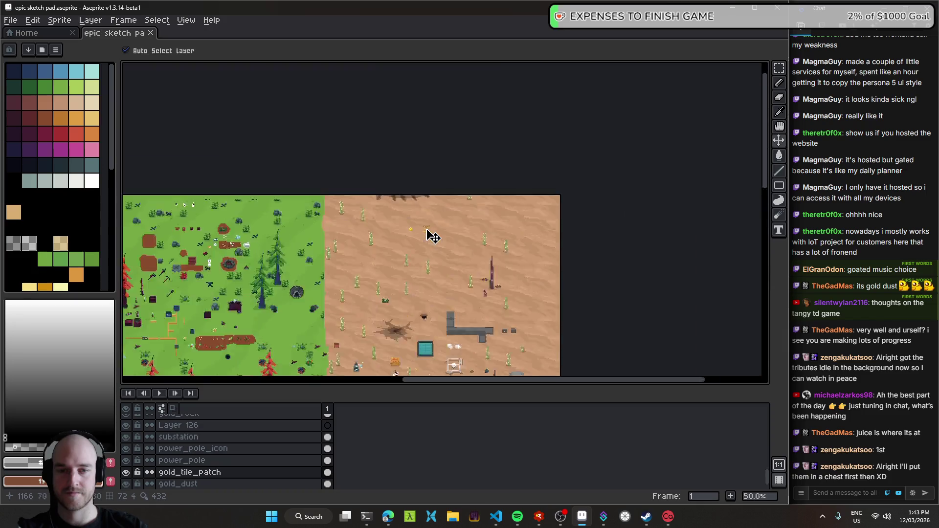
scroll(427, 233, up, 1)
scroll(428, 237, up, 1)
scroll(431, 245, up, 1)
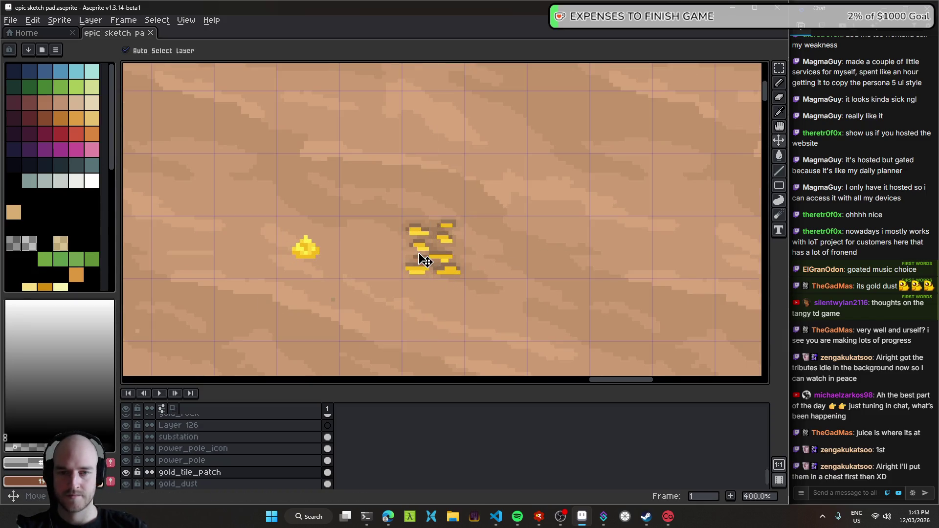
scroll(435, 258, up, 3)
scroll(478, 287, down, 6)
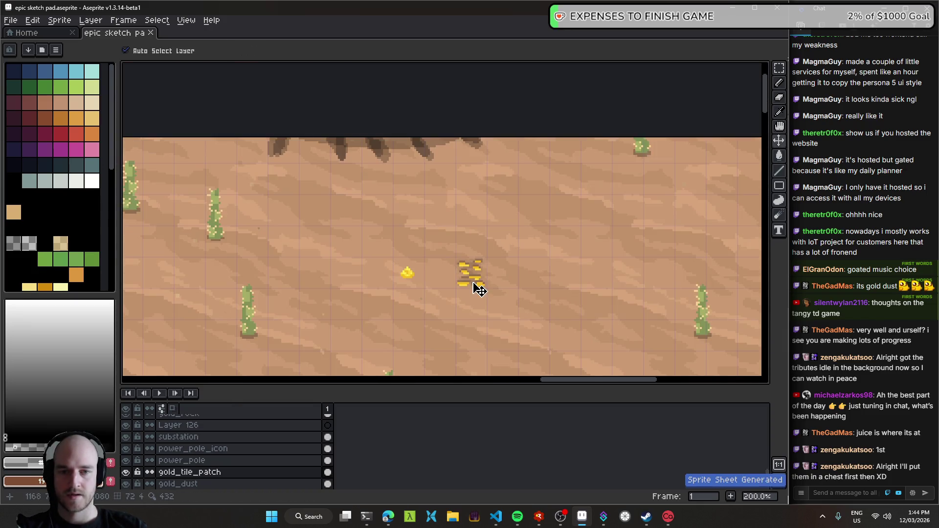
scroll(504, 304, down, 1)
scroll(409, 231, up, 1)
scroll(413, 161, up, 1)
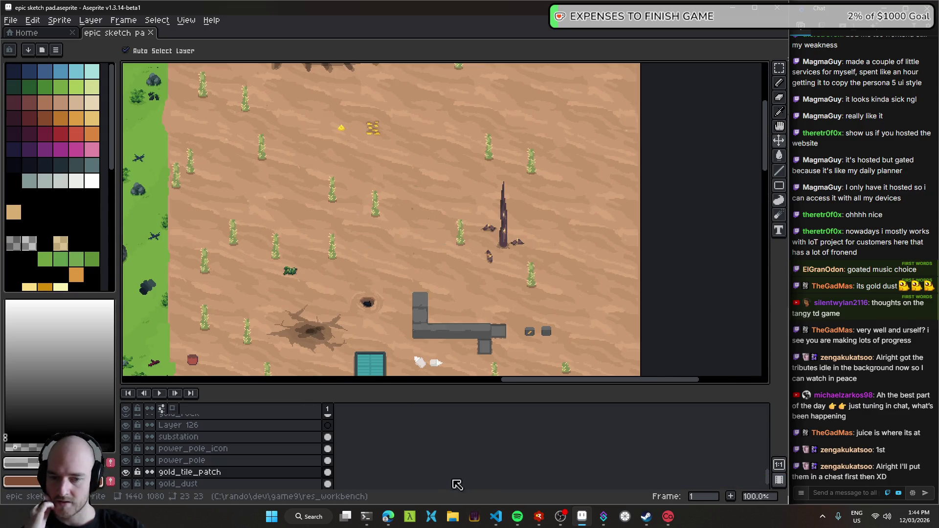
click(497, 518)
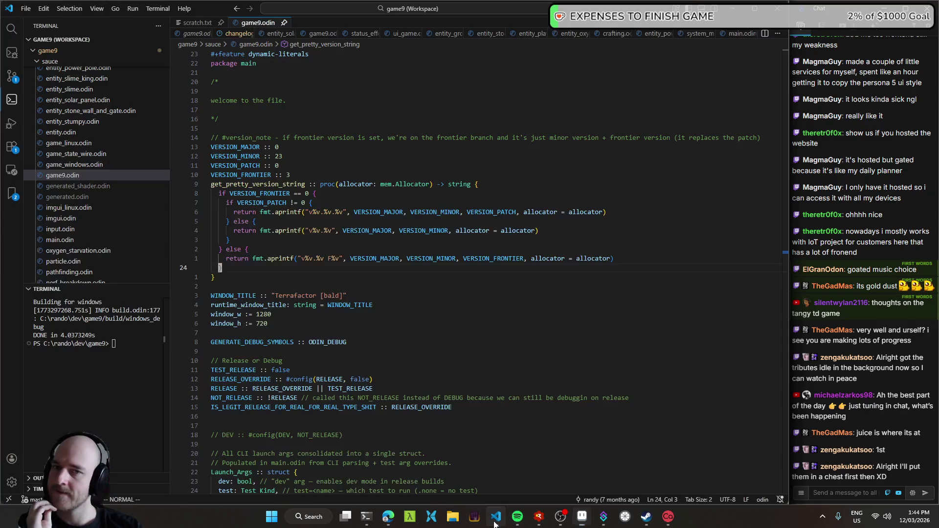
- Jump the cursor up 12 lines to the end of the version number line
key(1)
key(2)
key(k)
key(dollar)
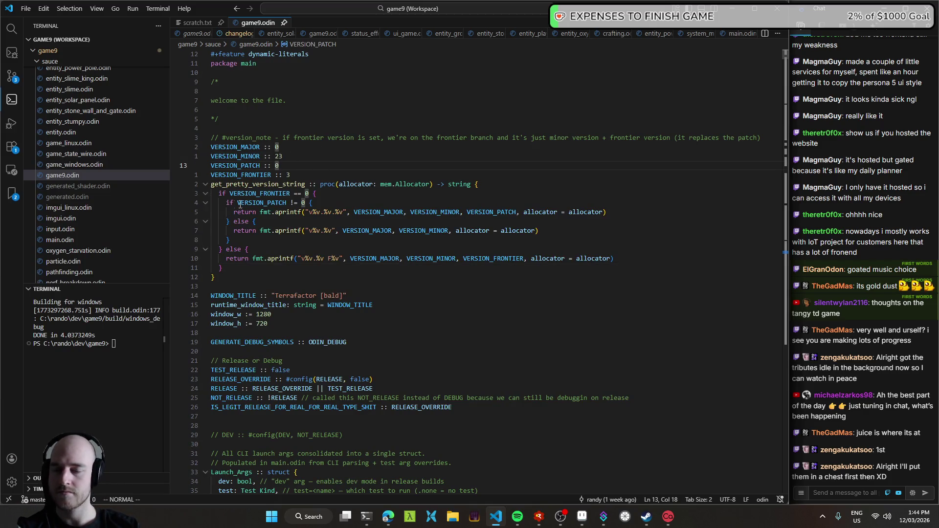
- Review the diffs, then stage gold_tile_patch.png, changelog.txt and the sketch pad file
key(ctrl+shift+g)
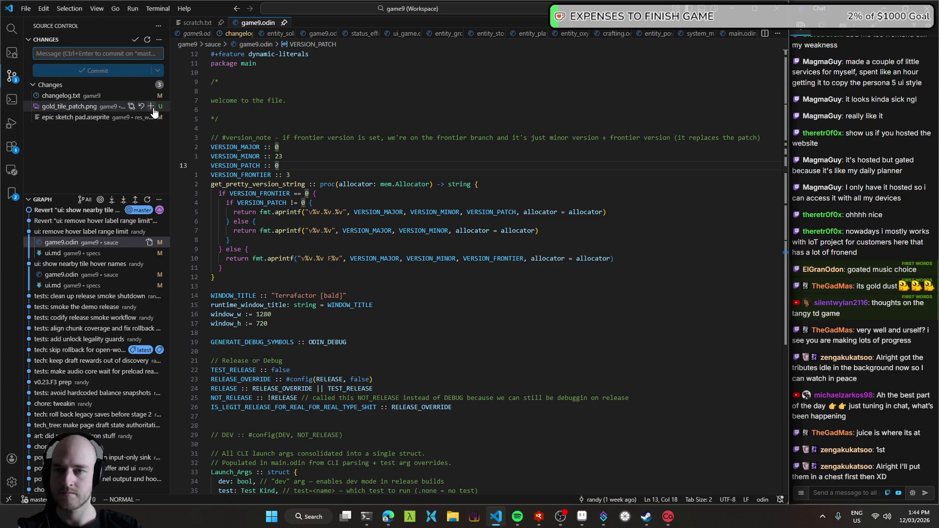
click(152, 107)
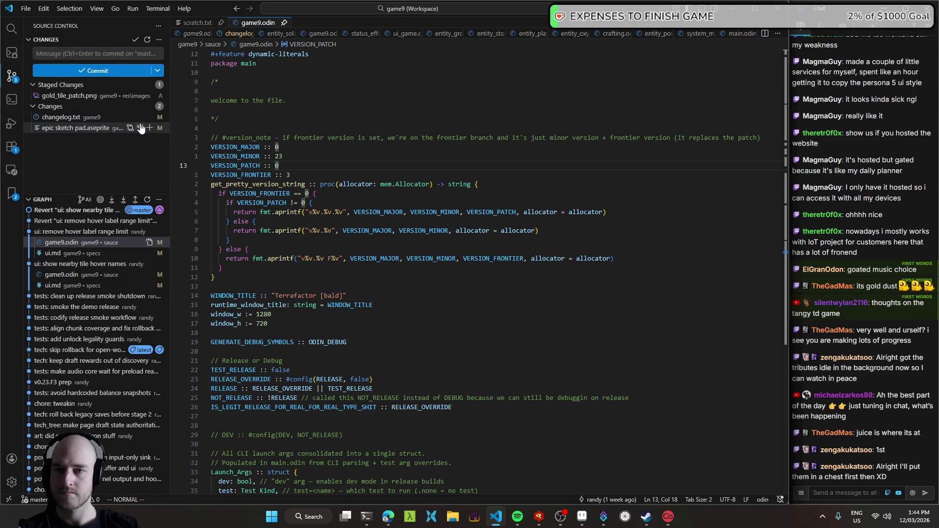
click(91, 119)
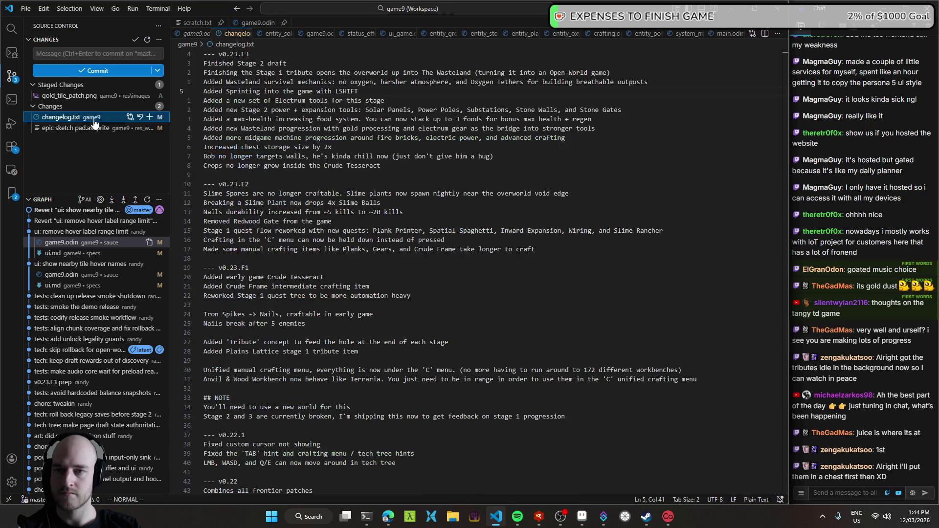
click(135, 128)
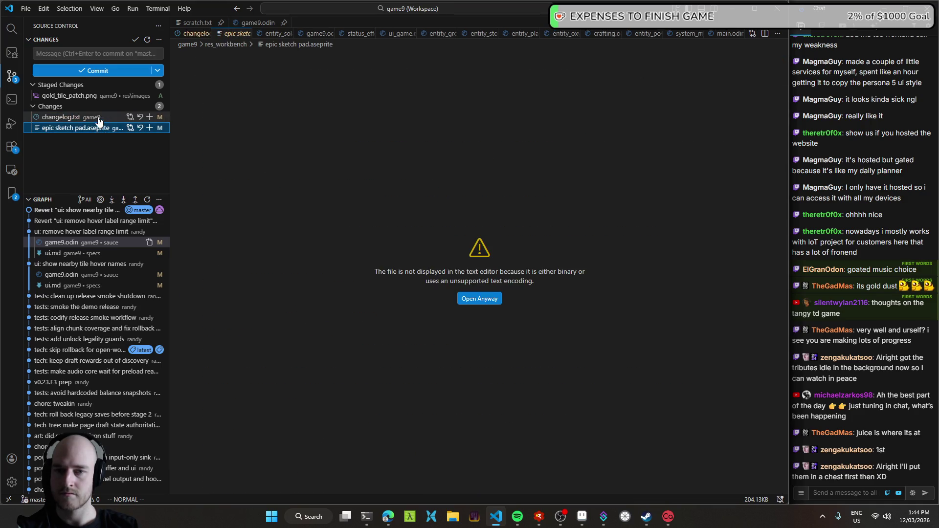
click(161, 119)
click(150, 117)
click(149, 127)
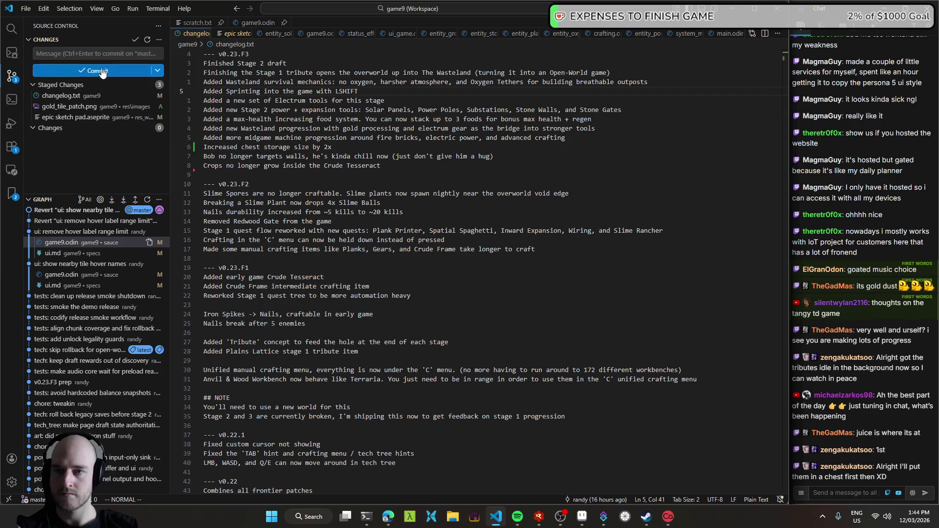
- Commit the three staged files with the message 'art: gold patch'
click(111, 51)
text(art: gold patch)
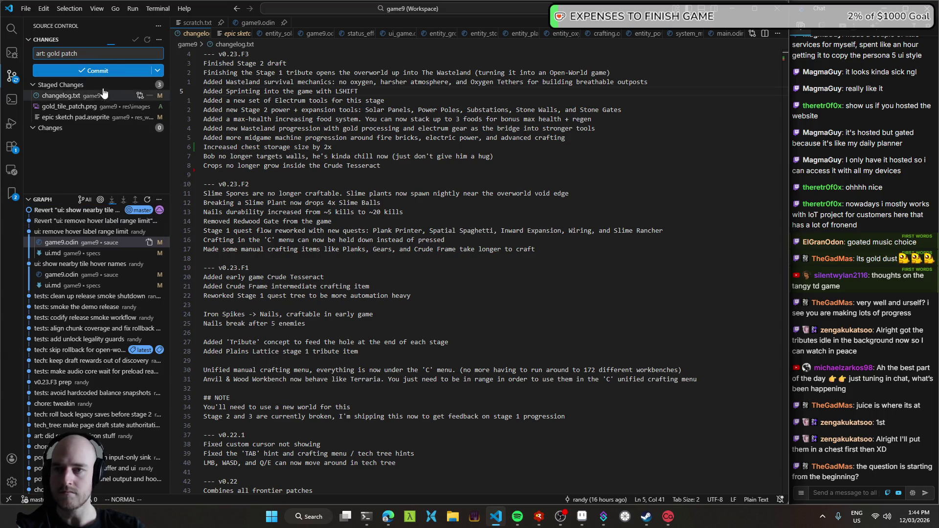
click(150, 95)
click(149, 107)
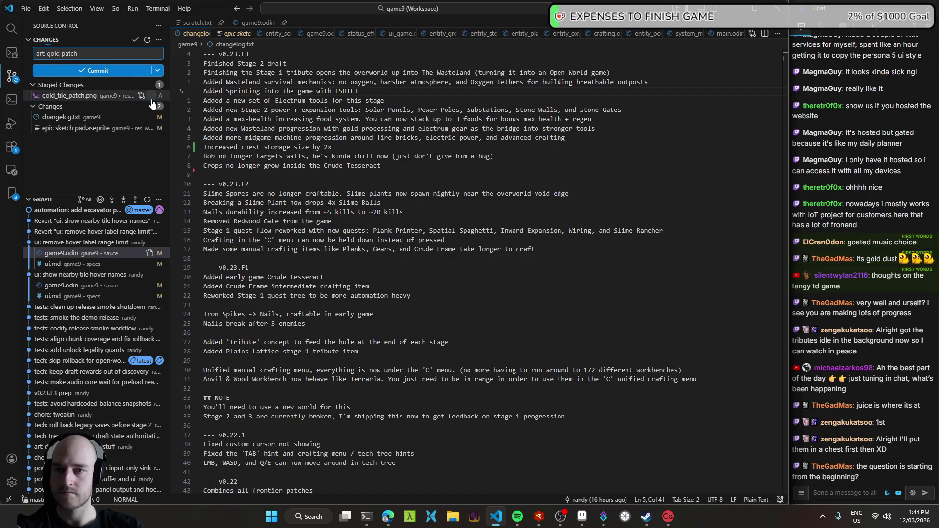
click(150, 126)
click(150, 126)
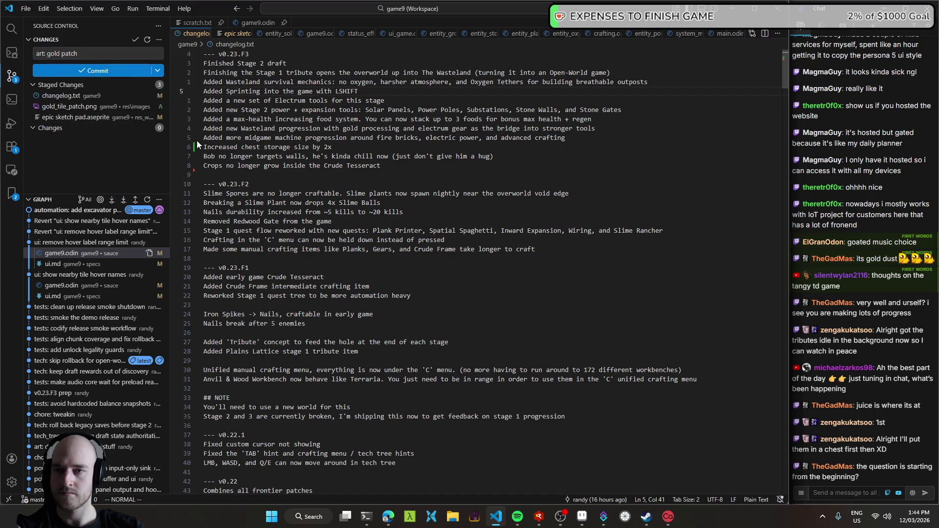
click(108, 71)
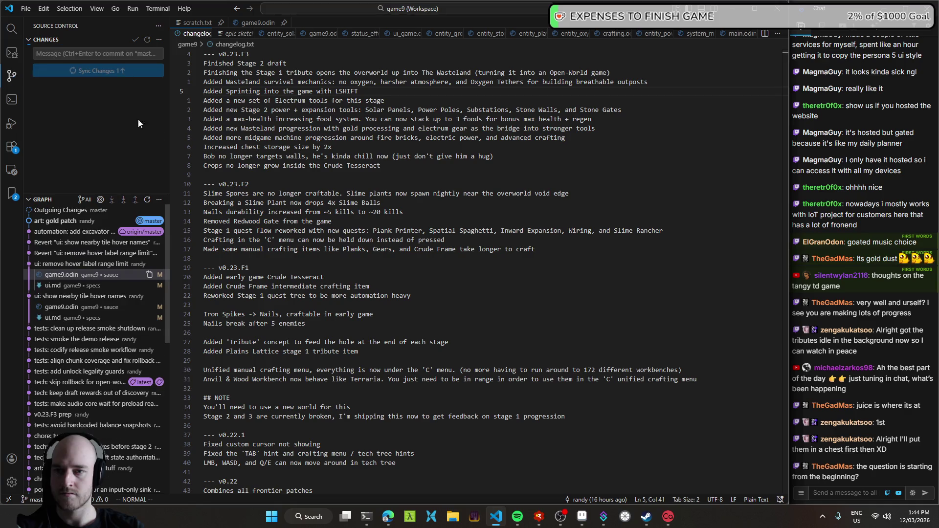
click(89, 234)
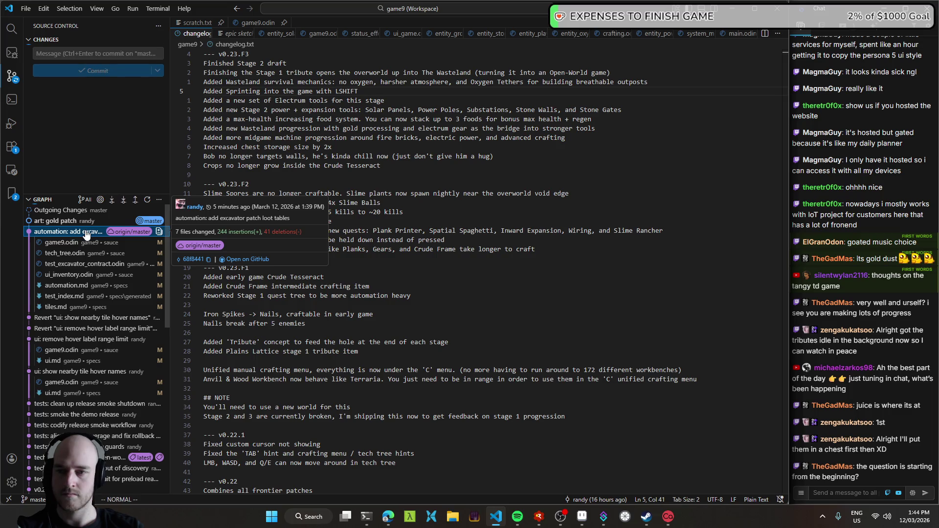
- Read through the excavator loot tables commit's game9.odin diff, then switch to T3 Code
click(77, 233)
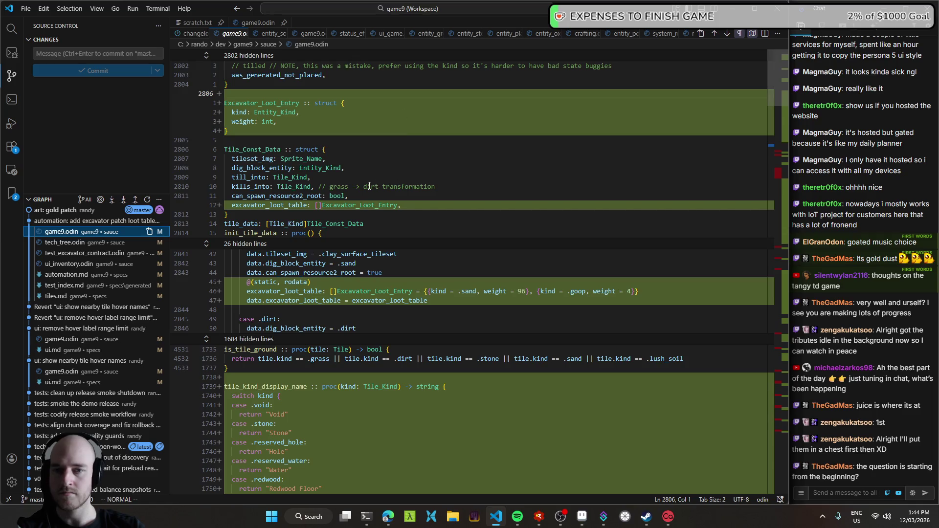
scroll(310, 167, down, 1)
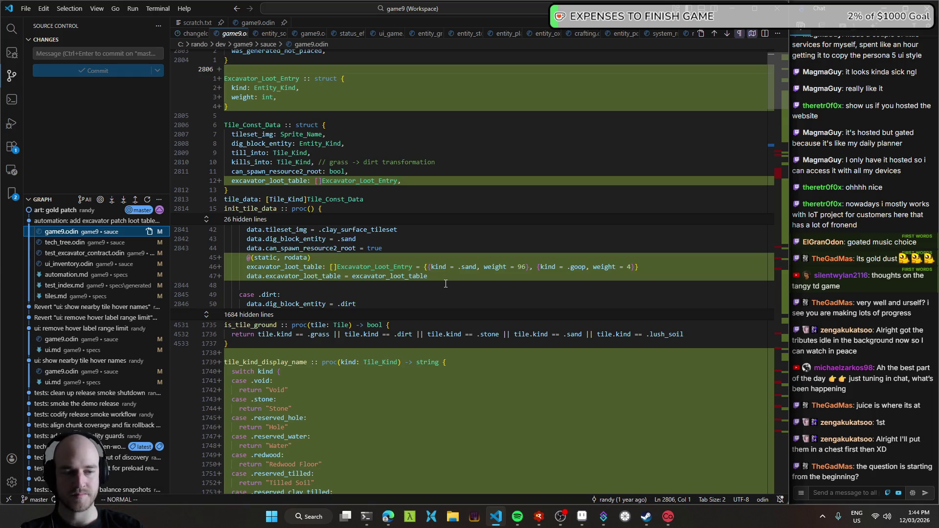
scroll(408, 275, down, 2)
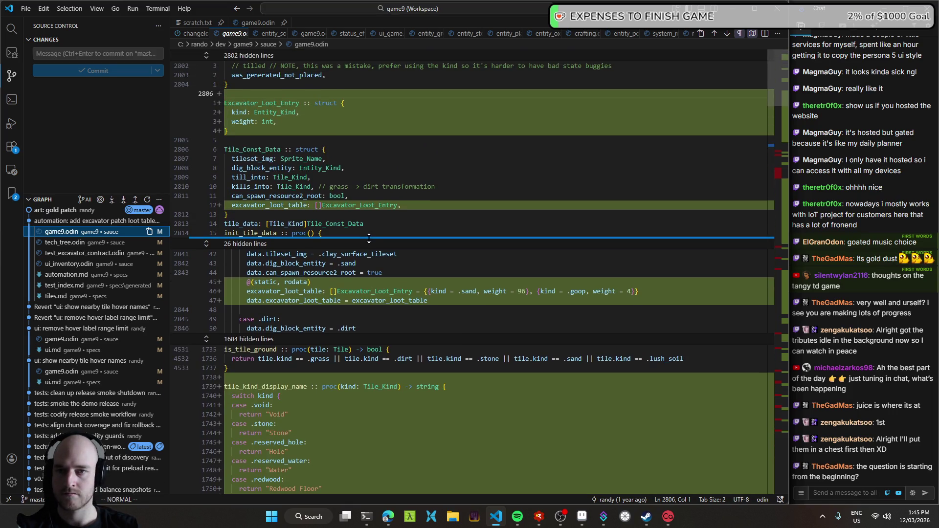
scroll(387, 238, down, 3)
scroll(401, 238, down, 3)
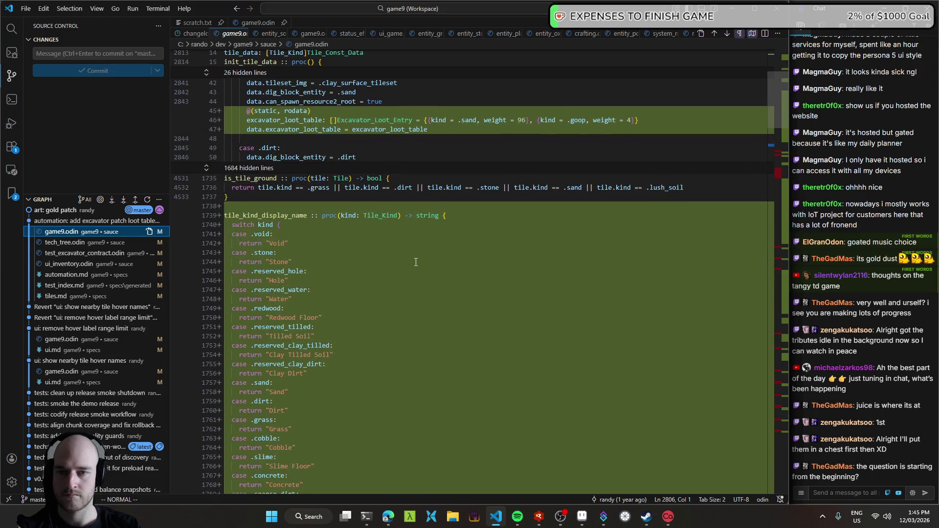
scroll(416, 262, down, 5)
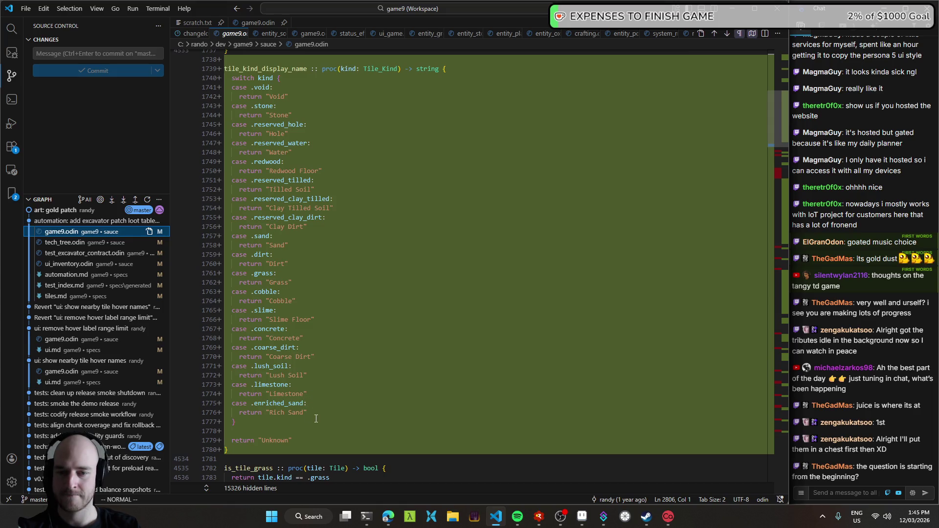
scroll(316, 419, up, 3)
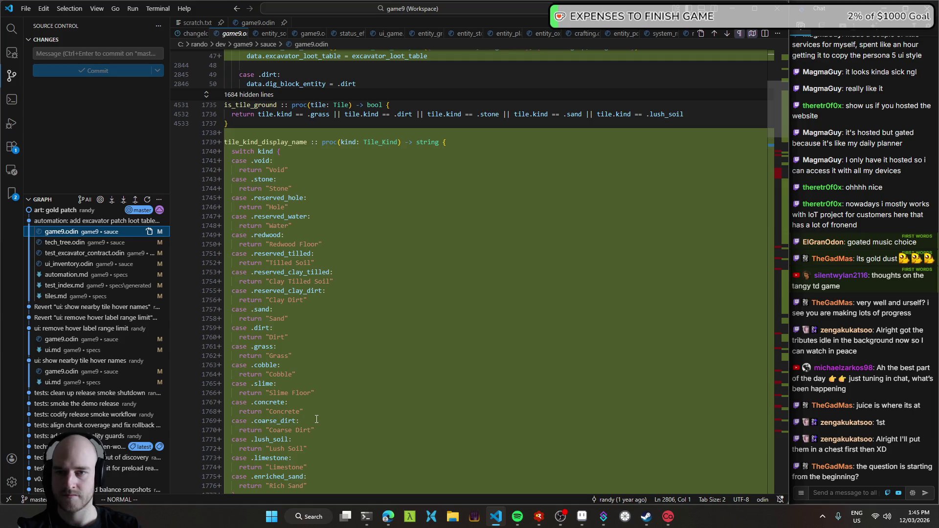
scroll(317, 419, up, 7)
scroll(321, 419, up, 3)
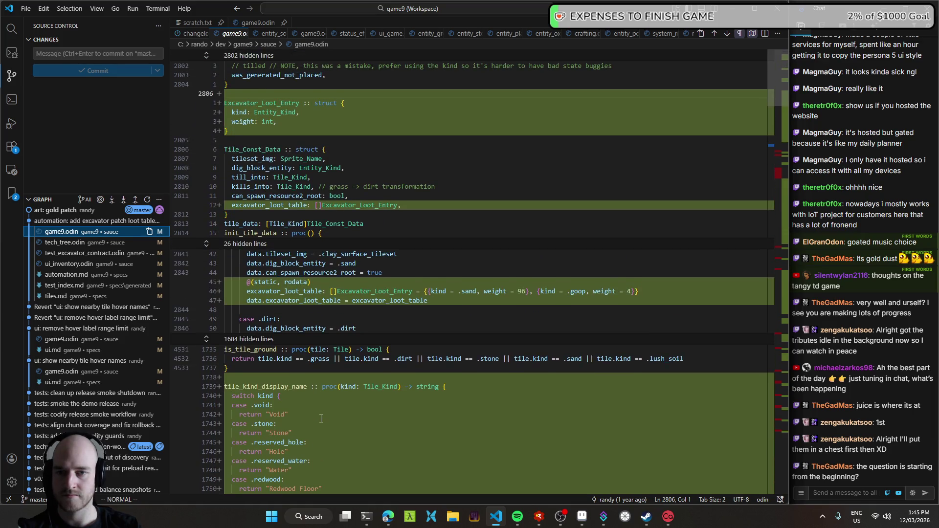
scroll(321, 419, down, 12)
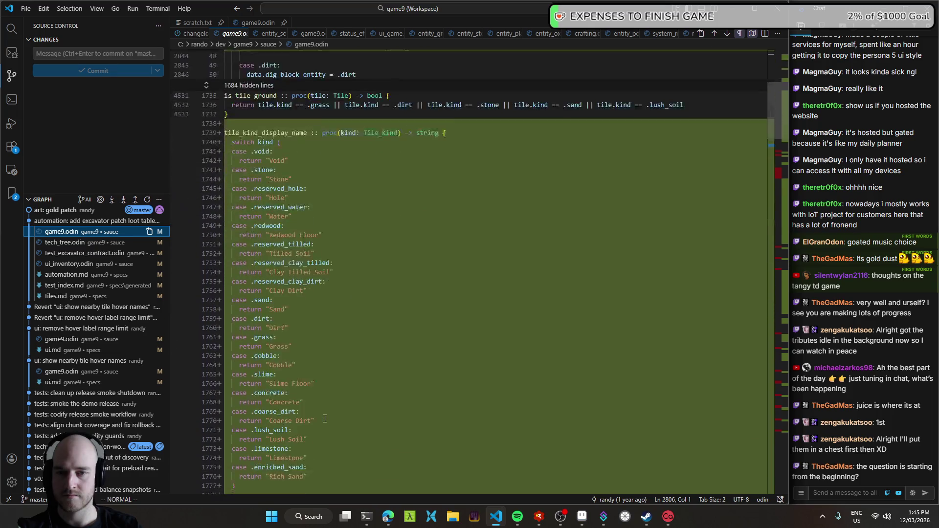
scroll(327, 411, down, 4)
scroll(327, 408, down, 5)
scroll(326, 409, down, 1)
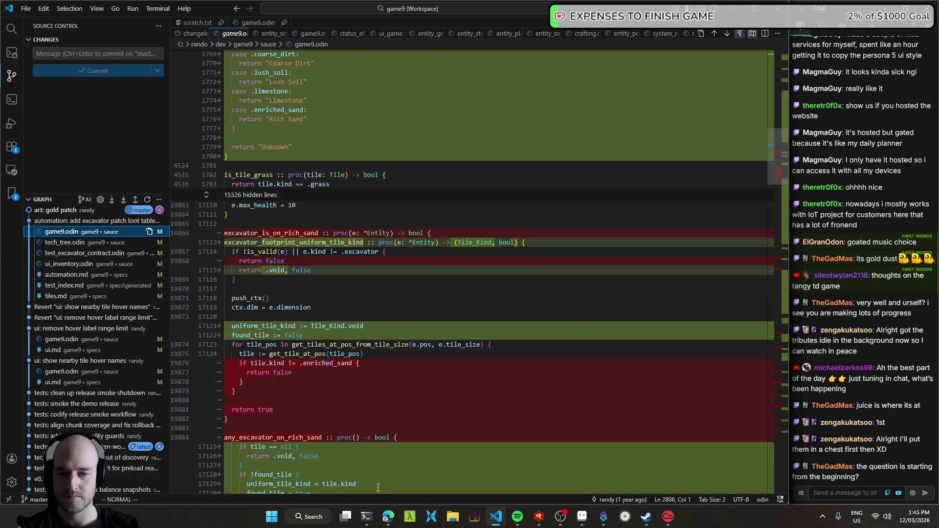
click(388, 516)
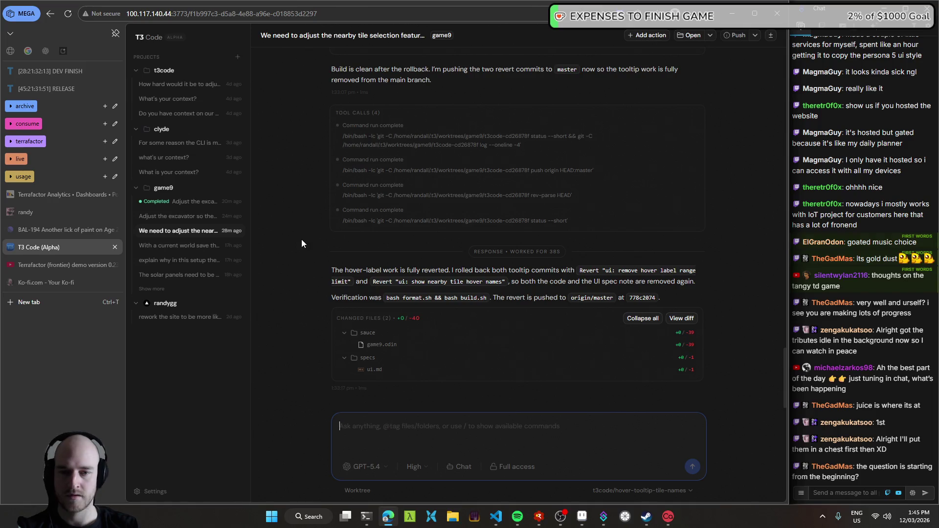
- Dictate and send the tile display name refactor request, then open the excavator adjustment thread
key(ctrl+super)
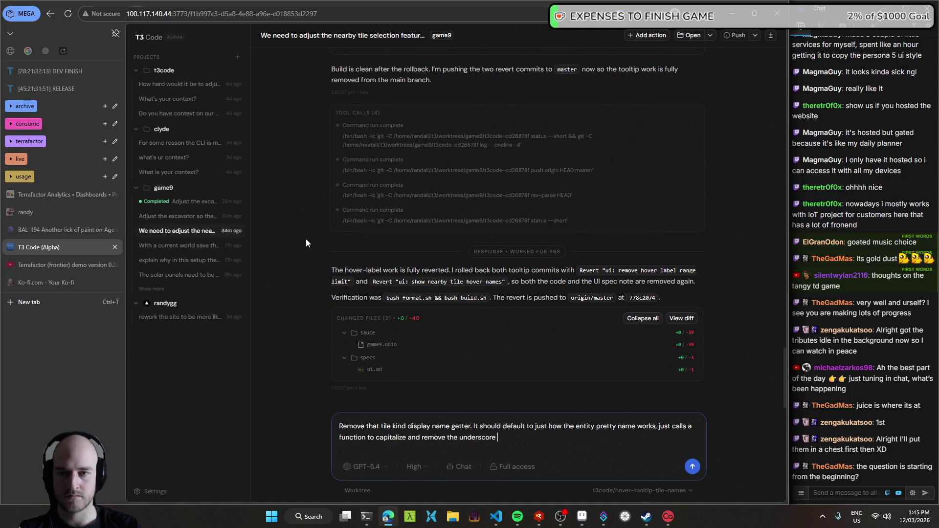
key(Return)
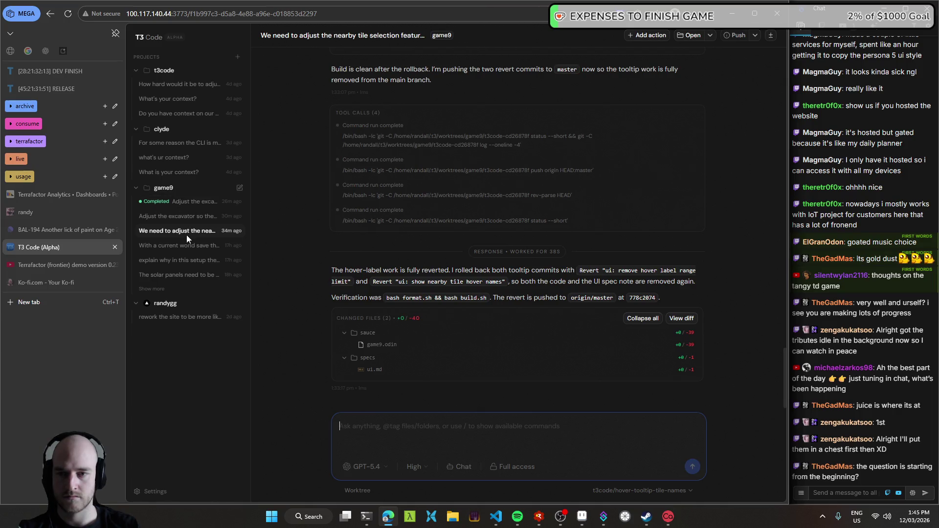
click(183, 203)
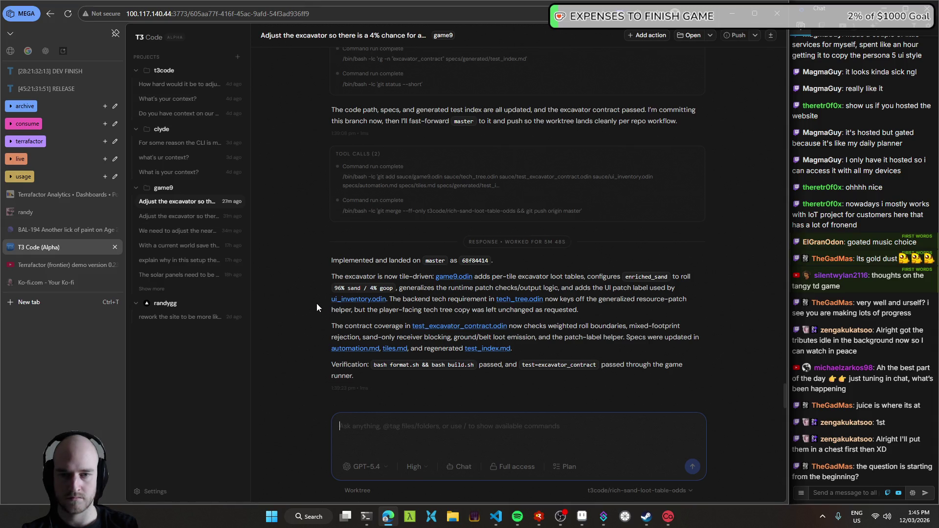
- Draft 'Remove that tile kind display name getter…' defaulting to entity naming, then check the game9.odin diff
text(Remove that tile kind display name getter. It should default to just how the entity pretty name works, just calls a function to capitalize and remove the underscore)
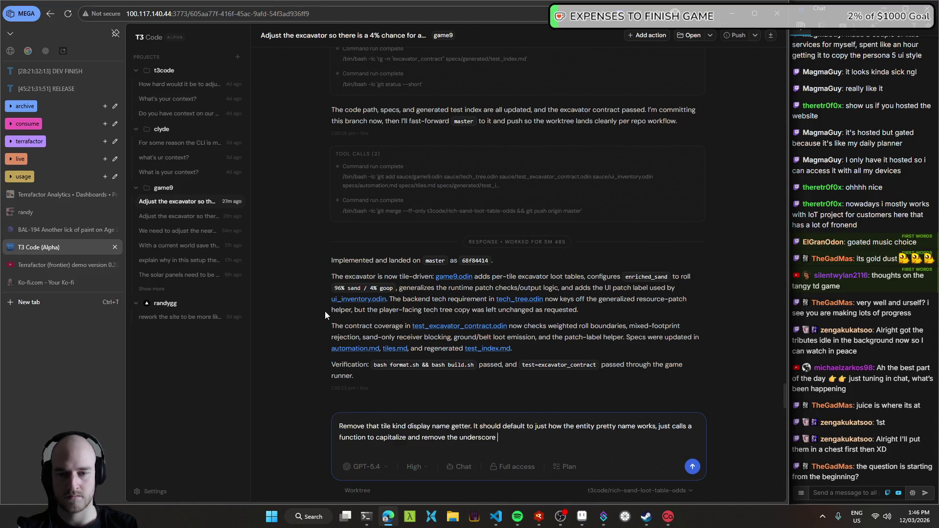
key(alt+Tab)
scroll(368, 255, down, 5)
scroll(368, 254, up, 1)
scroll(376, 261, up, 2)
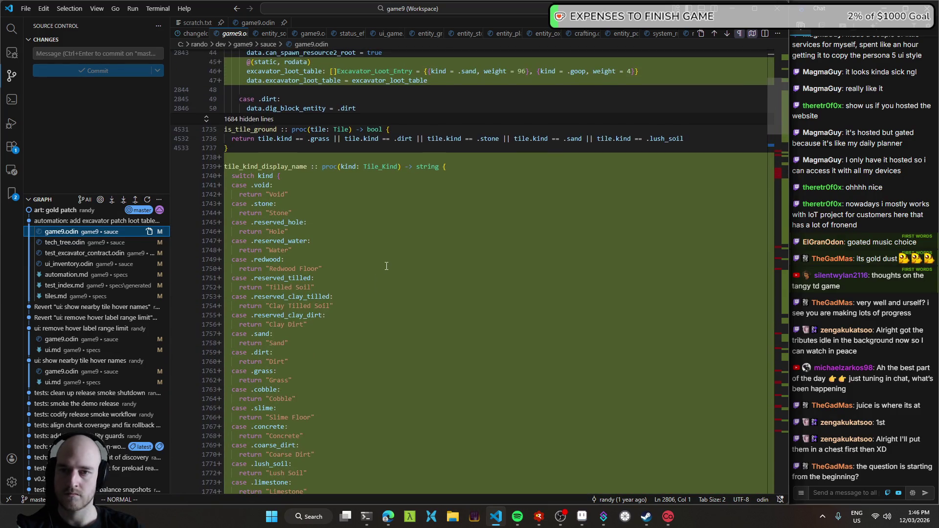
- Scroll through the game9.odin diff around tile_kind_display_name, then return to the T3 Code draft
scroll(387, 266, up, 4)
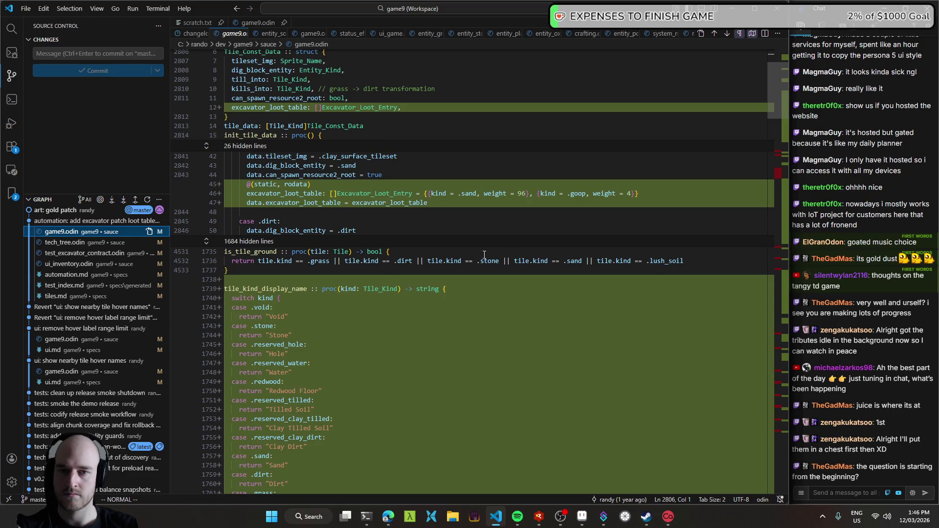
scroll(506, 252, up, 3)
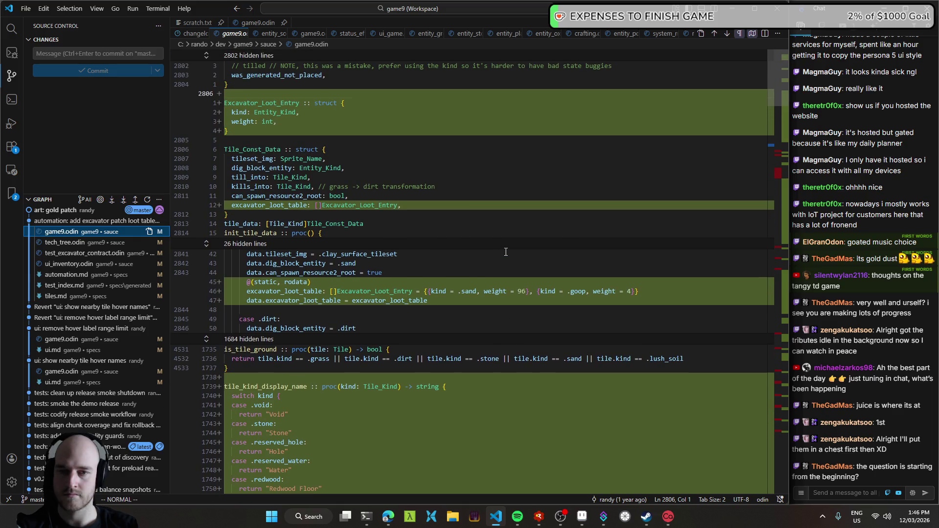
scroll(506, 252, down, 4)
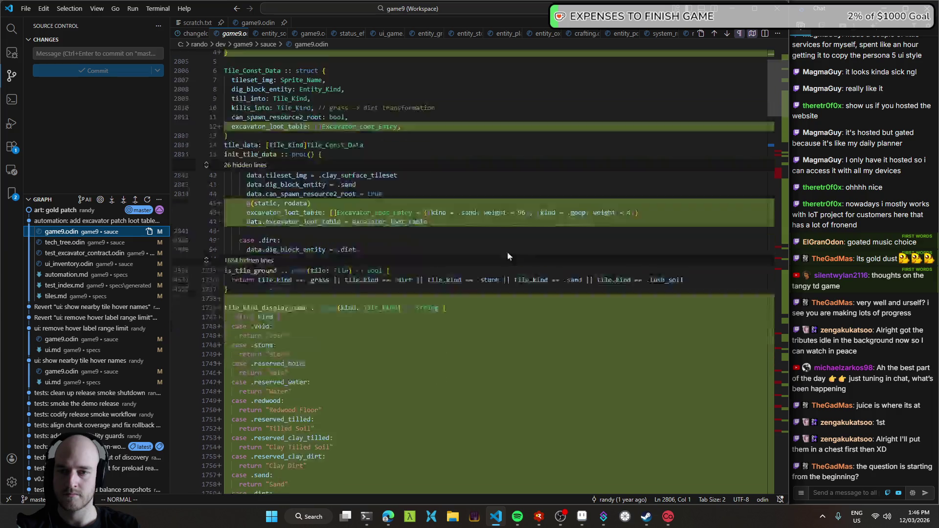
scroll(511, 253, down, 7)
scroll(519, 254, down, 1)
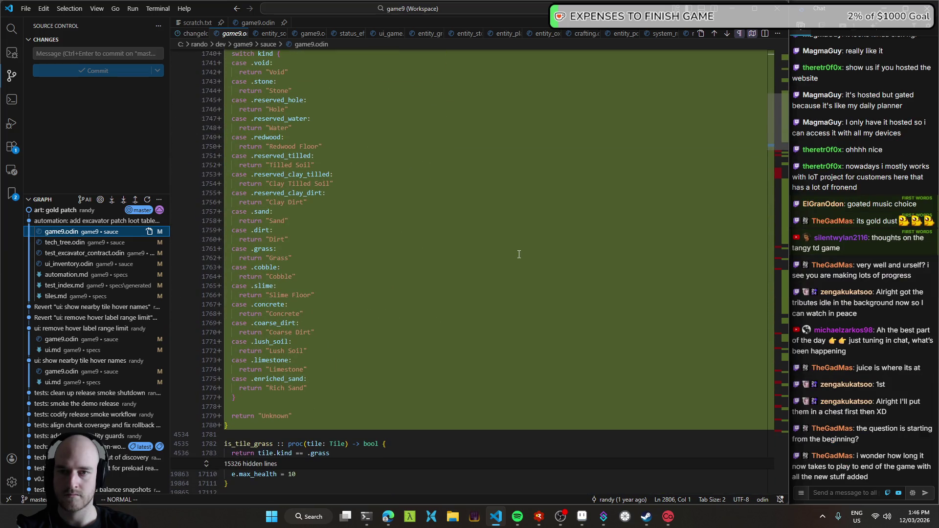
scroll(519, 254, up, 4)
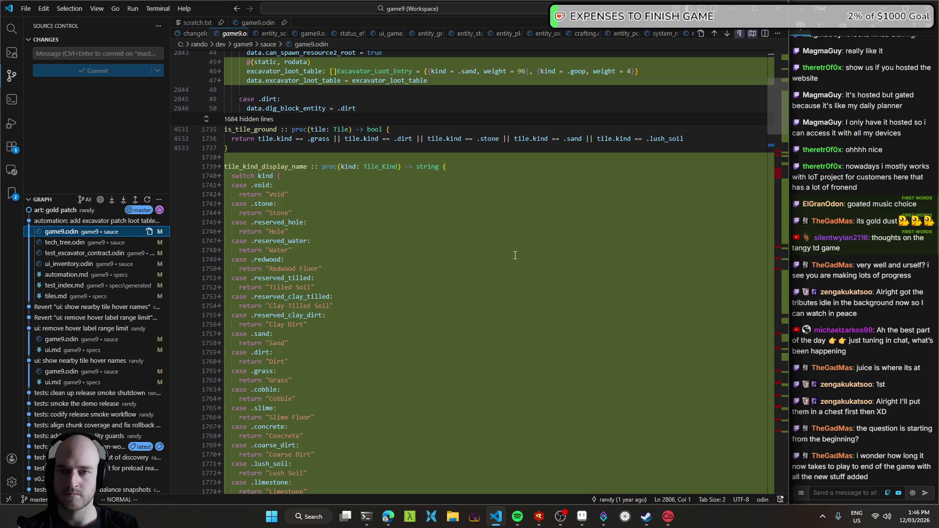
scroll(514, 255, down, 6)
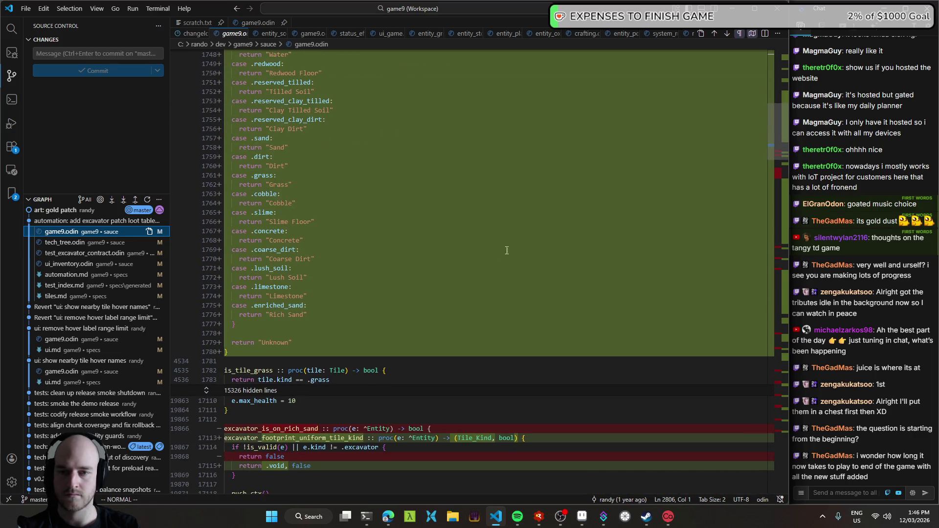
scroll(325, 314, up, 4)
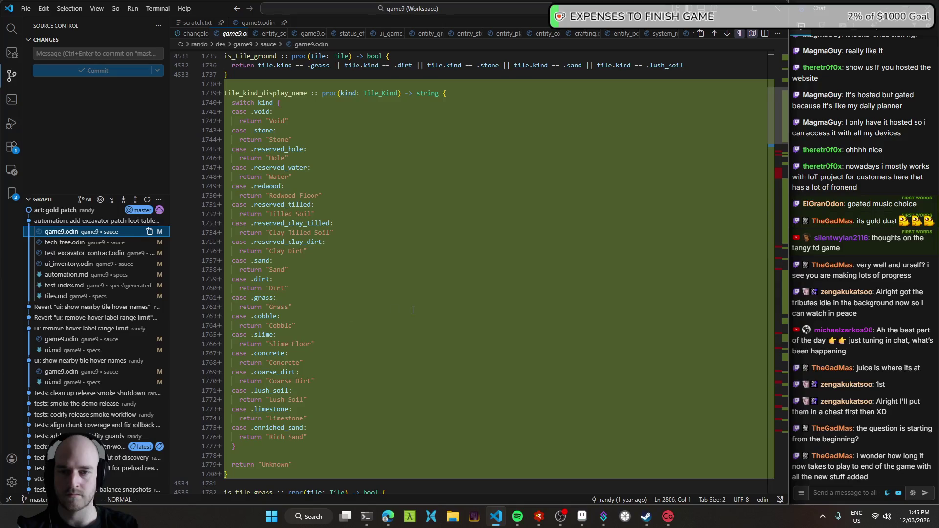
scroll(413, 310, up, 2)
key(alt+Tab)
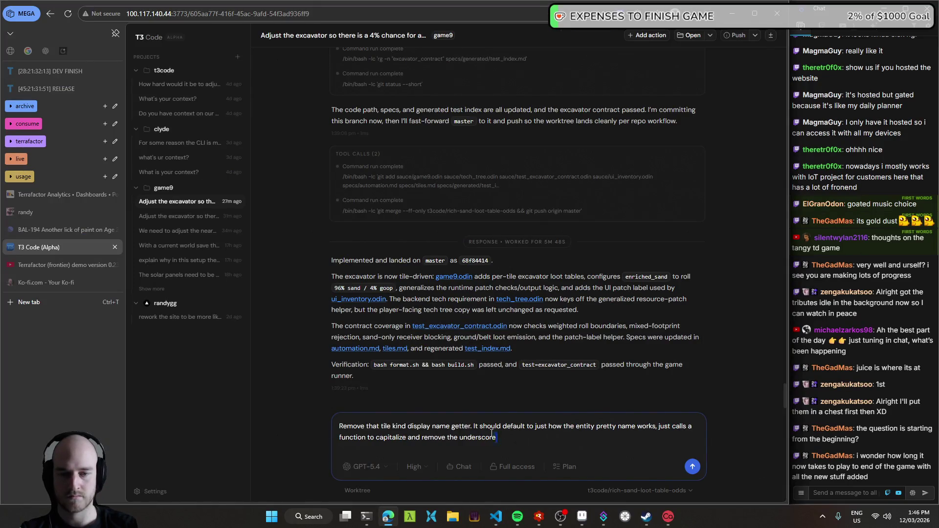
- Cut the draft down to 'Remove that tile kind display name getter.' and dictate a follow-up
drag(502, 435, 473, 427)
key(BackSpace)
key(ctrl+super)
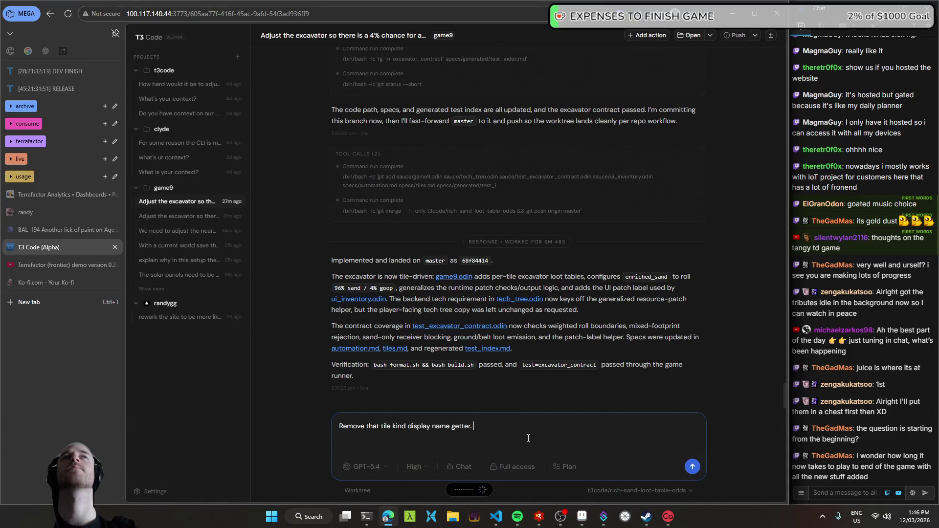
key(alt+Tab)
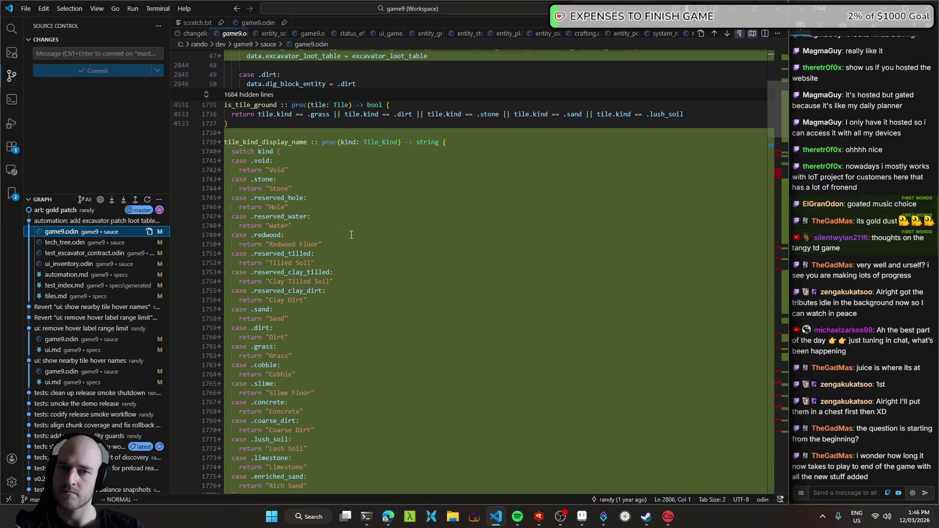
- Scroll up the game9.odin diff, then return to the prompt saying the tile's pretty name belongs in the entity
scroll(353, 234, up, 5)
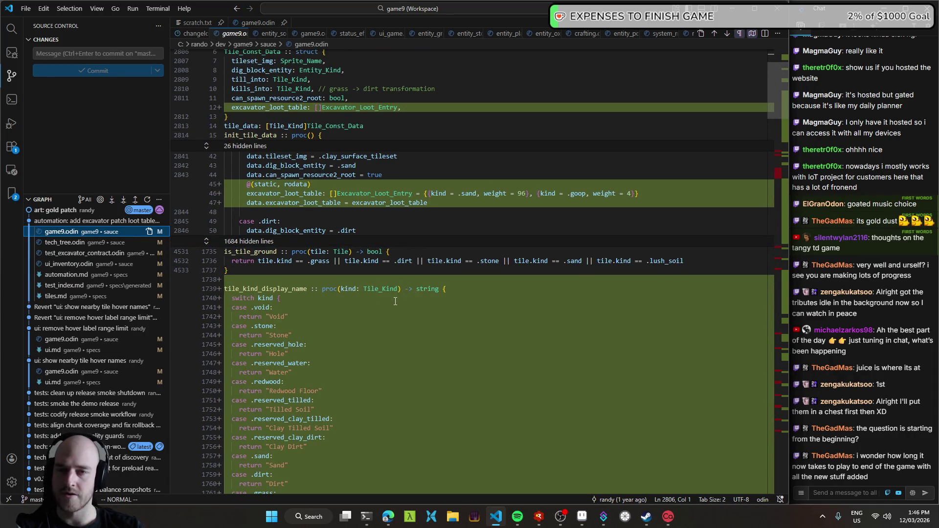
scroll(396, 301, up, 3)
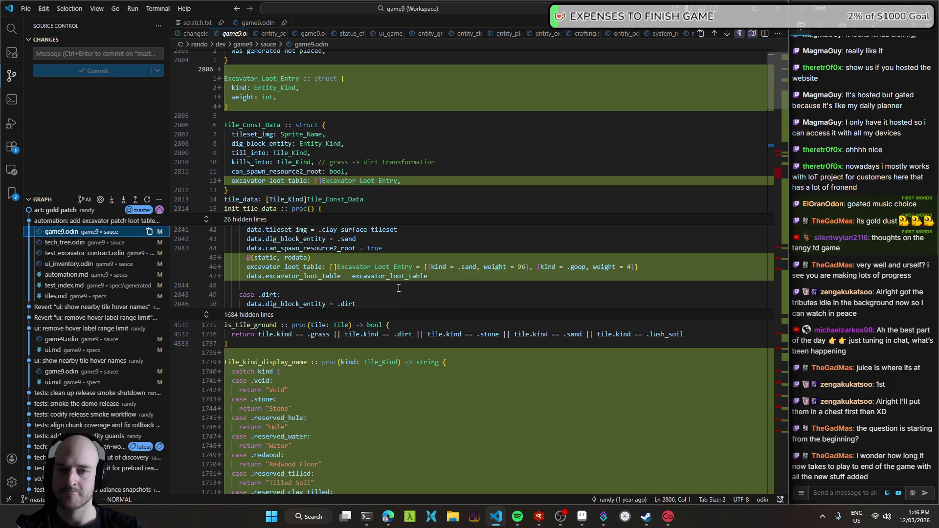
scroll(395, 288, up, 1)
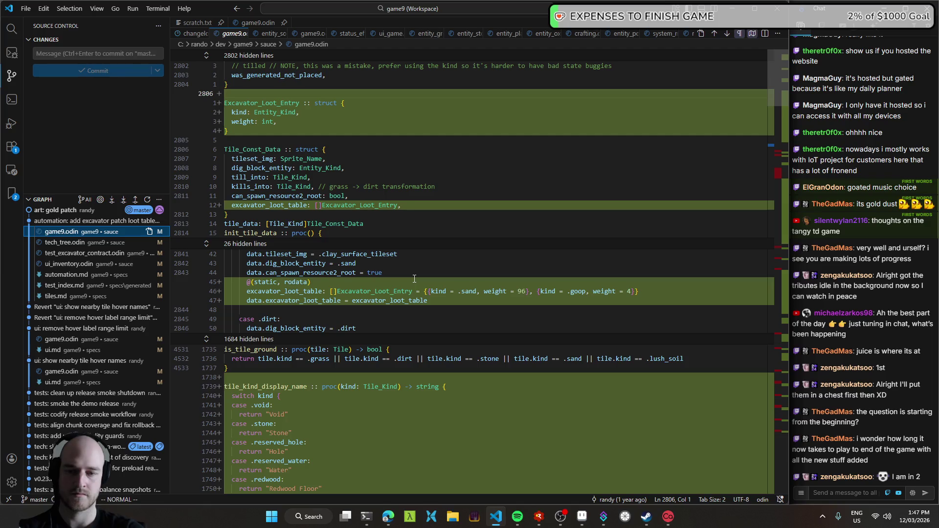
key(alt+Tab)
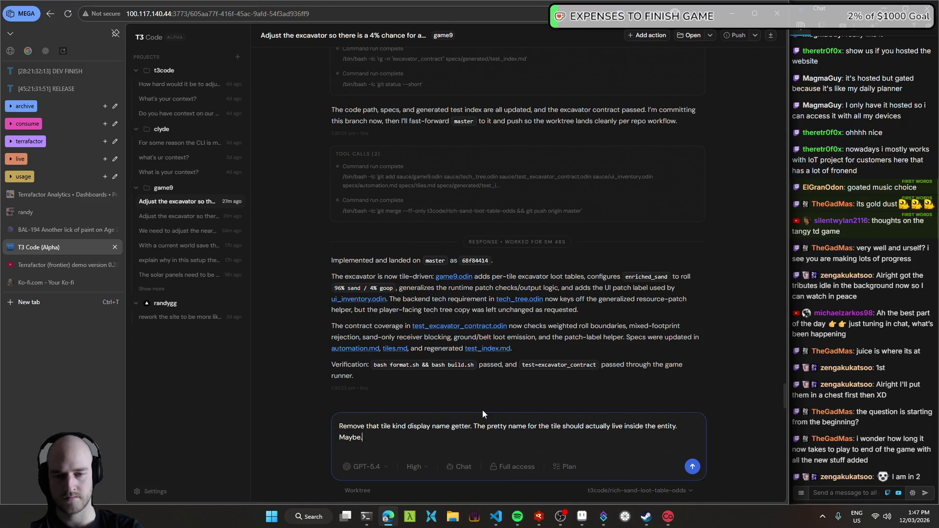
- Dictate the tile-naming follow-up on a new line and read the agent's reply
key(shift+Return)
key(ctrl+super)
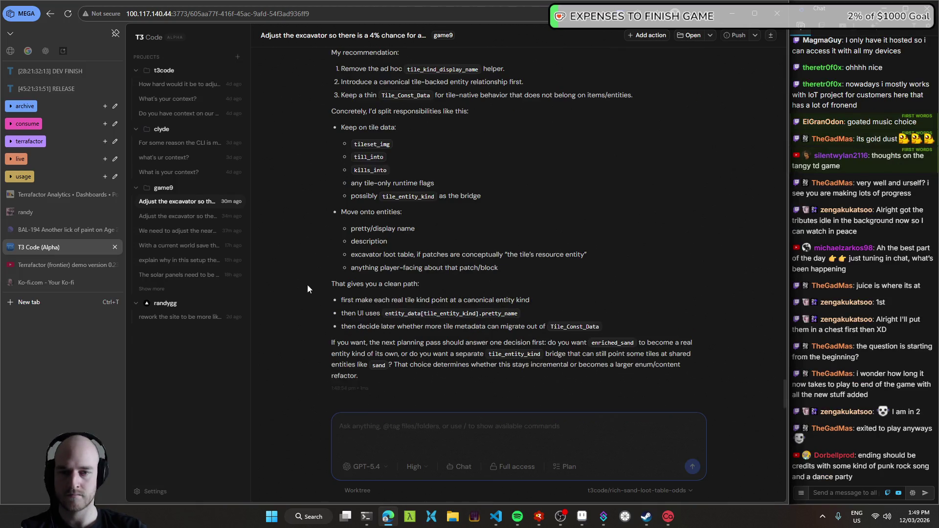
scroll(296, 289, up, 3)
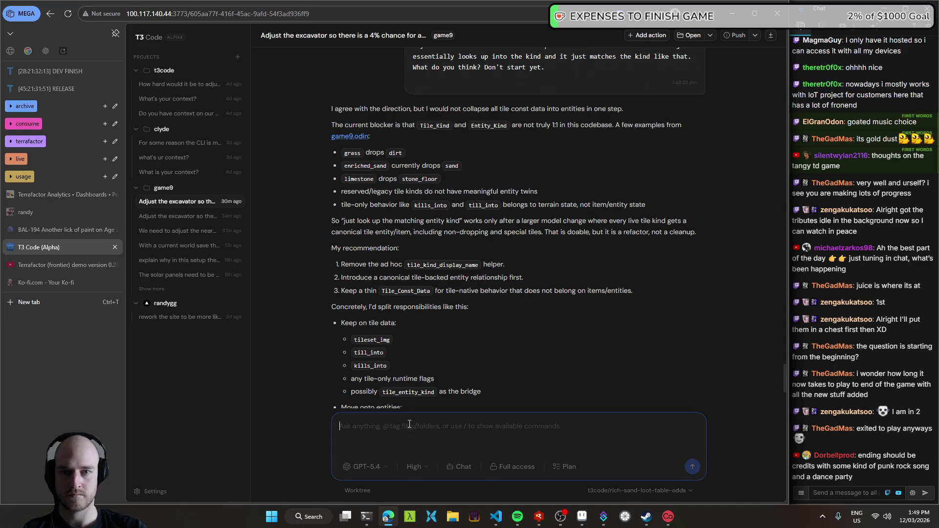
- Discard a half-dictated reply and start dictating a fresh response
key(ctrl+super)
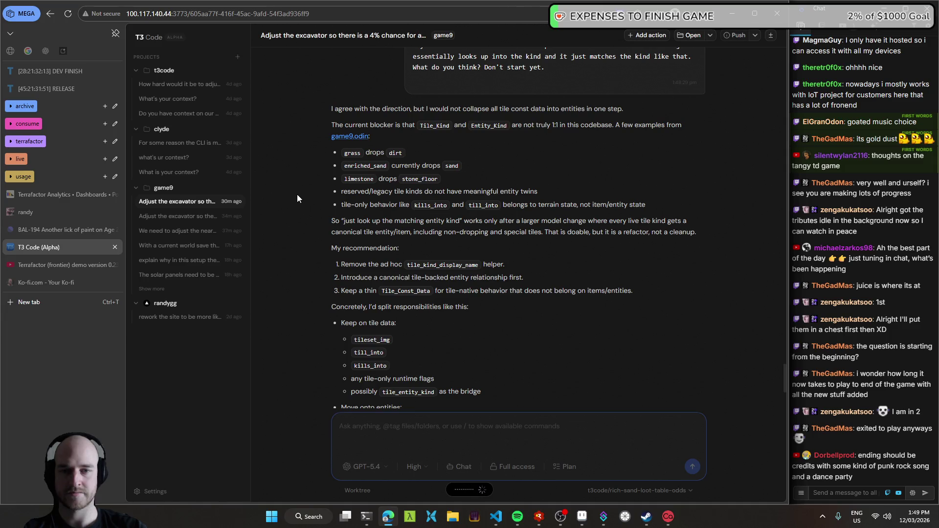
key(ctrl+a)
key(BackSpace)
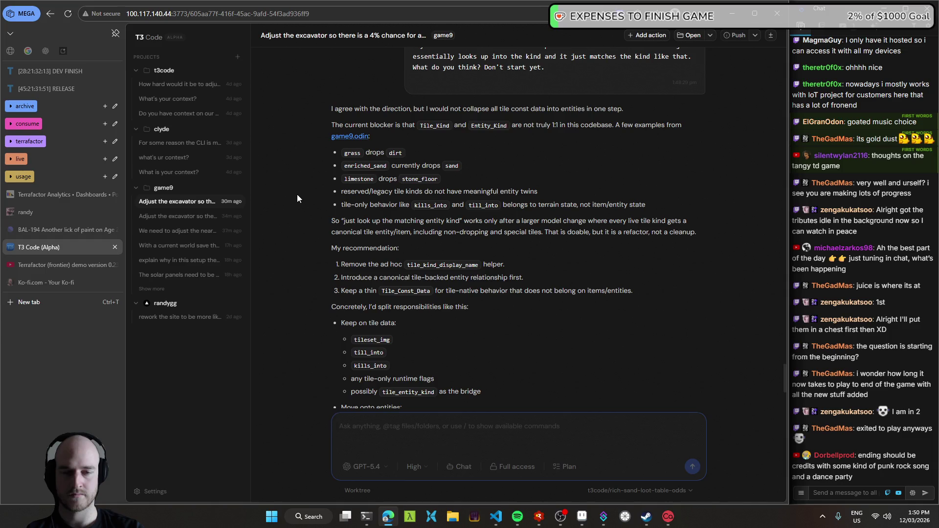
key(ctrl+super)
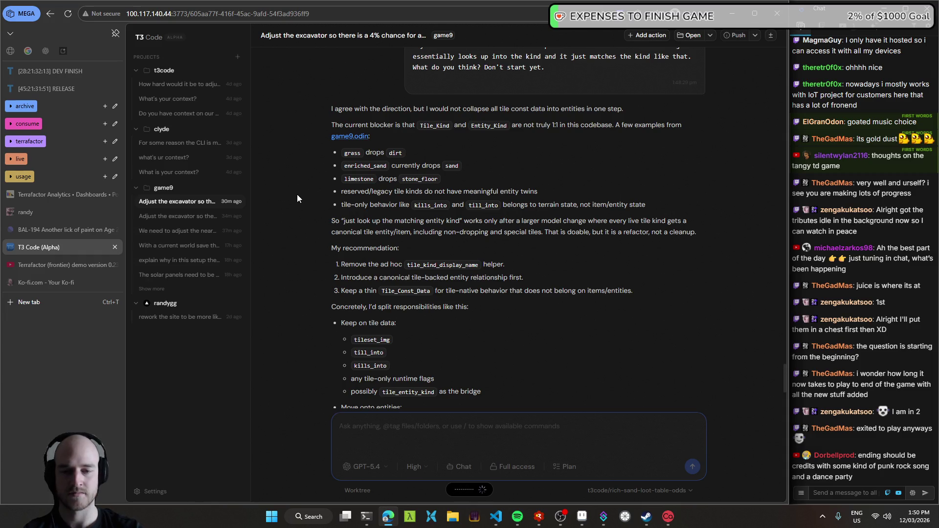
- Send 'Now honestly I reckon we should refactor the whole thing and just do this in one shot'
text(Now honestly I reckon we should refactor the whole thing and just do this in one shot because even for the enrich sand that drops sand, that would just change. We would just move the field of what it drops over to the entity and we would use that, right? It's just a question of where the data lies and we will be able to remove tile constator entirely and just simply map it out, right? )
text(Or no)
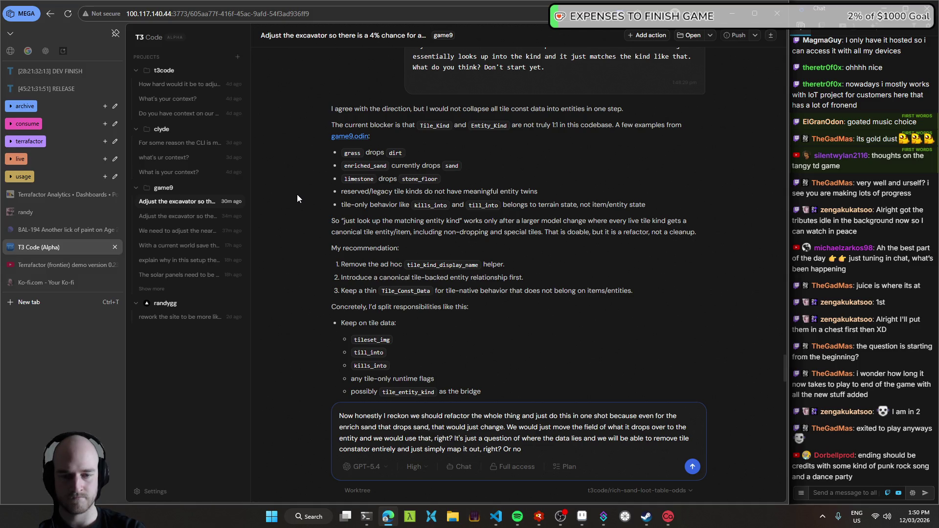
key(Return)
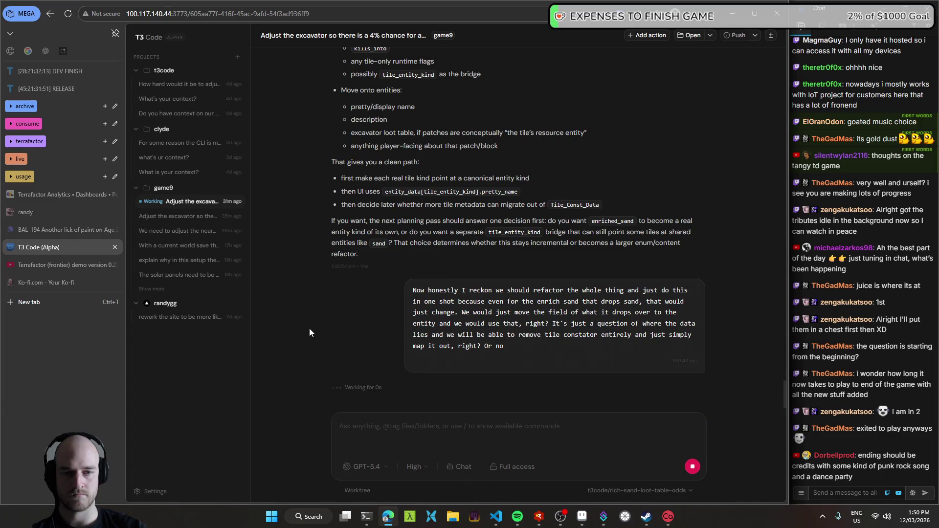
scroll(306, 323, up, 3)
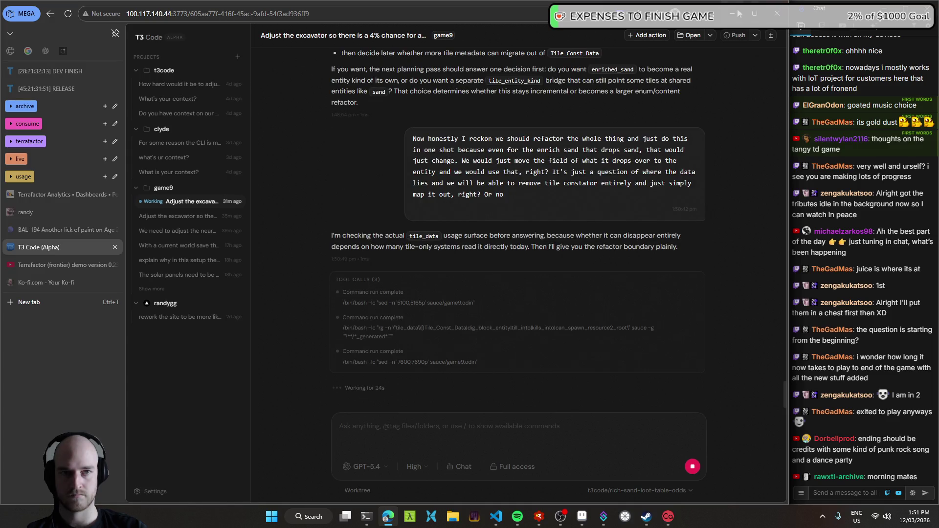
key(alt+Tab)
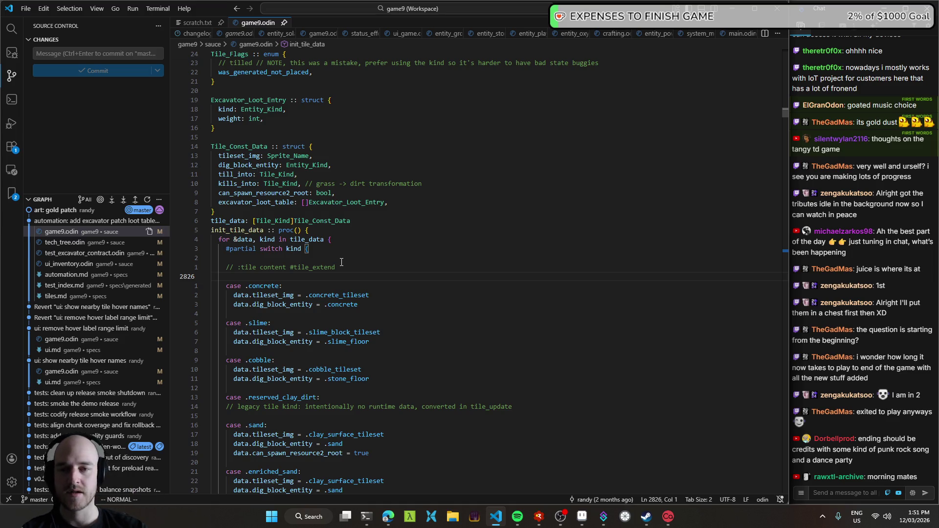
- Launch Terrafactor from the RAD Debugger, maximize it, then close the game
scroll(347, 270, up, 5)
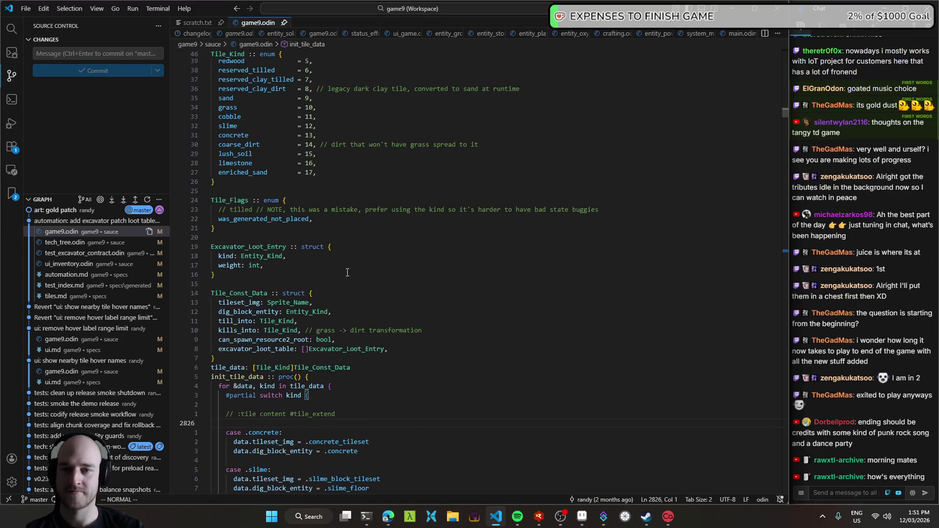
key(alt+Tab)
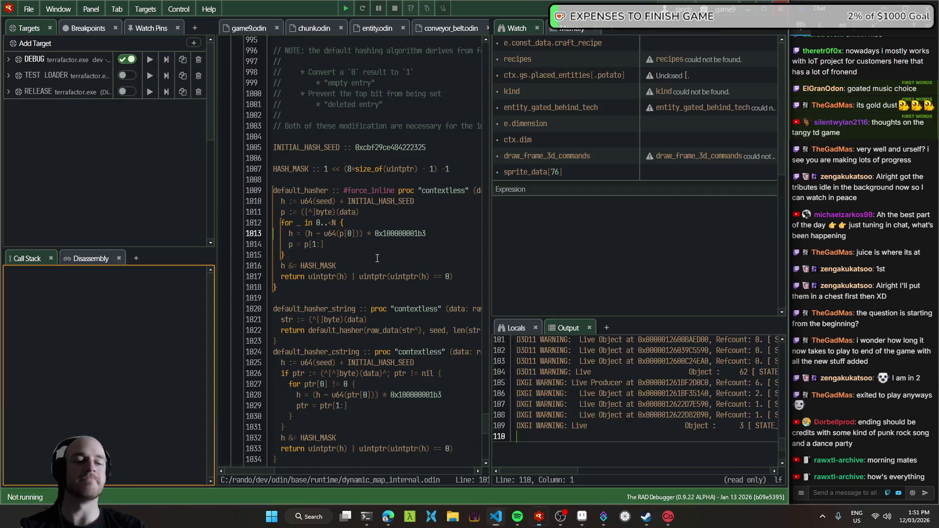
key(F5)
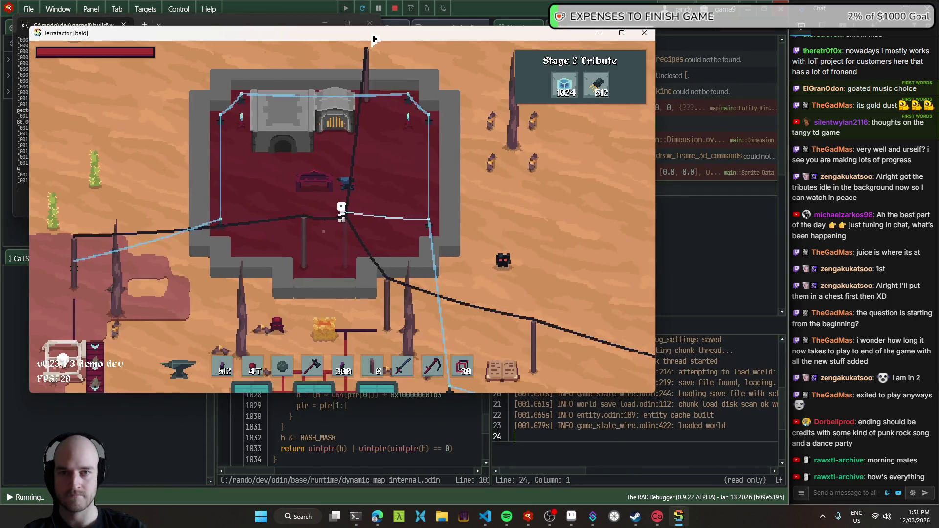
double_click(375, 34)
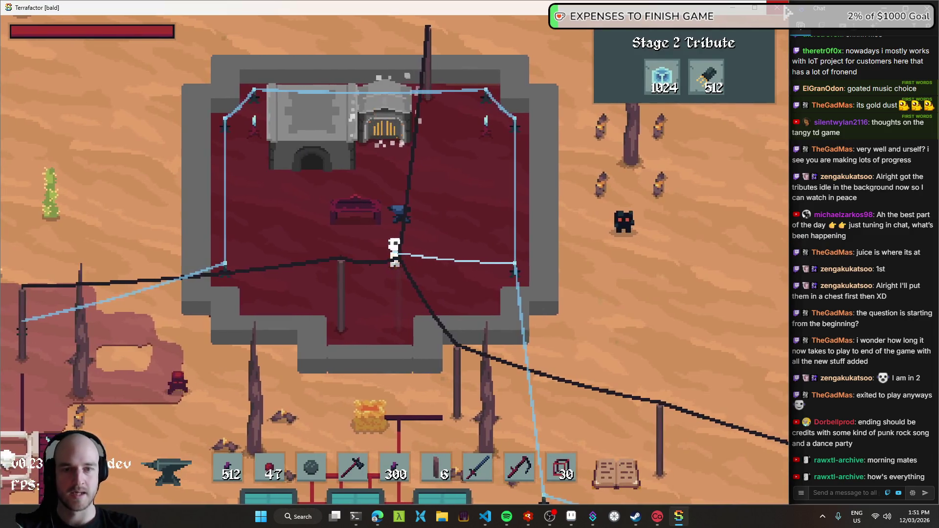
key(alt+F4)
- Check the T3 Code chat and scratch notes, then open the Linear issue 'Another lick of paint on Age 2'
key(alt+Tab)
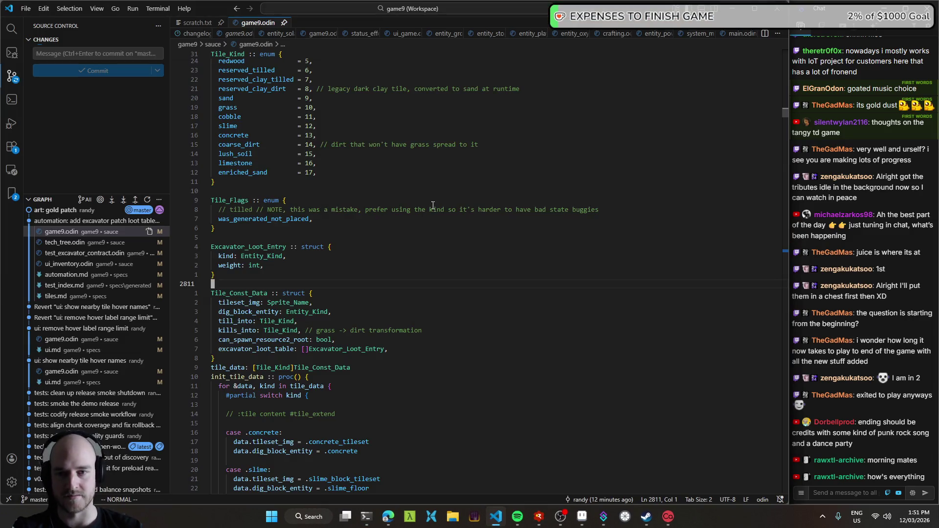
click(389, 517)
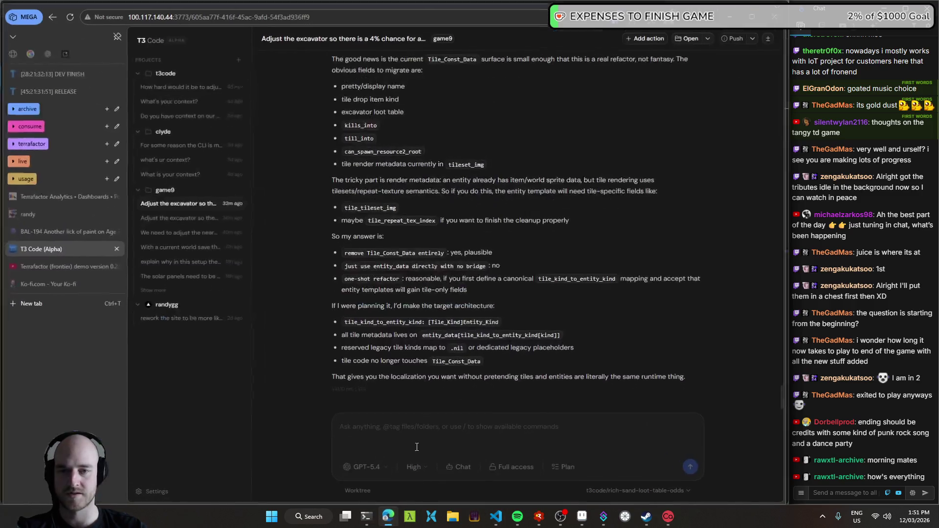
key(alt+Tab)
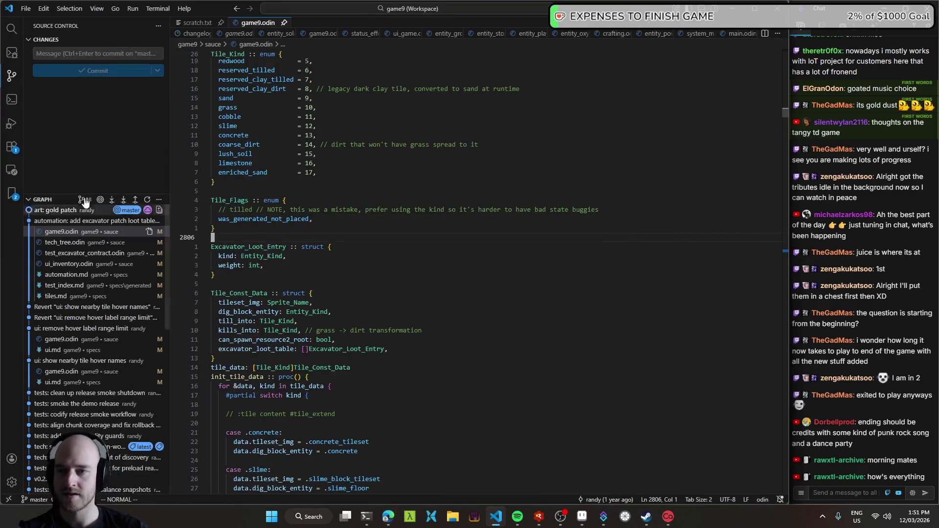
key(ctrl+Tab)
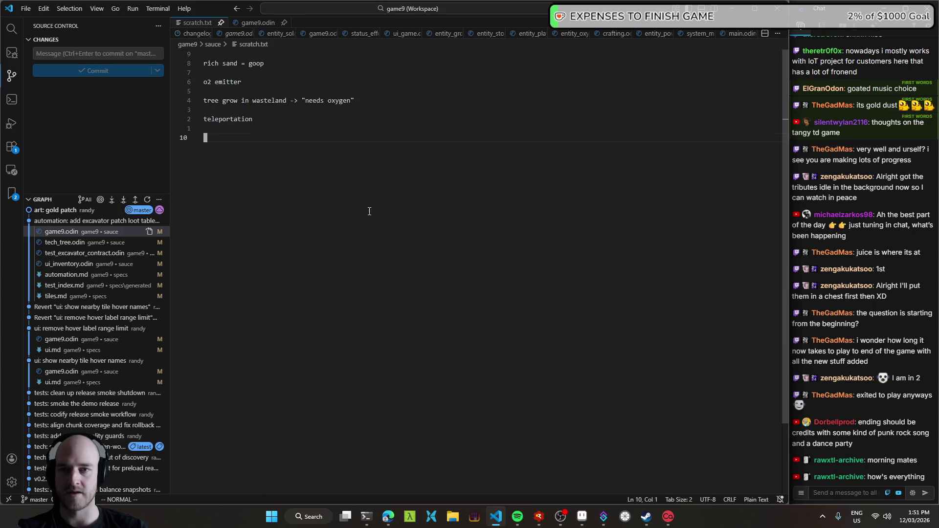
click(388, 517)
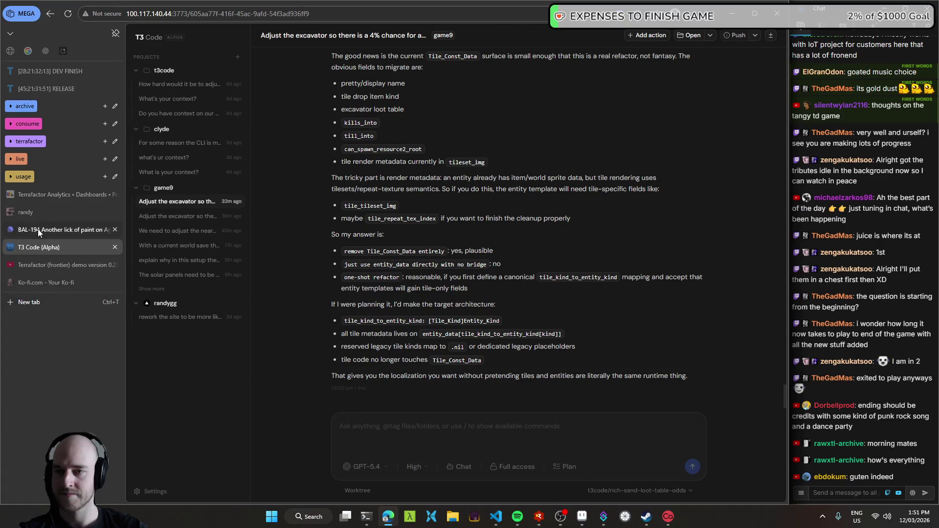
click(39, 230)
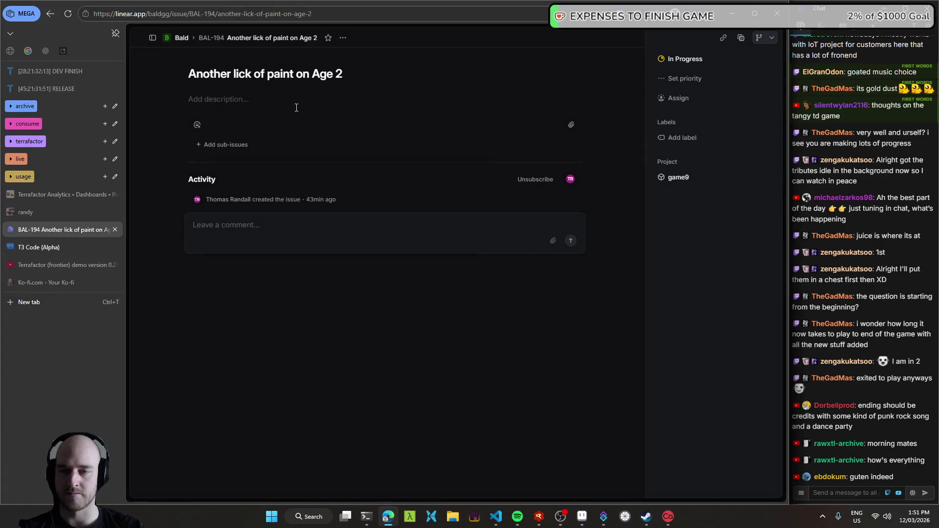
- Begin the issue description with a single 'Gold' bullet, then return to VS Code
click(325, 98)
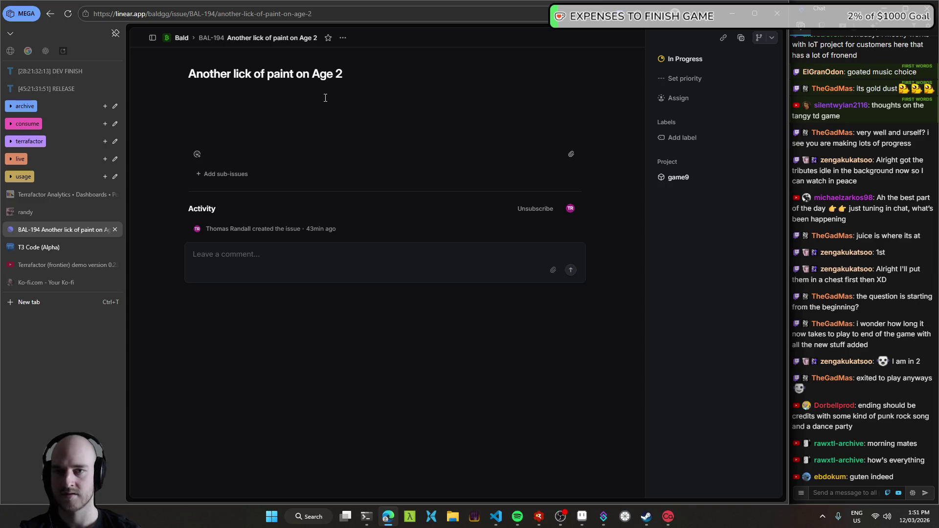
key(BackSpace)
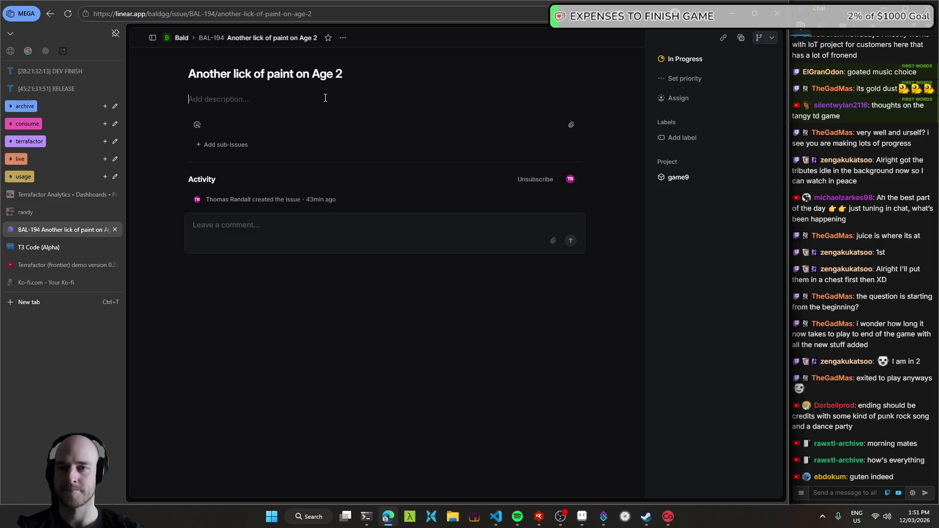
key(Return)
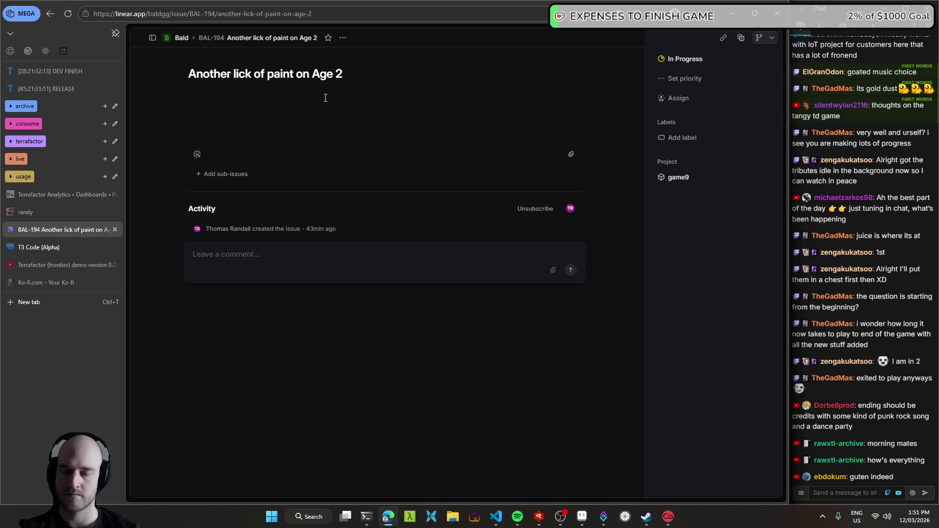
text(Gold)
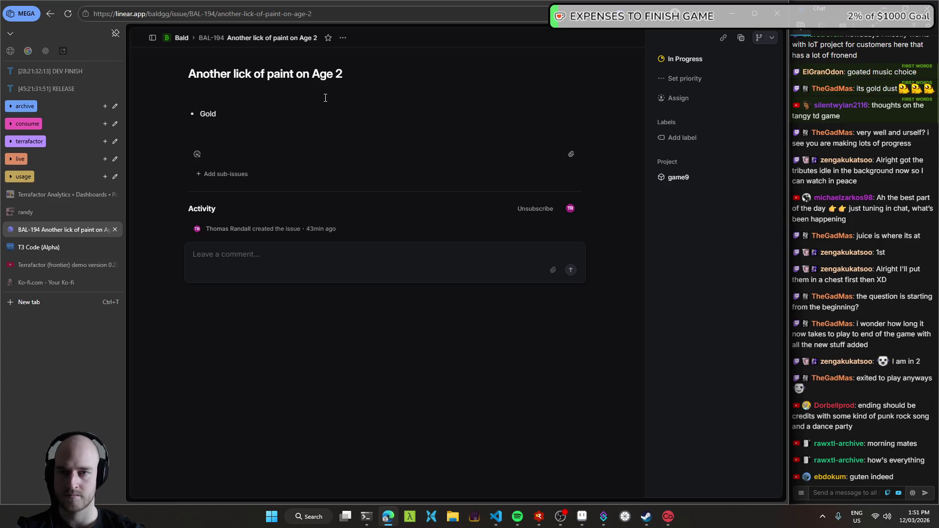
click(496, 520)
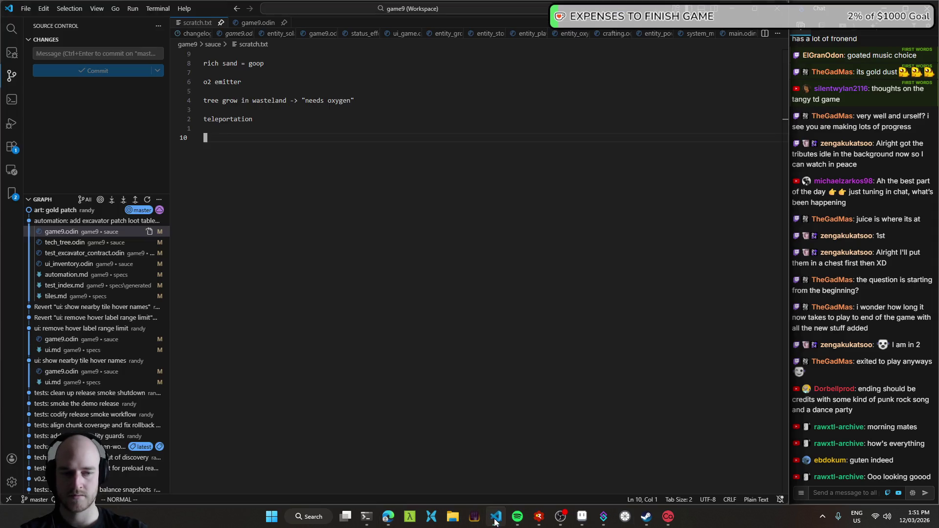
- Expand the art: gold patch commit to check its files, then return to the Linear issue
click(68, 214)
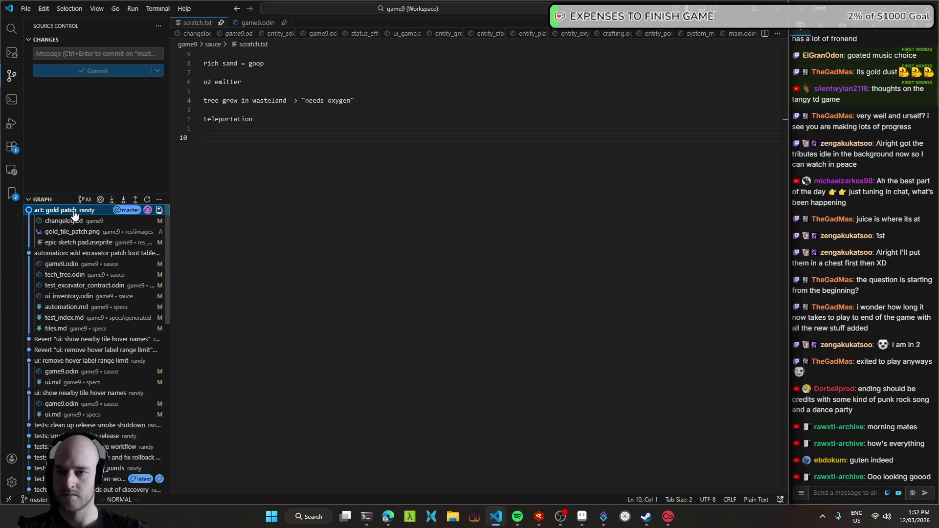
mouse_move(87, 215)
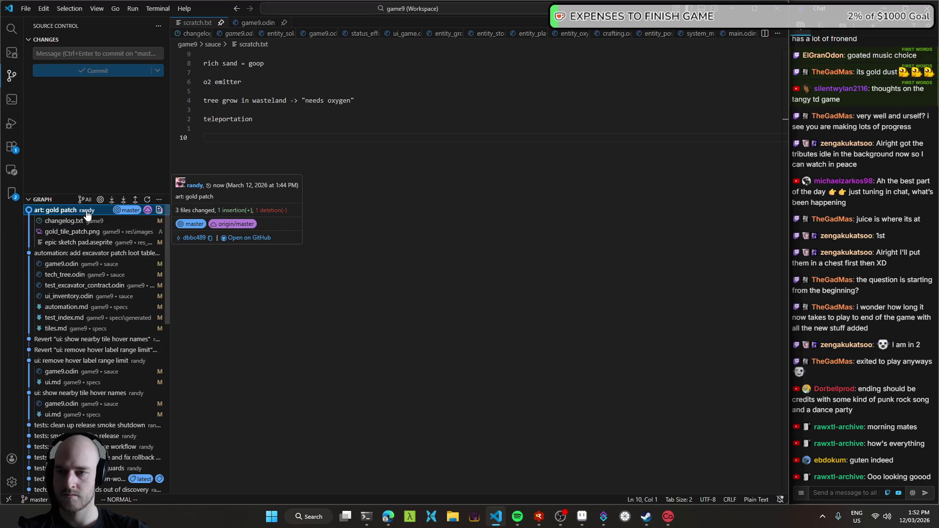
key(alt+Tab)
key(End)
- Correct the line to 'Gold tile patch' and start an indented bullet describing a new tile kind
text(tile pathc)
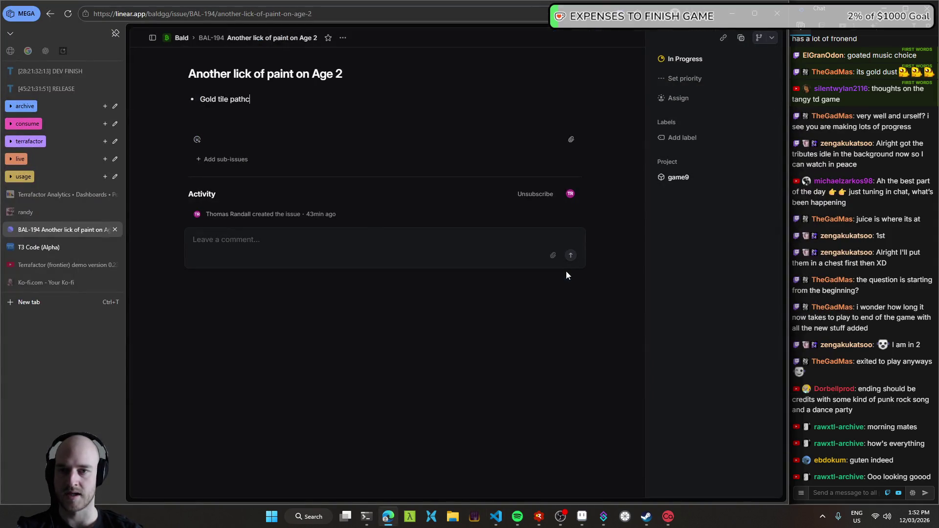
key(ctrl+BackSpace)
text(patch)
key(Return)
key(Tab)
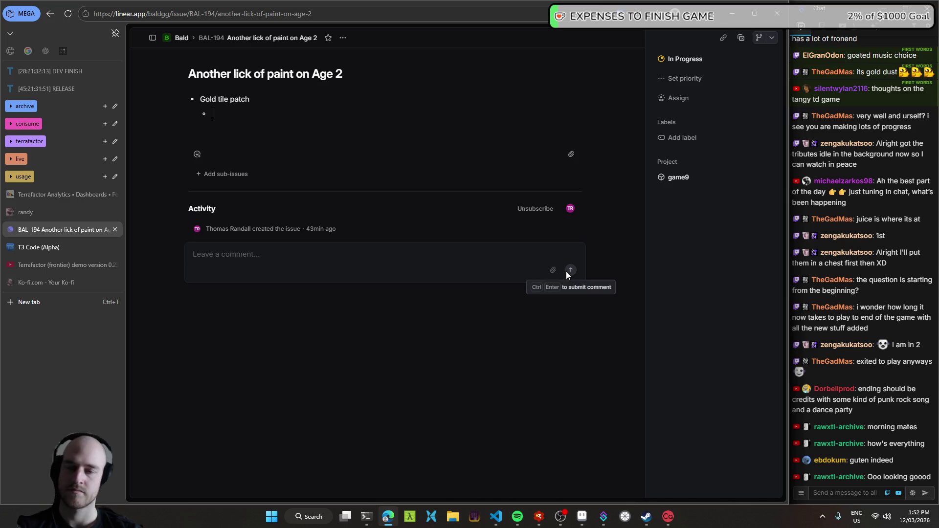
text(this will be)
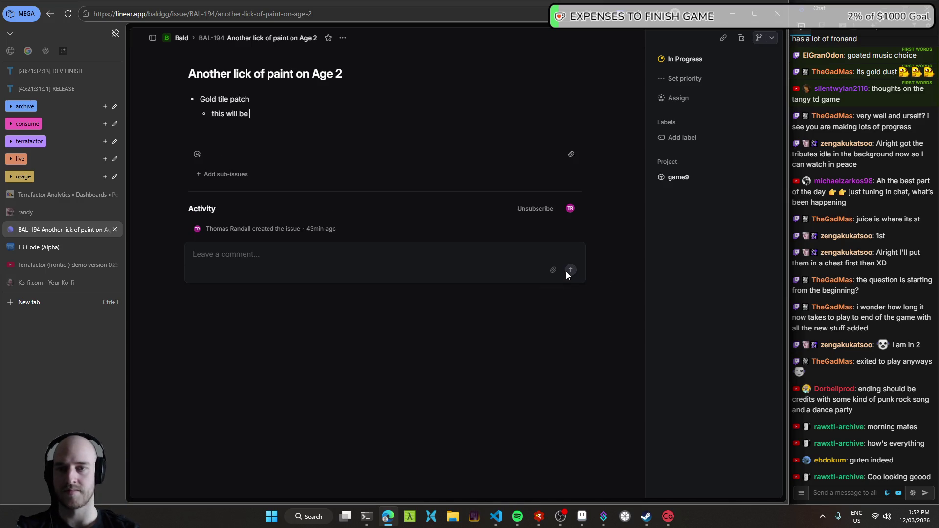
text( a new tile kind, similar to how the)
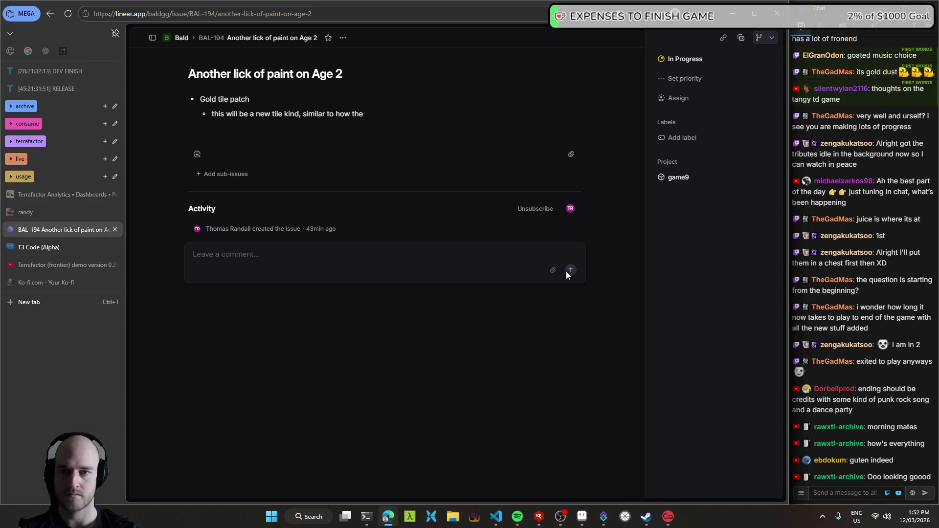
- Make 'Gold tile patch' a plain heading line and finish the bullet comparing it to rich sand
key(BackSpace)
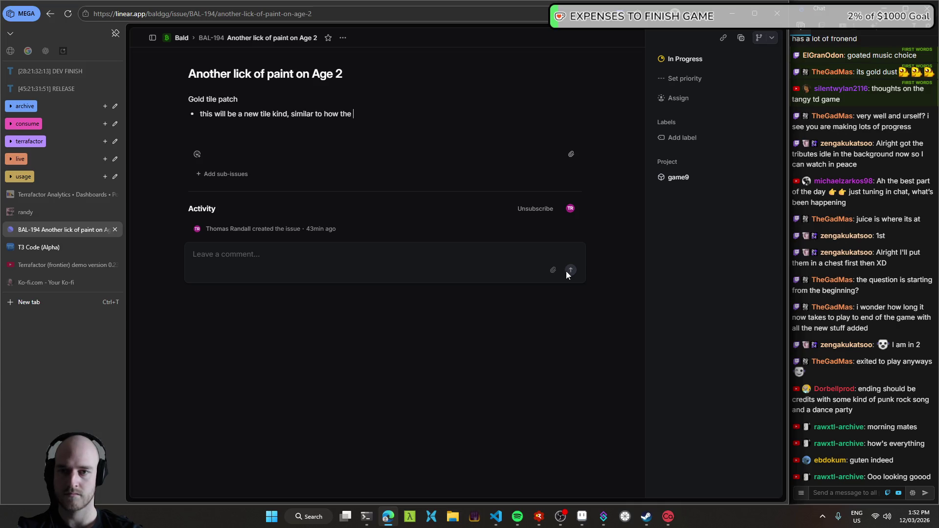
key(Home)
key(Return)
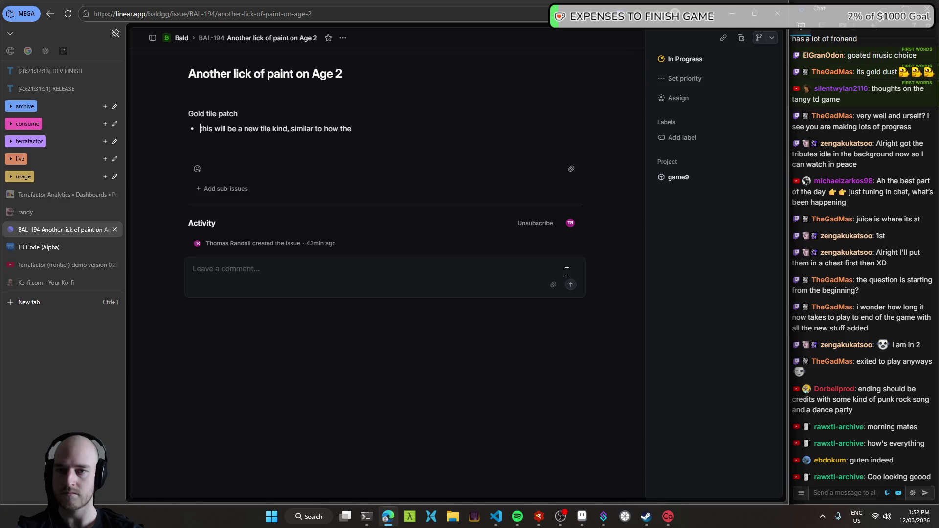
key(End)
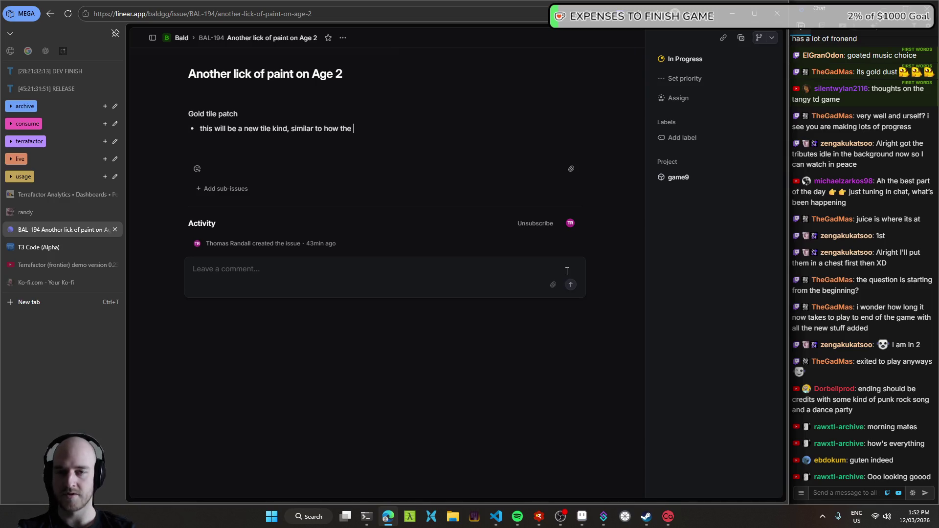
text(rich sand works)
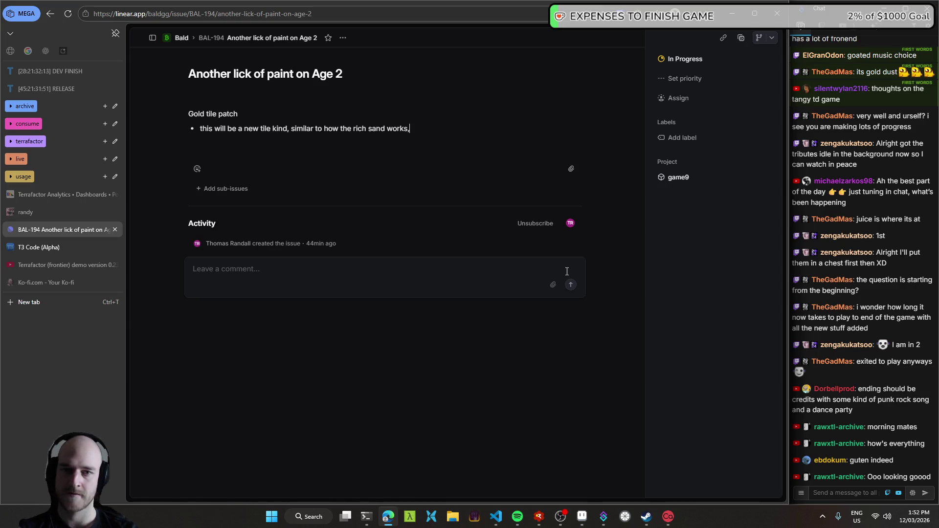
key(BackSpace)
- Add bullets for the 10% sand, 90% gold dust loot table and the rendering plan
key(Return)
text(loo)
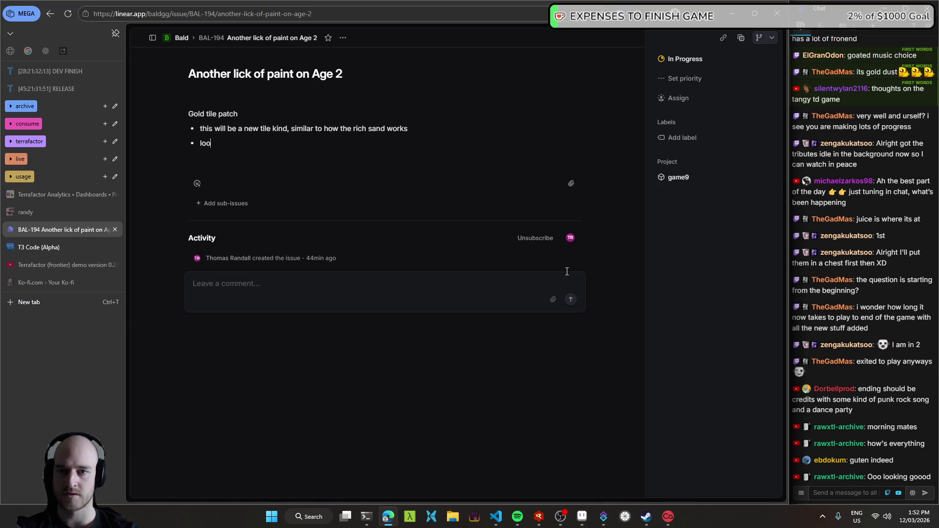
text(t table should be)
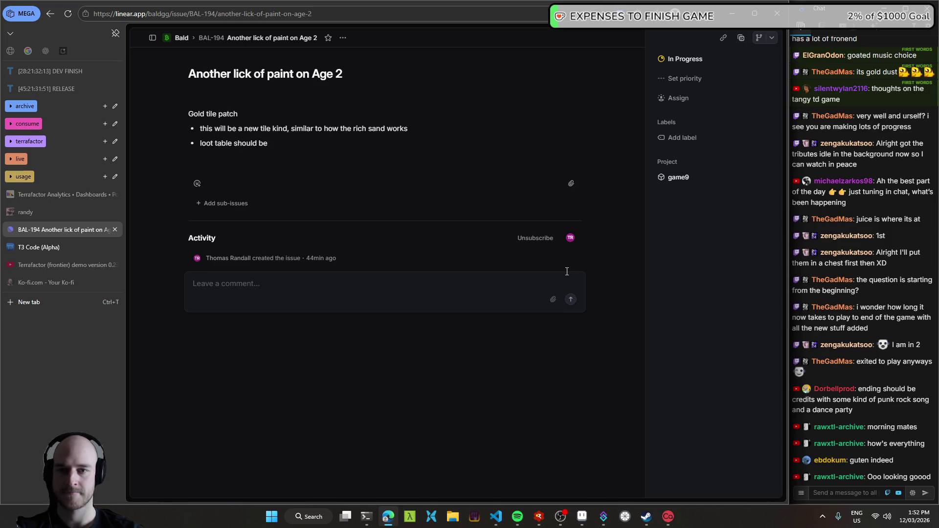
text( a10% sand, )
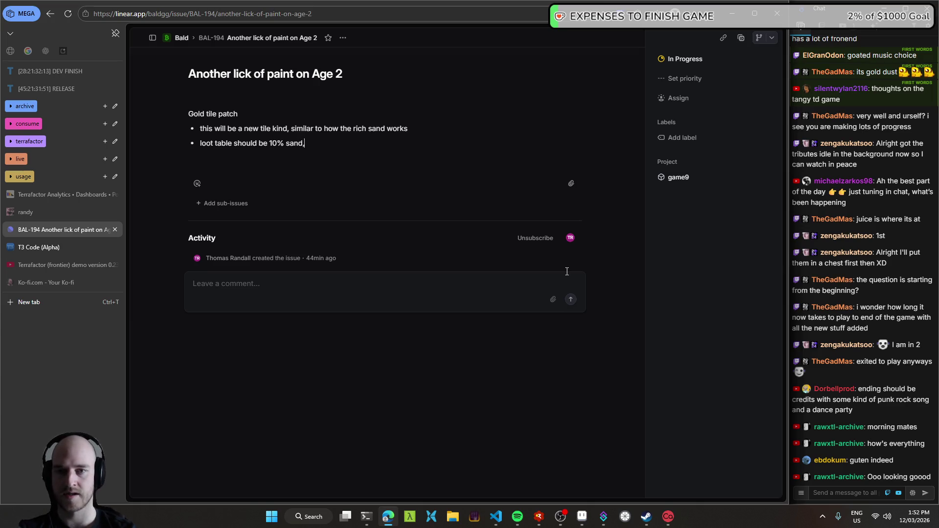
text(90% gold dui)
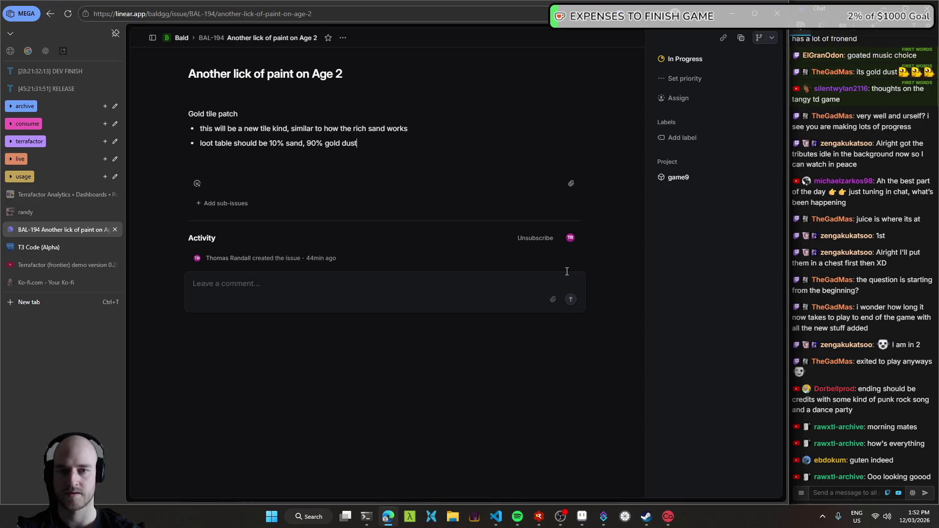
key(End)
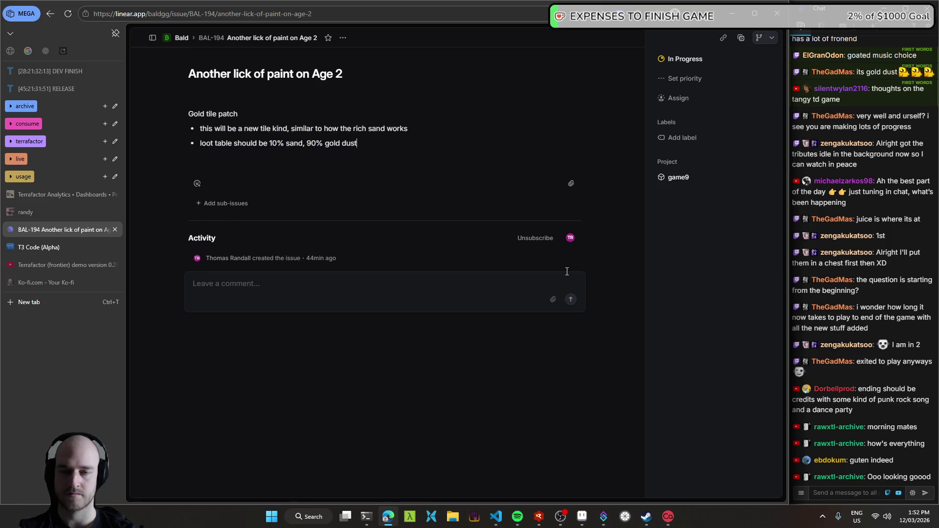
key(Return)
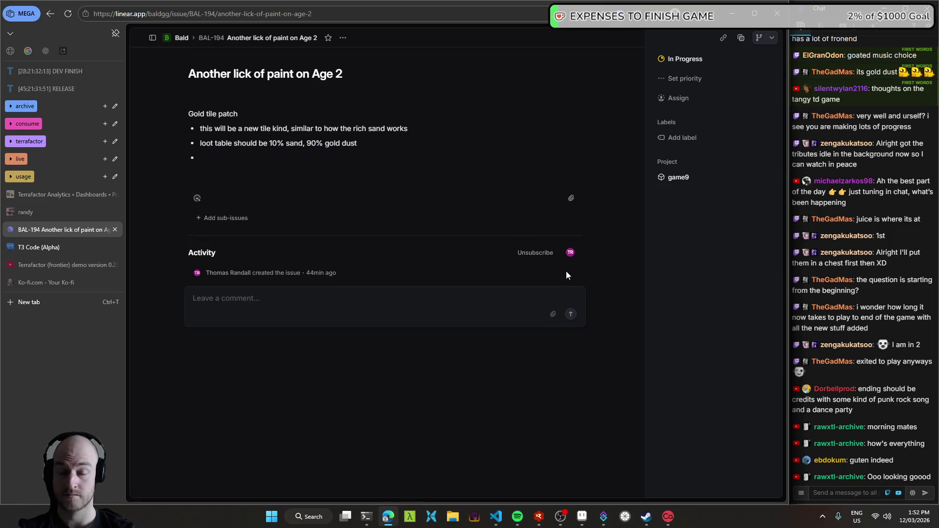
text(for rendering, just)
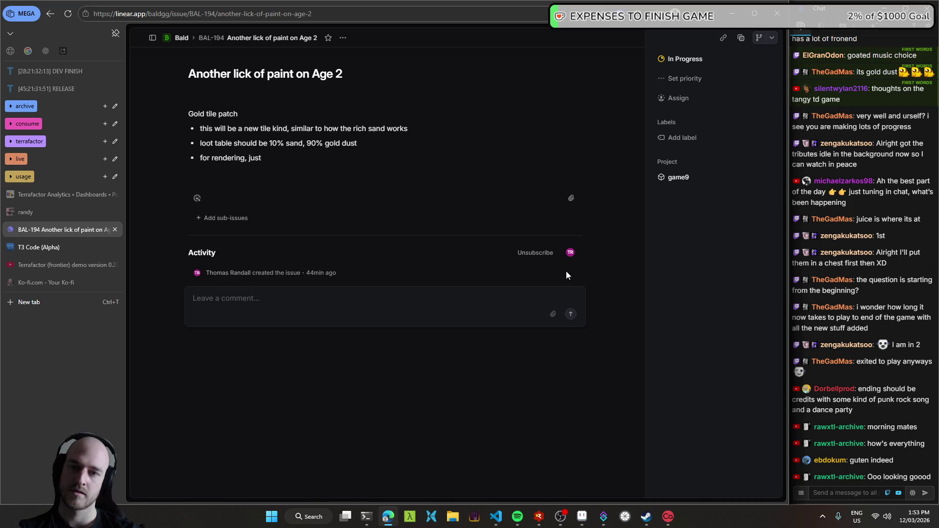
key(ctrl+BackSpace)
text(we need to )
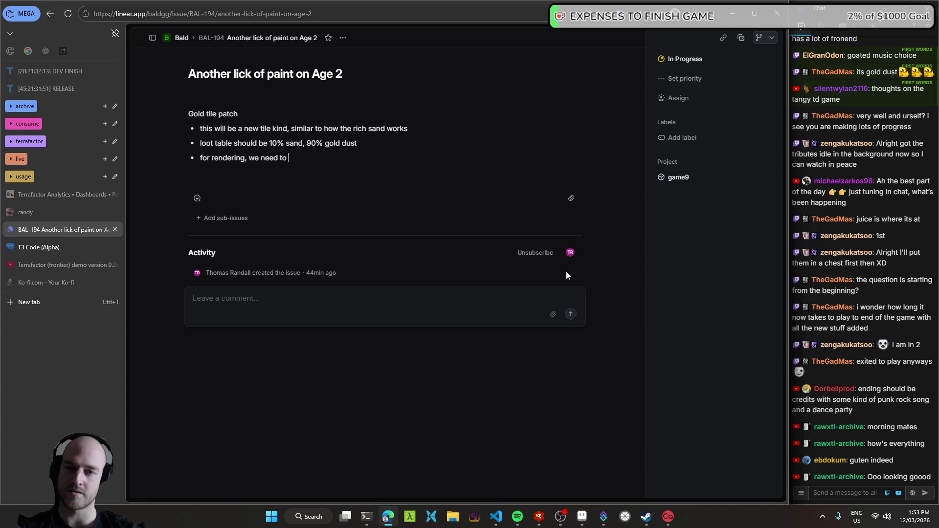
text(just have it)
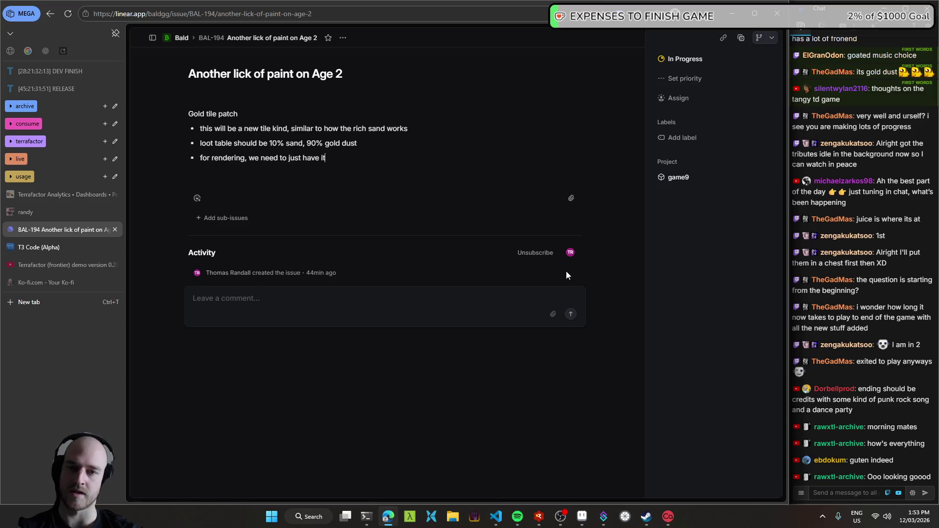
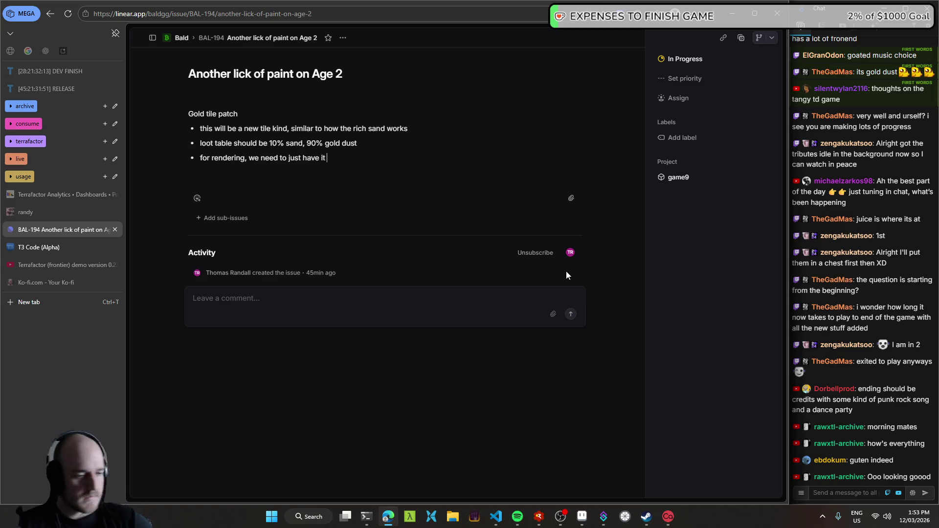
- Switch to the code editor and launch Terrafactor under the RAD Debugger
click(491, 522)
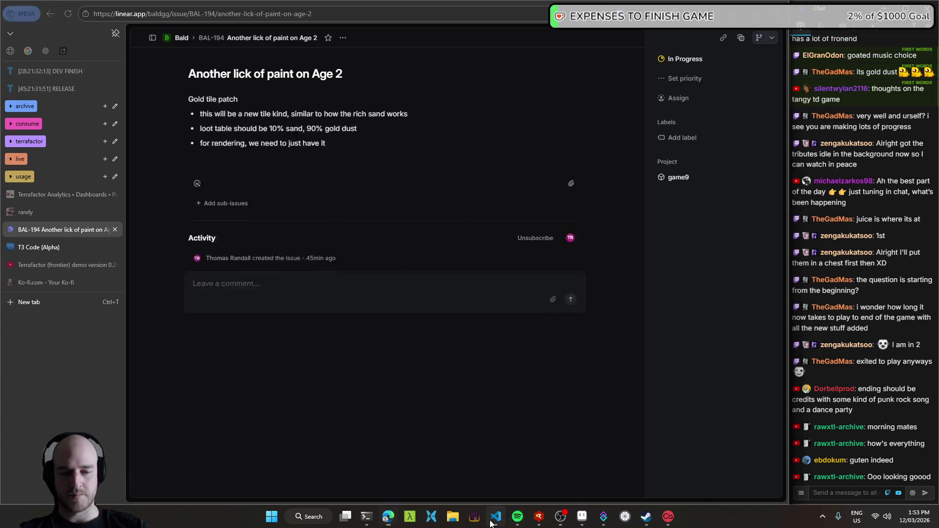
key(F5)
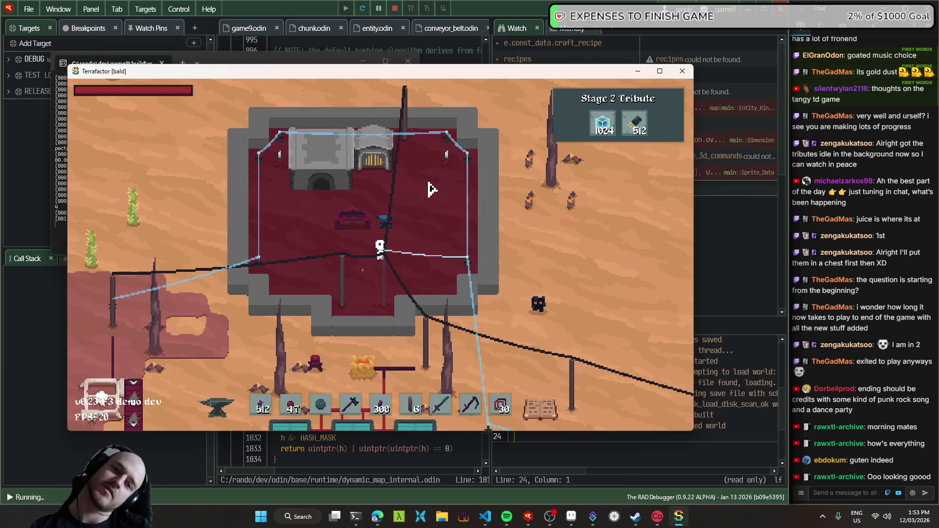
- Walk the player around the red room, then close the game and return to Linear
key(d)
key(w)
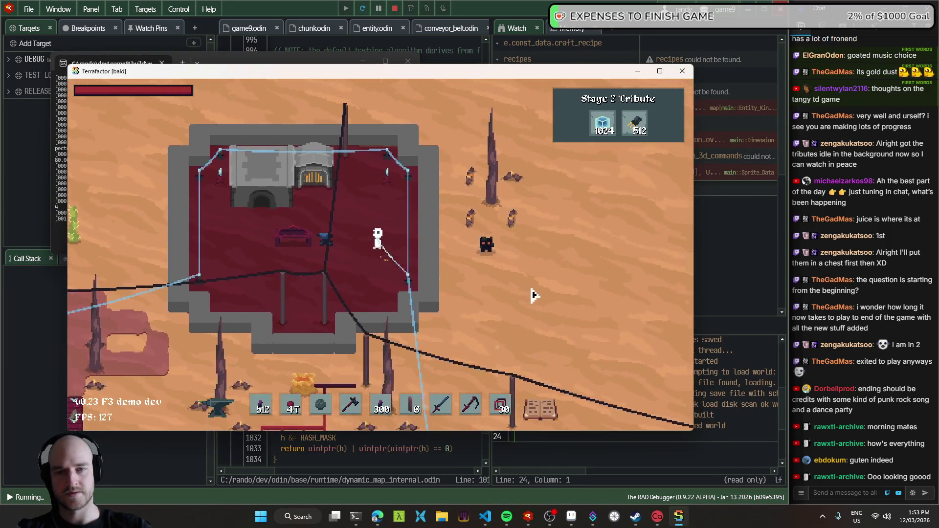
key(w)
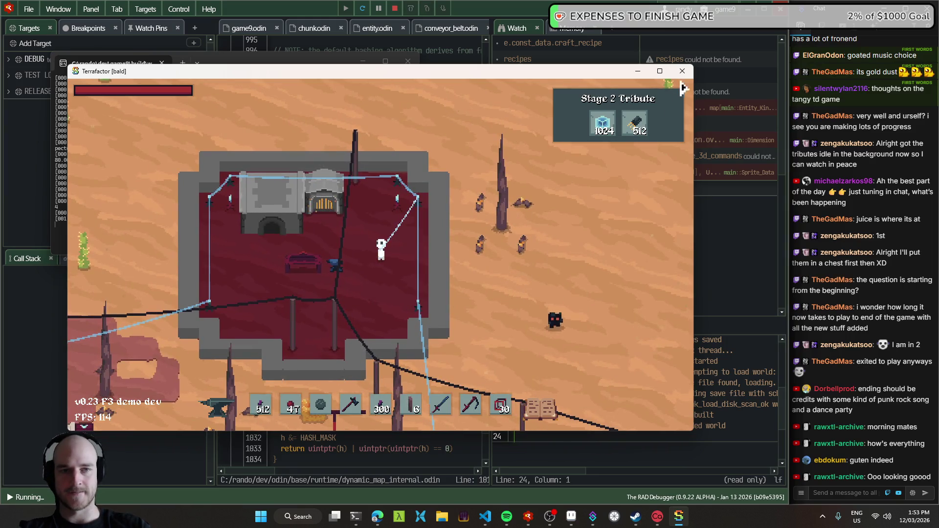
key(s)
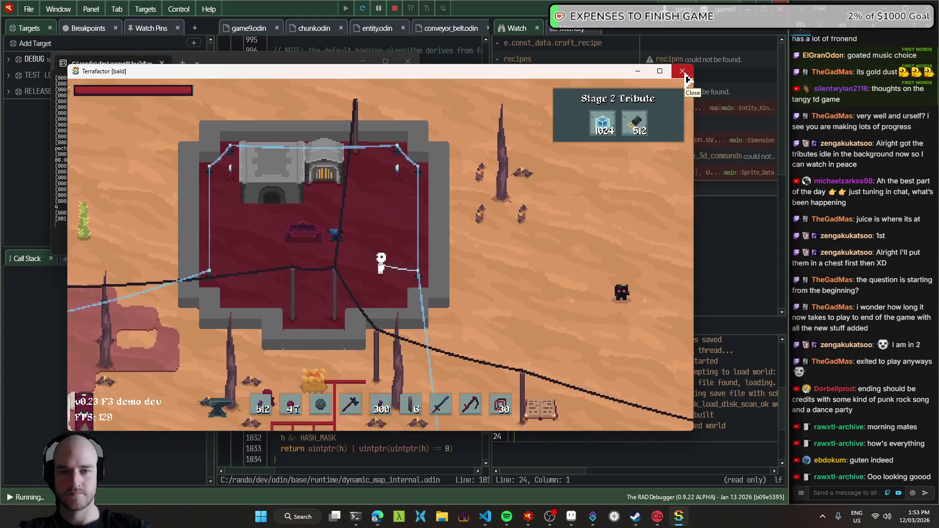
key(s)
key(a)
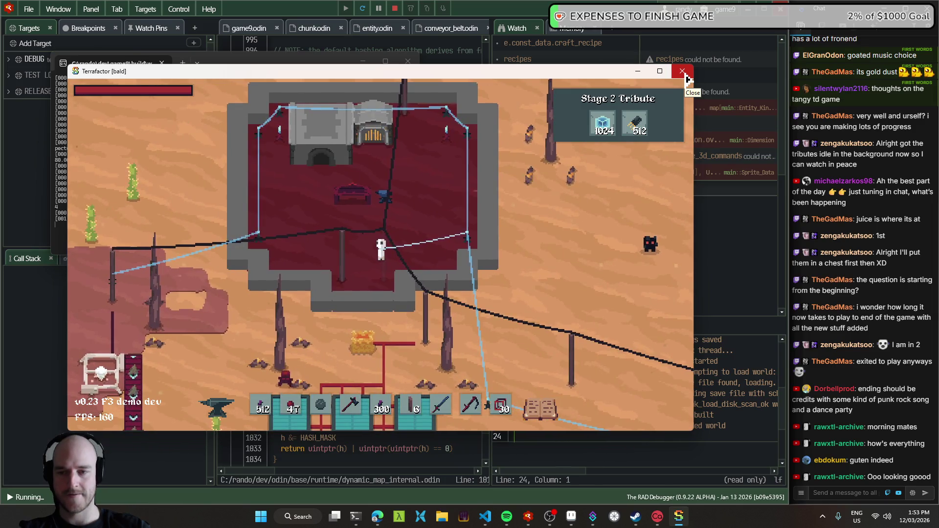
key(a)
key(w)
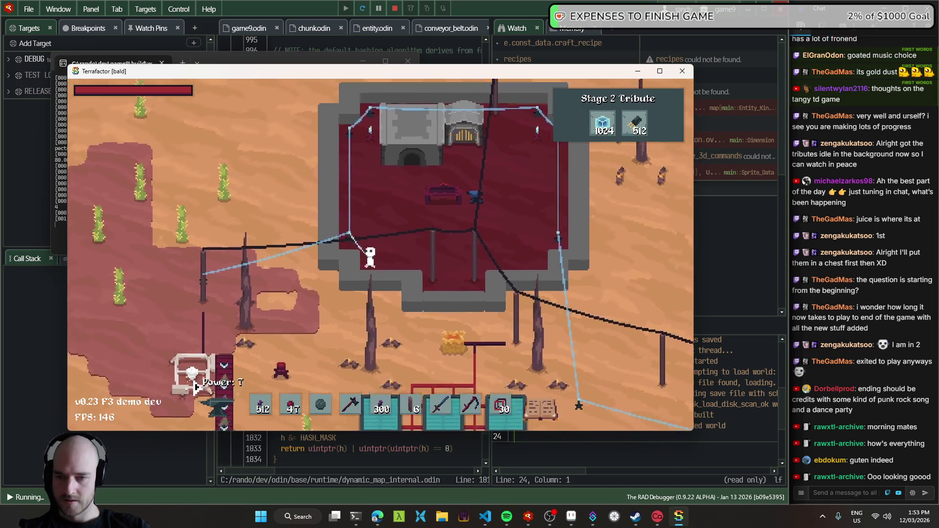
key(a)
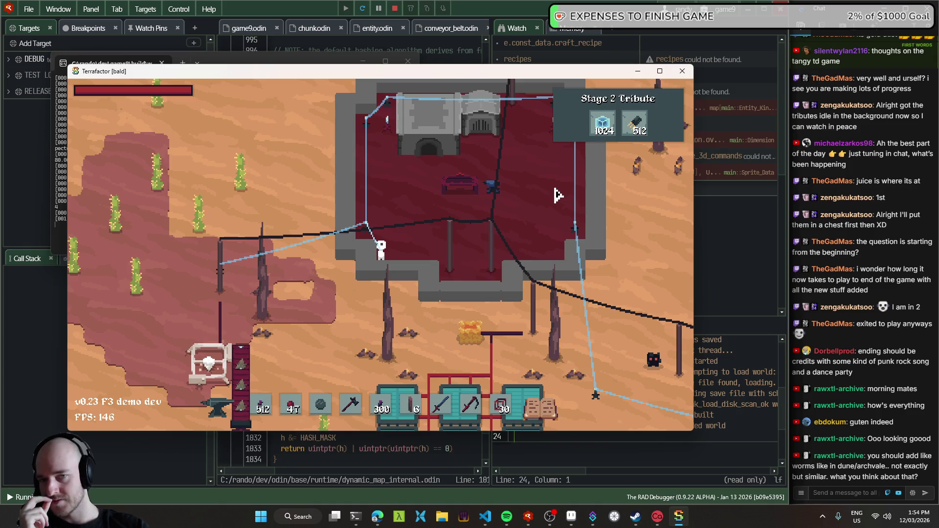
click(690, 73)
click(377, 516)
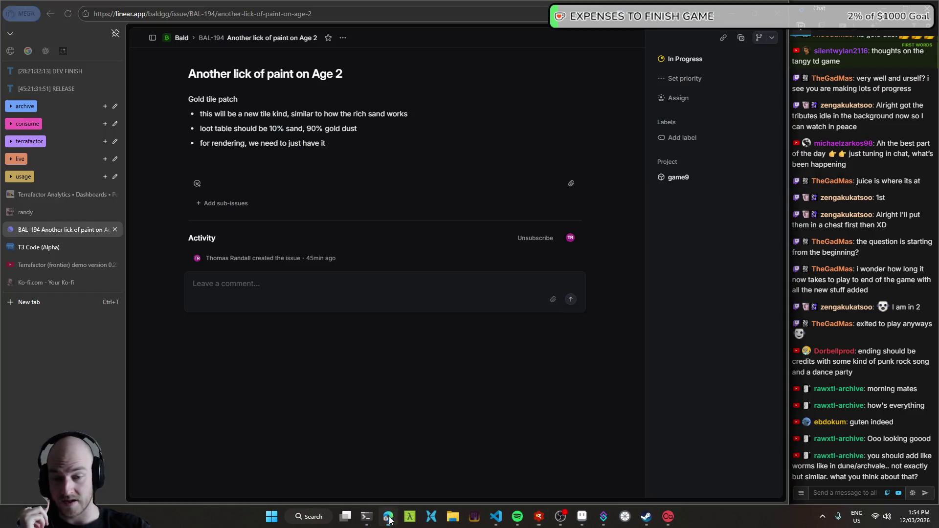
- Search Google for 'archvale worms' and open the Dustcrag | Archvale (#84) YouTube video
click(66, 300)
text(archvale worms)
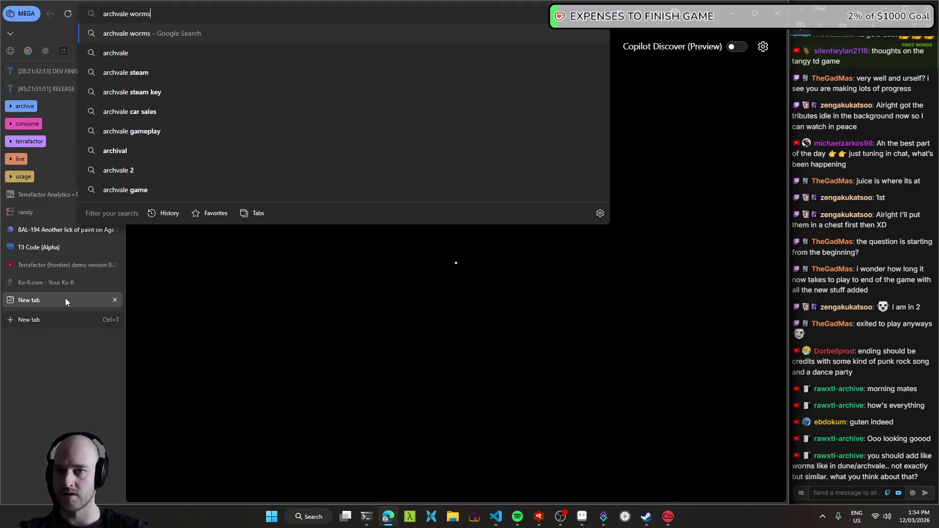
key(Return)
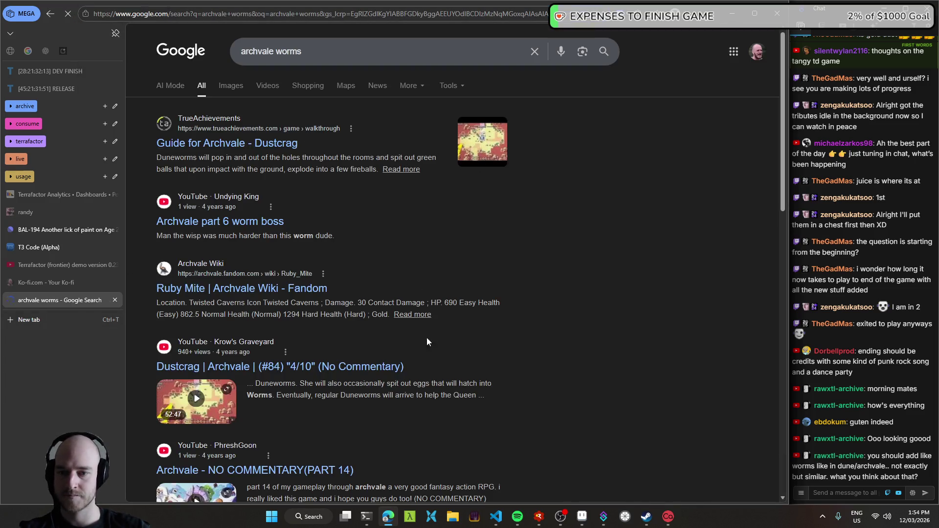
click(313, 368)
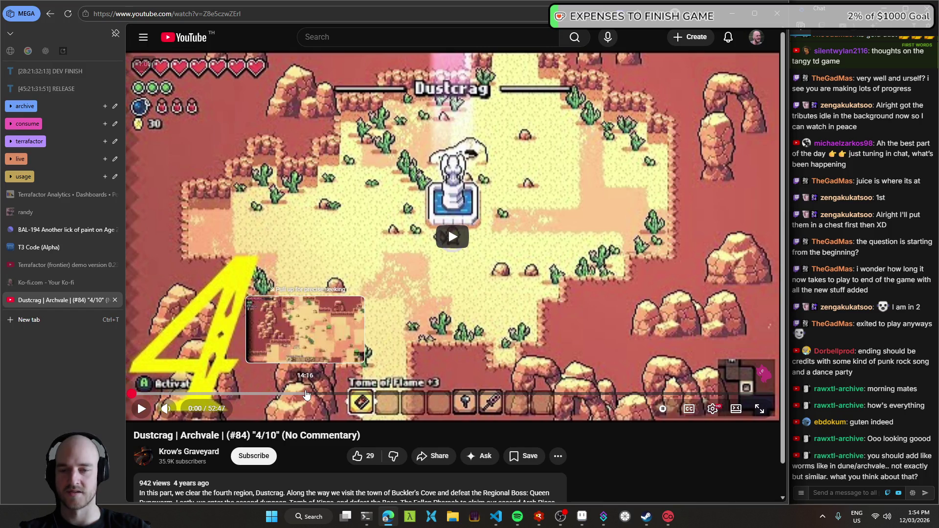
- Play the Dustcrag video muted and seek to around 5:37 for the Queen Duneworm fight
click(306, 395)
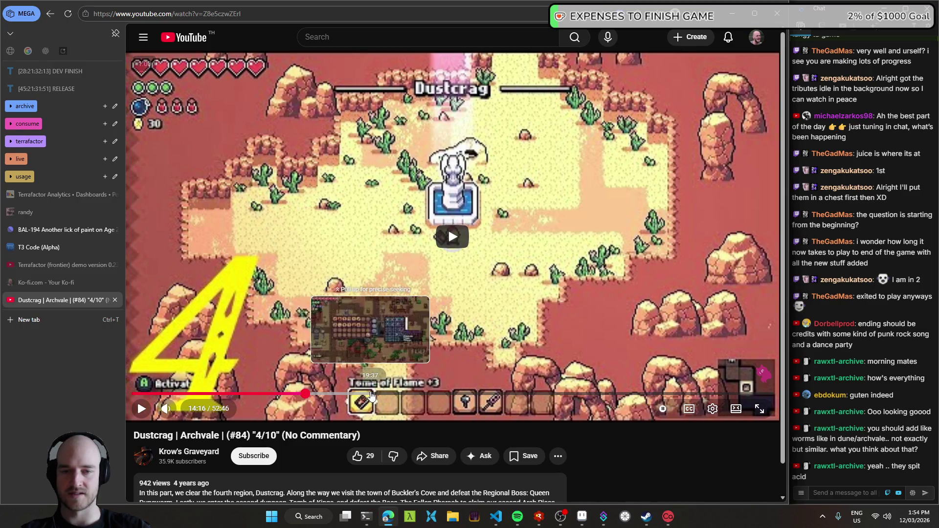
click(142, 408)
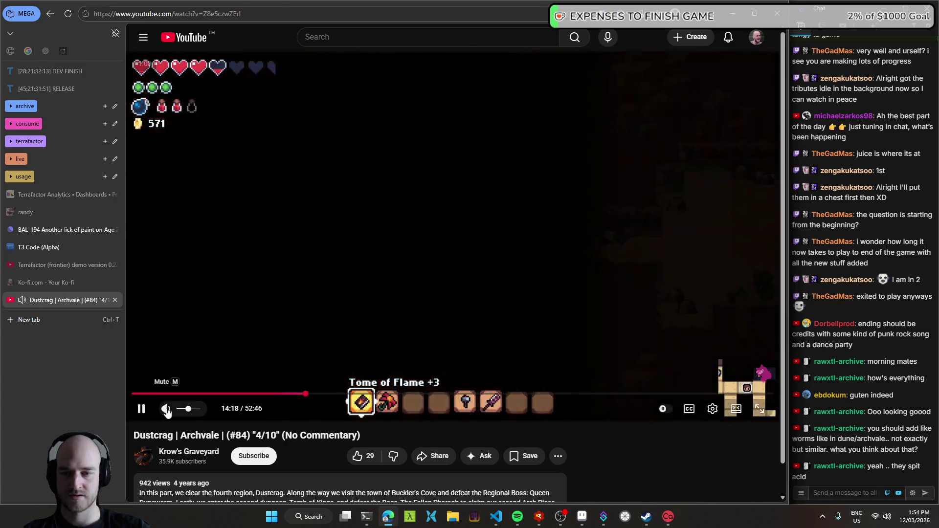
click(166, 410)
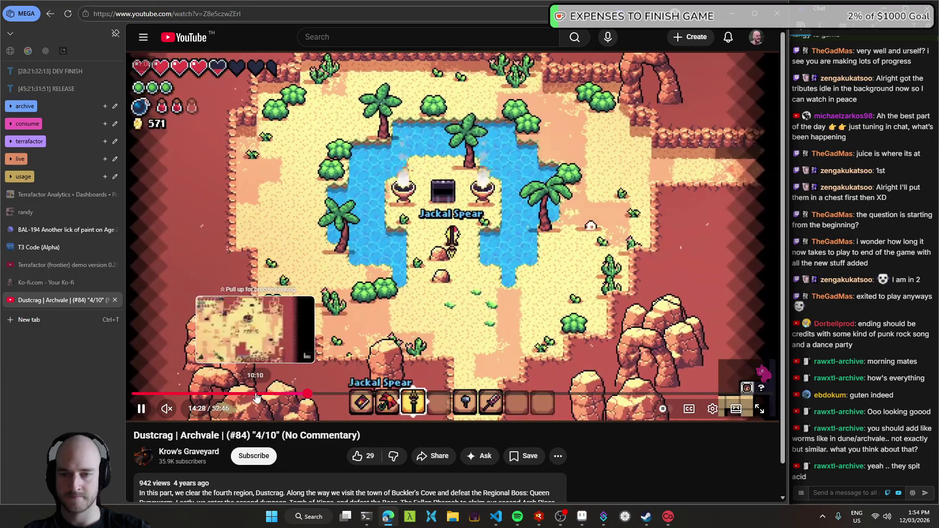
click(250, 394)
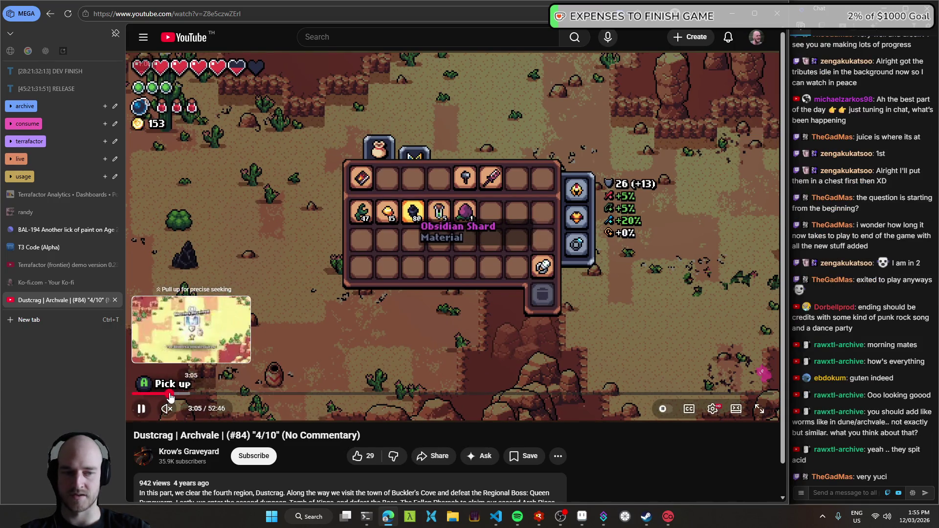
click(167, 395)
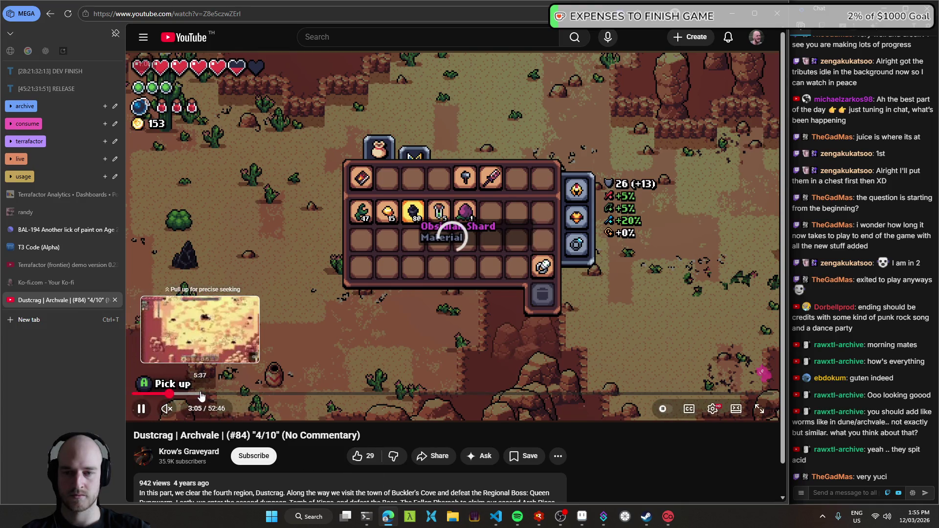
click(201, 394)
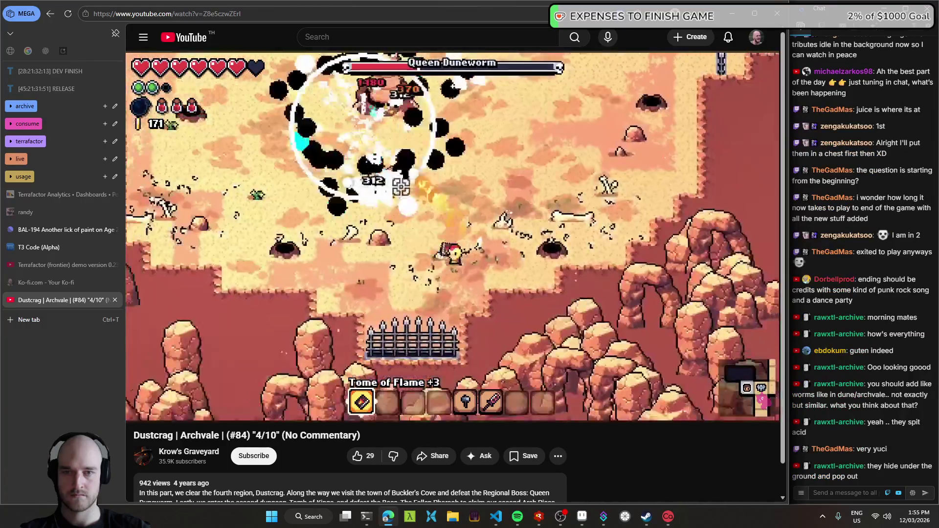
- Pause the video at 5:16 on the surfacing Queen Duneworm and start a screen capture
mouse_move(394, 172)
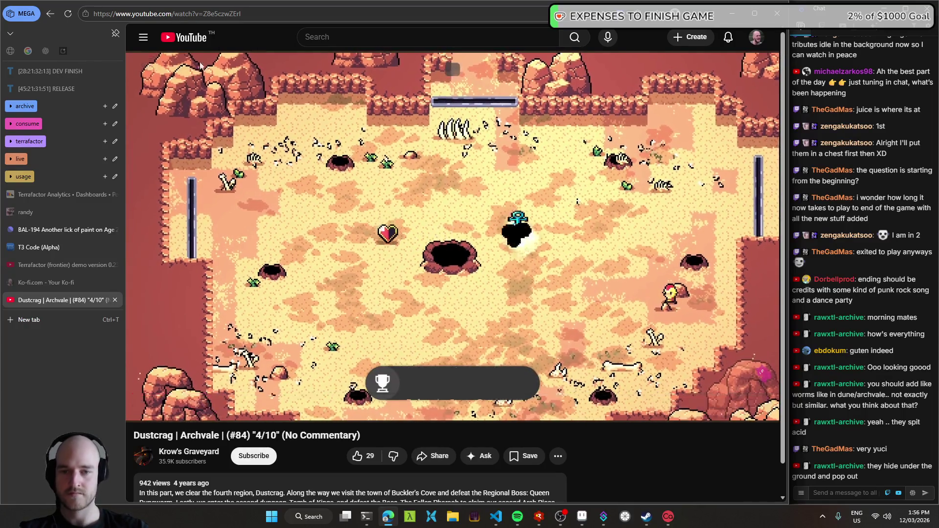
click(202, 393)
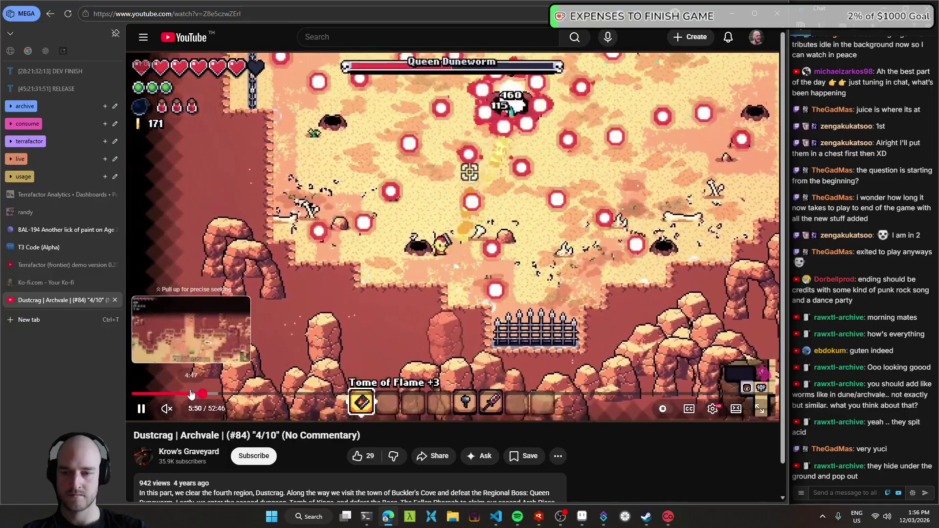
click(195, 394)
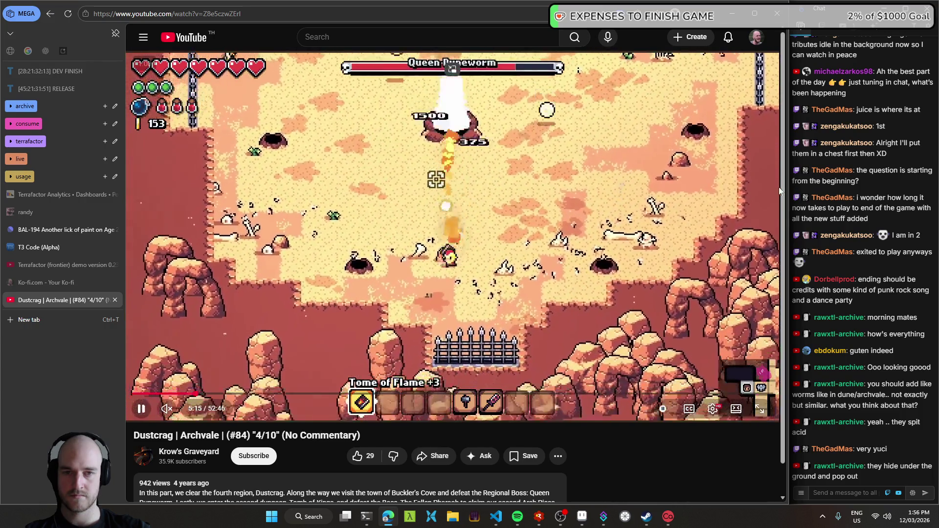
click(676, 228)
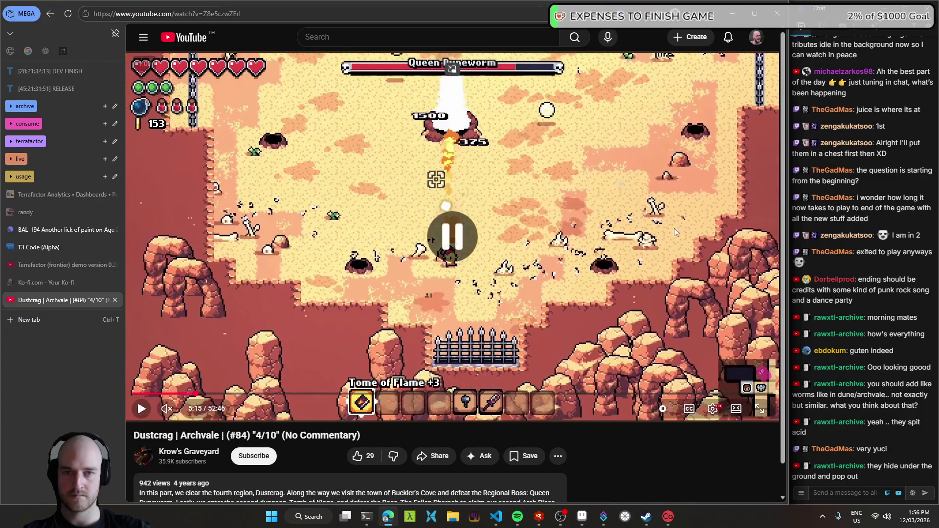
click(673, 228)
click(673, 228)
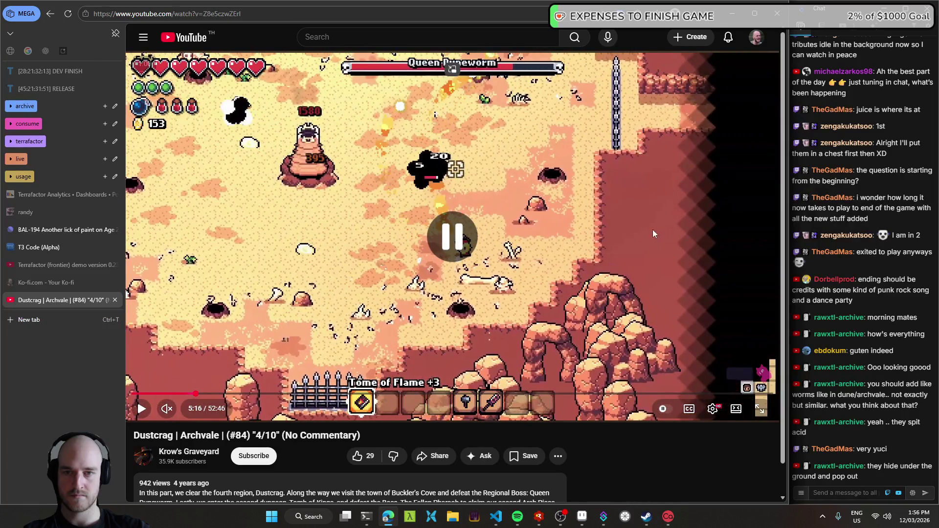
key(super+shift+s)
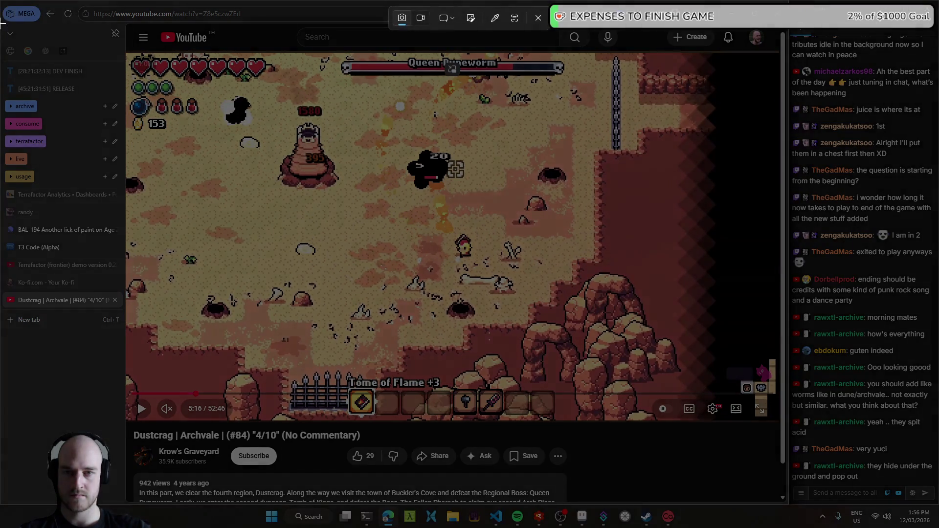
- Snip the paused video frame, close the YouTube tab, and return to the Game9 board
drag(215, 86, 682, 387)
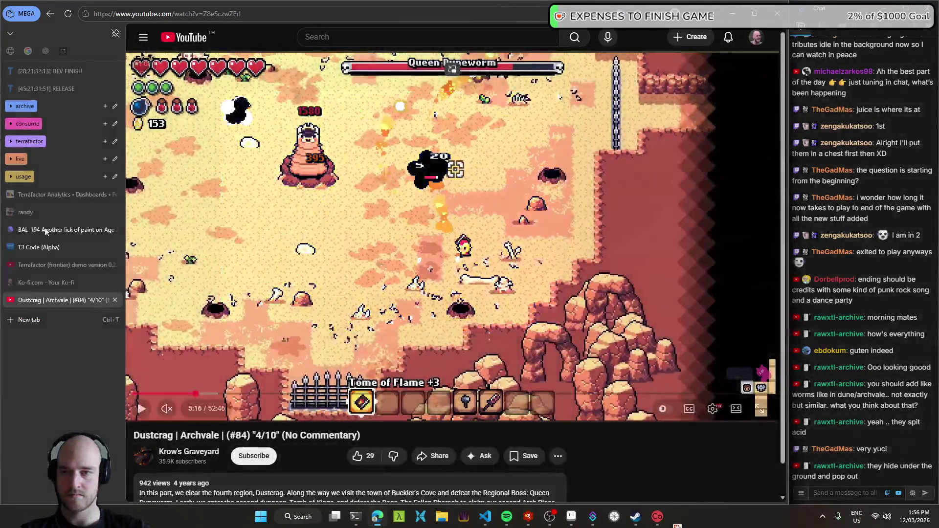
middle_click(44, 294)
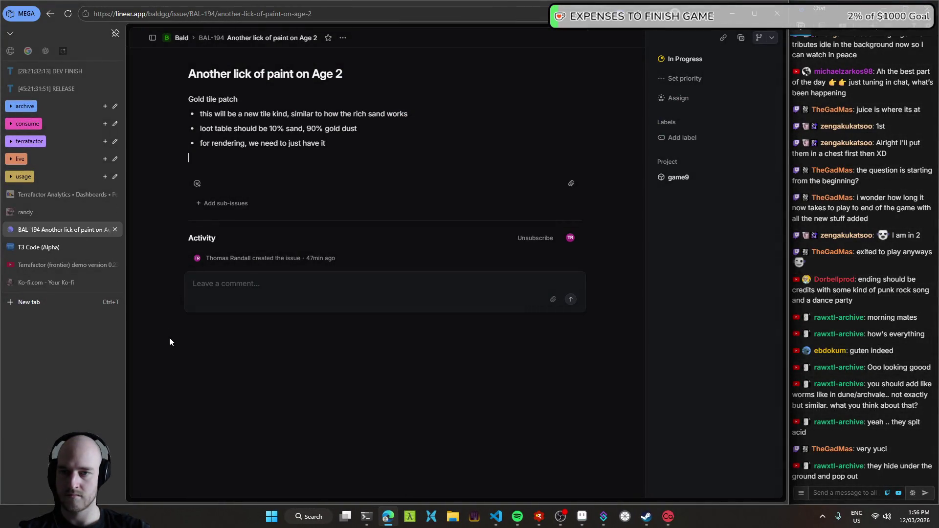
key(alt+Left)
scroll(294, 420, left, 3)
- Create Todo issue 'worm that pops up out of ground and spits acid at u' with the screenshot, then move it to Backlog
click(357, 366)
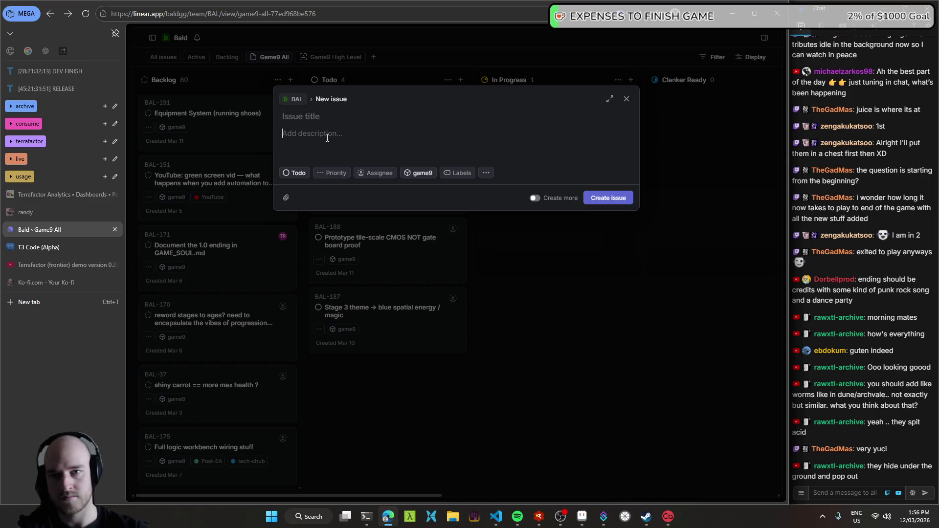
click(327, 138)
key(ctrl+v)
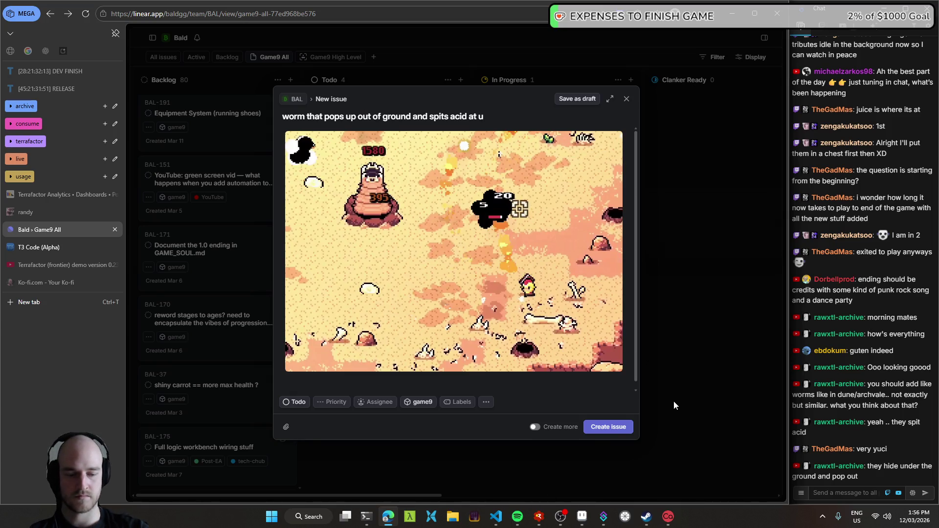
key(ctrl+Return)
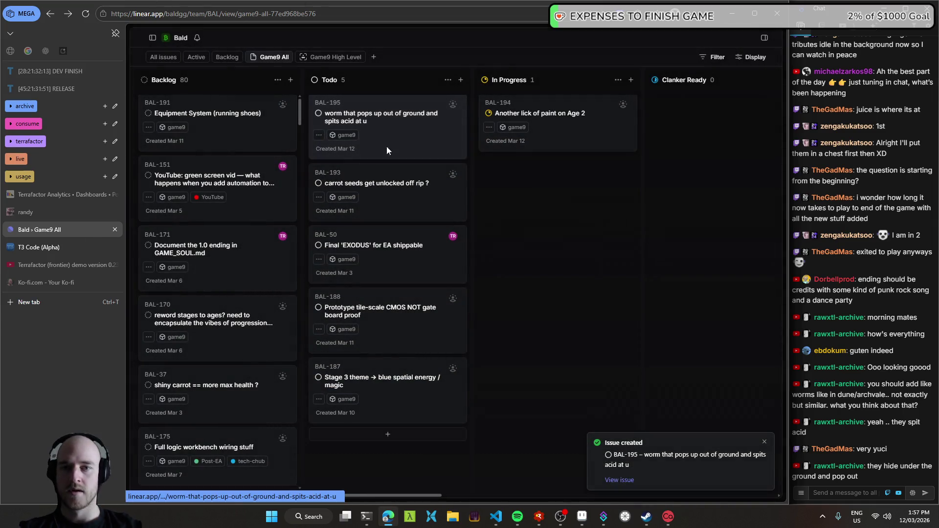
drag(368, 122, 191, 122)
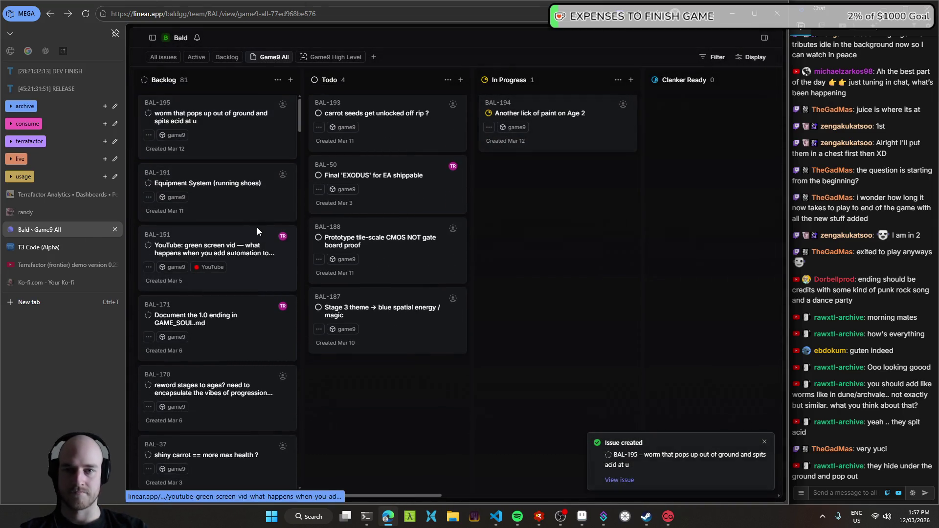
key(alt+Tab)
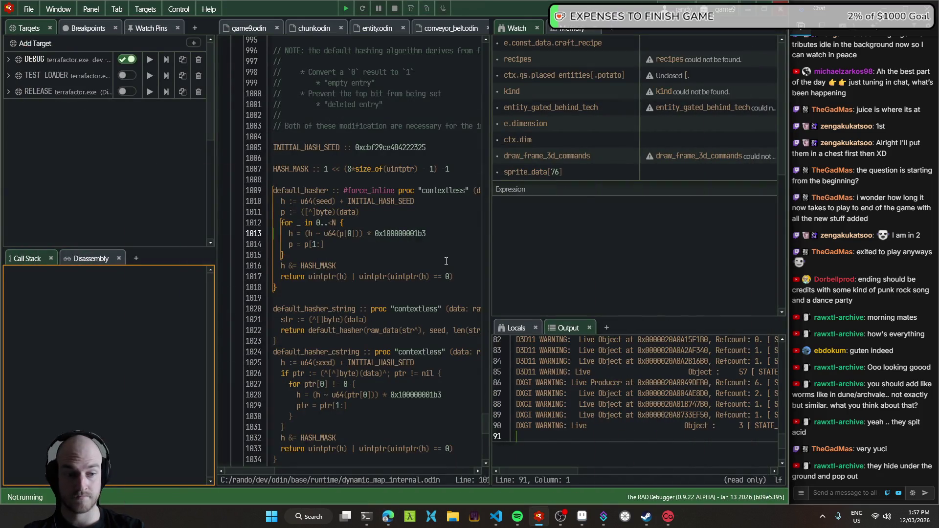
- Open BAL-194 'Another lick of paint on Age 2', select its third bullet, and dismiss the notification
click(496, 517)
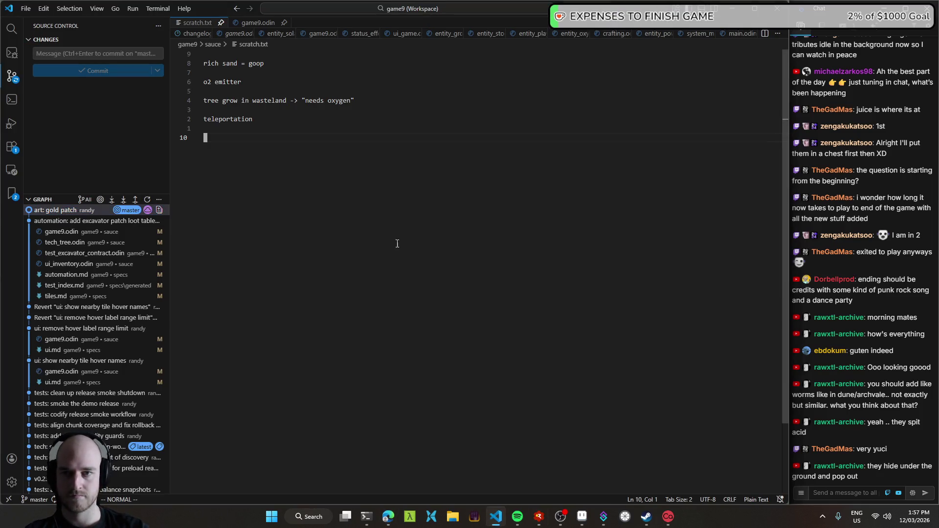
click(388, 517)
scroll(436, 252, right, 3)
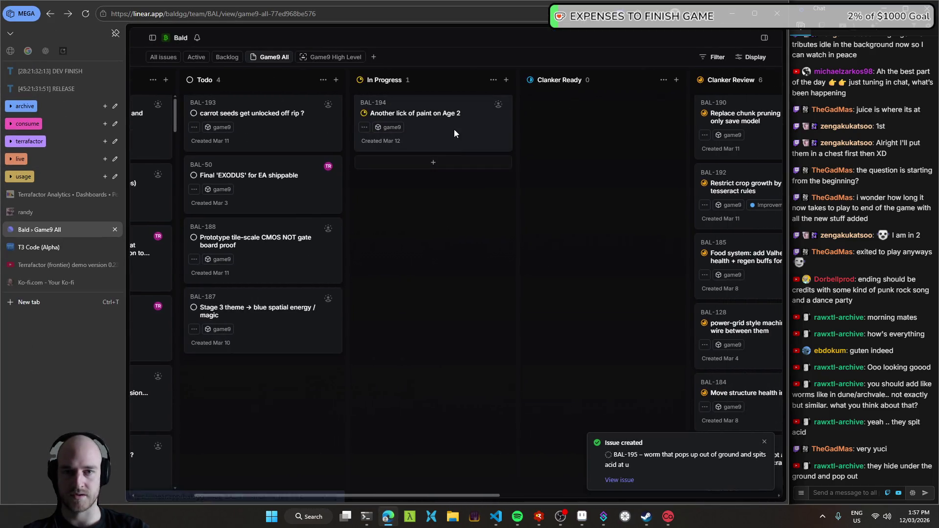
click(454, 129)
click(252, 147)
double_click(226, 143)
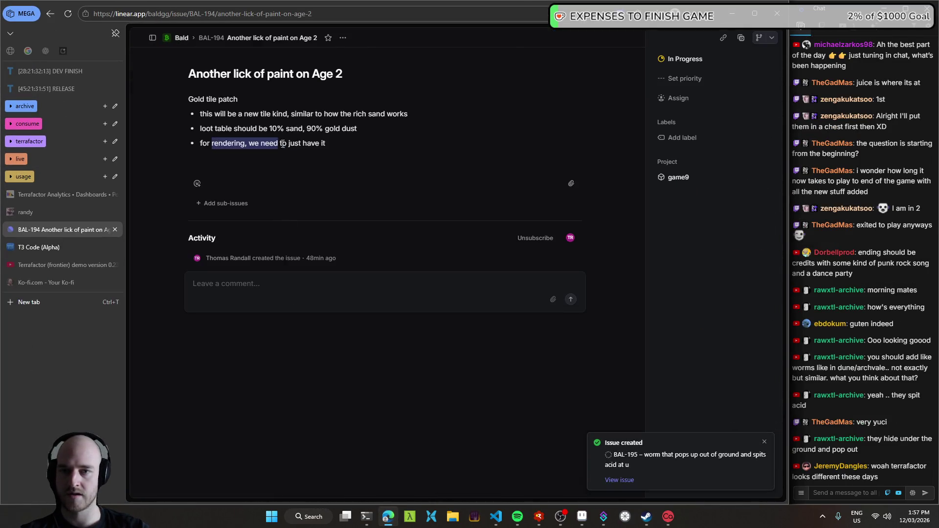
drag(226, 143, 604, 345)
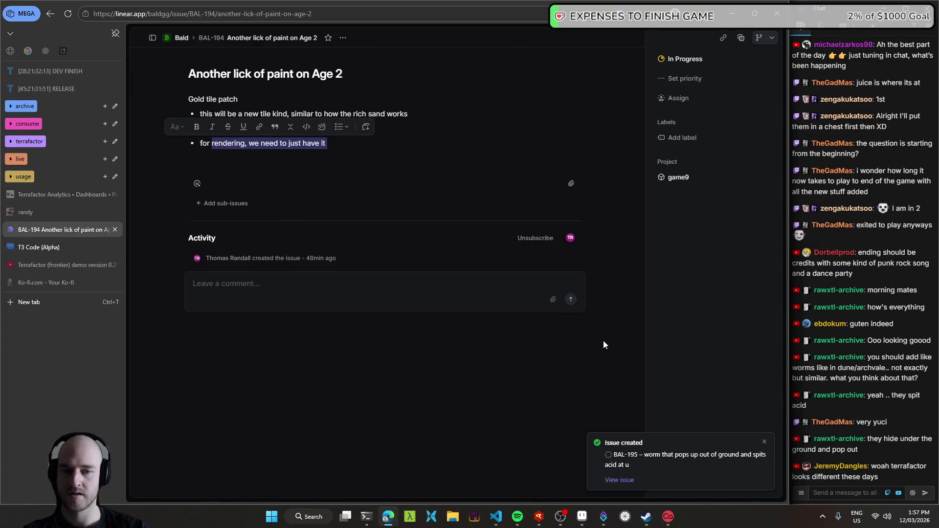
click(765, 441)
click(582, 517)
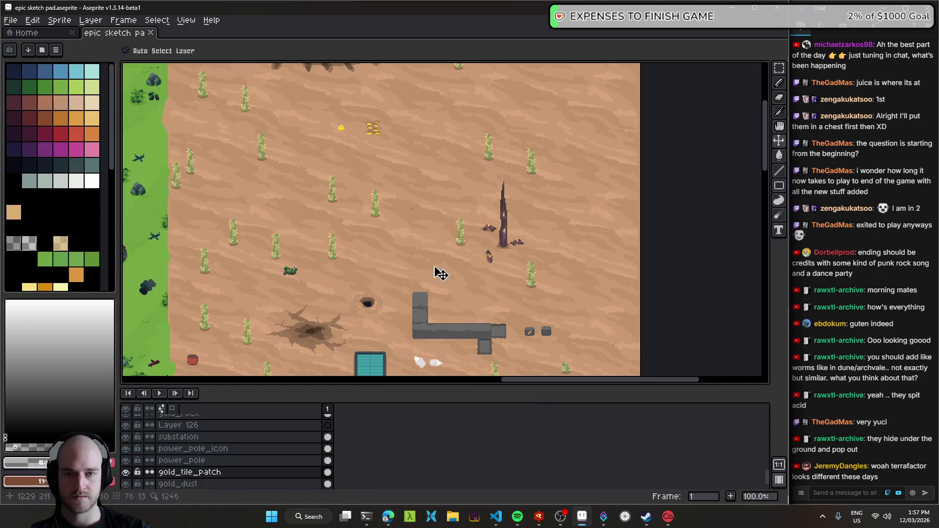
- Zoom into the gold tile patch and paint a pixel on it with the pencil
drag(402, 182, 386, 203)
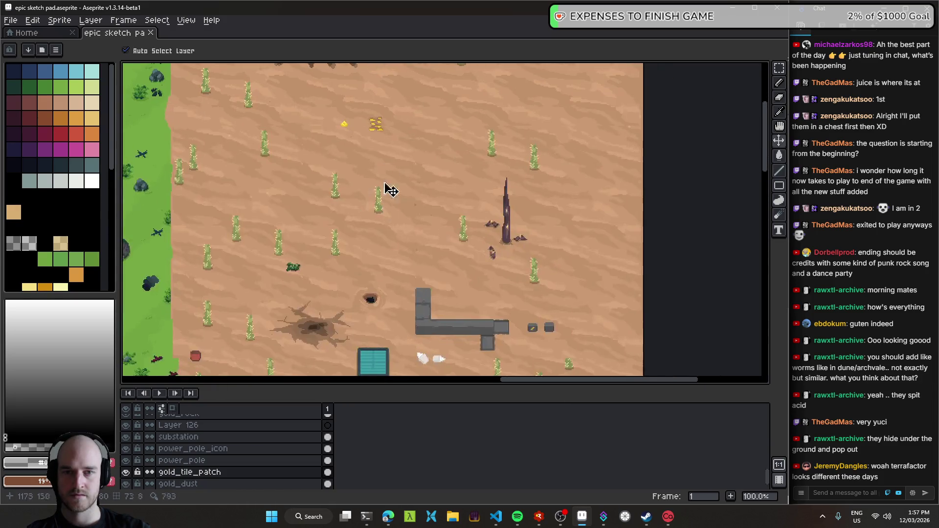
scroll(394, 208, up, 2)
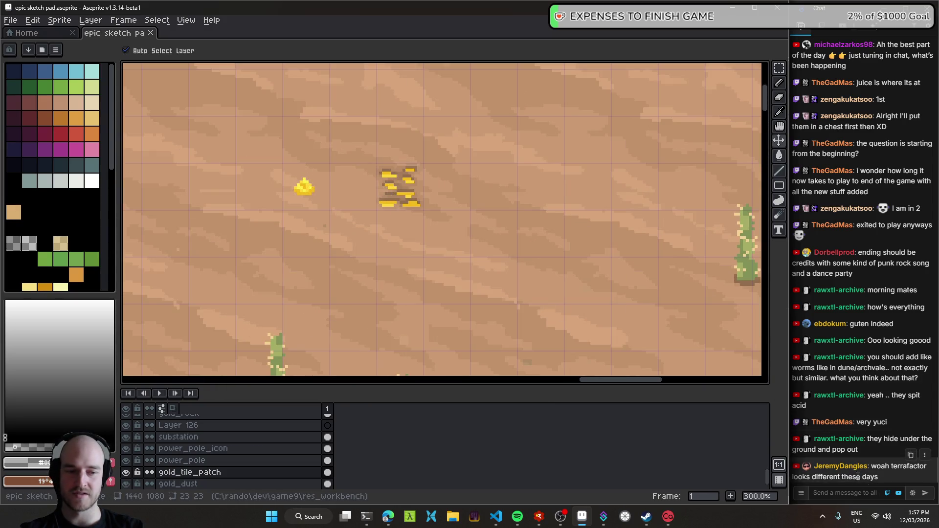
scroll(361, 177, up, 2)
scroll(439, 210, up, 2)
scroll(439, 232, up, 2)
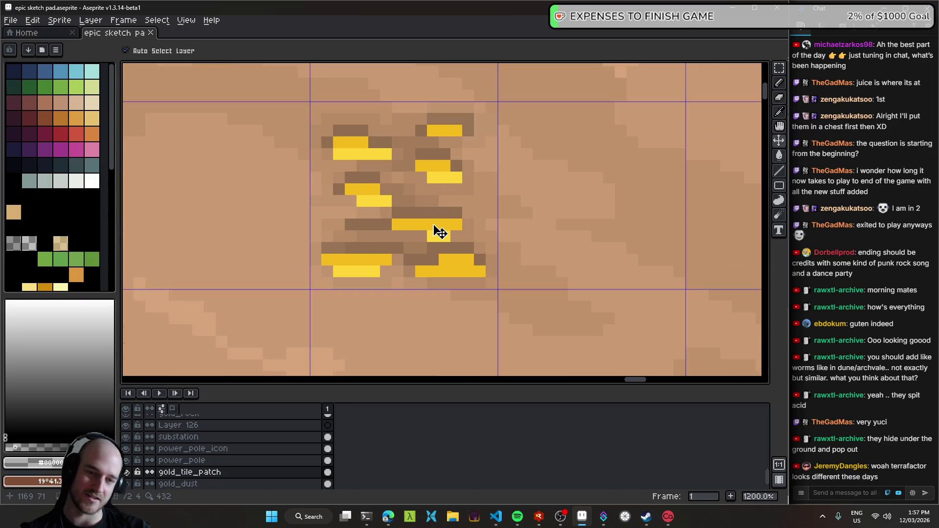
scroll(415, 231, up, 3)
scroll(340, 235, down, 7)
drag(340, 235, 509, 254)
scroll(510, 254, up, 5)
scroll(483, 241, up, 2)
scroll(392, 214, up, 2)
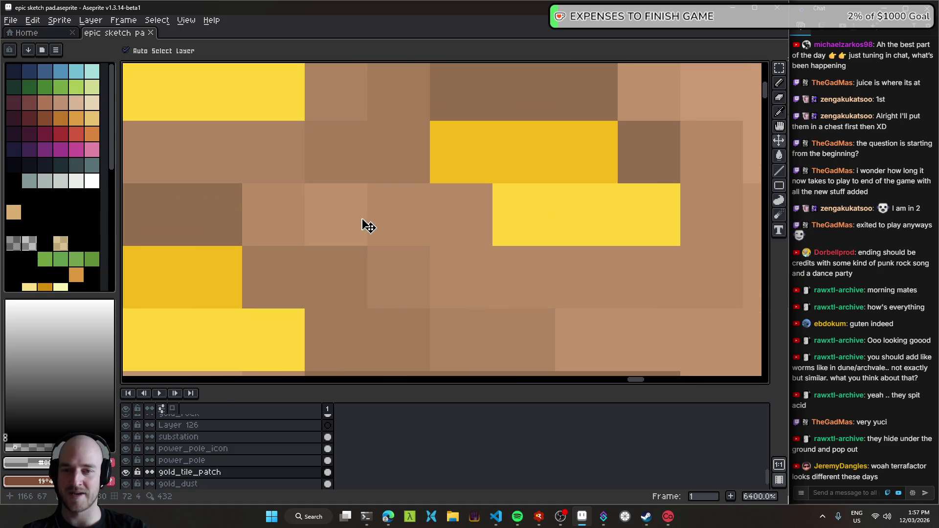
key(b)
click(336, 216)
scroll(336, 215, down, 6)
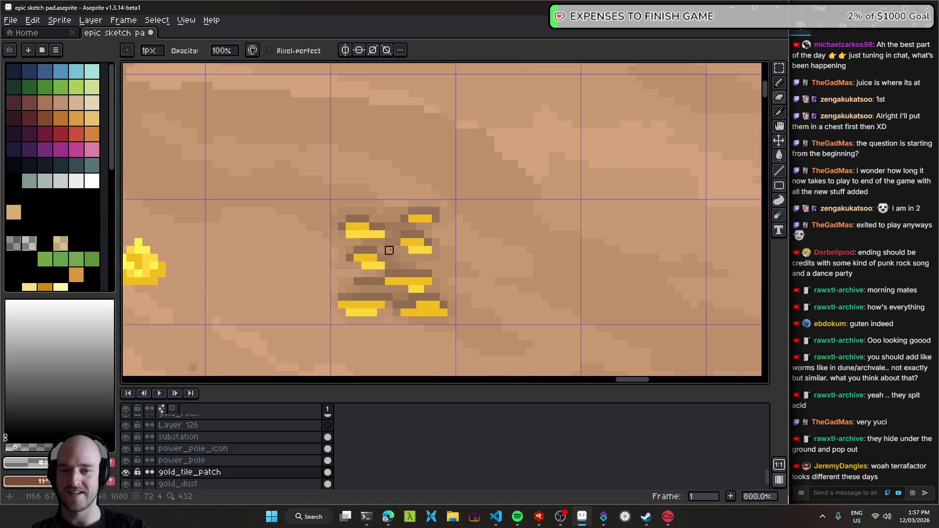
scroll(389, 258, up, 8)
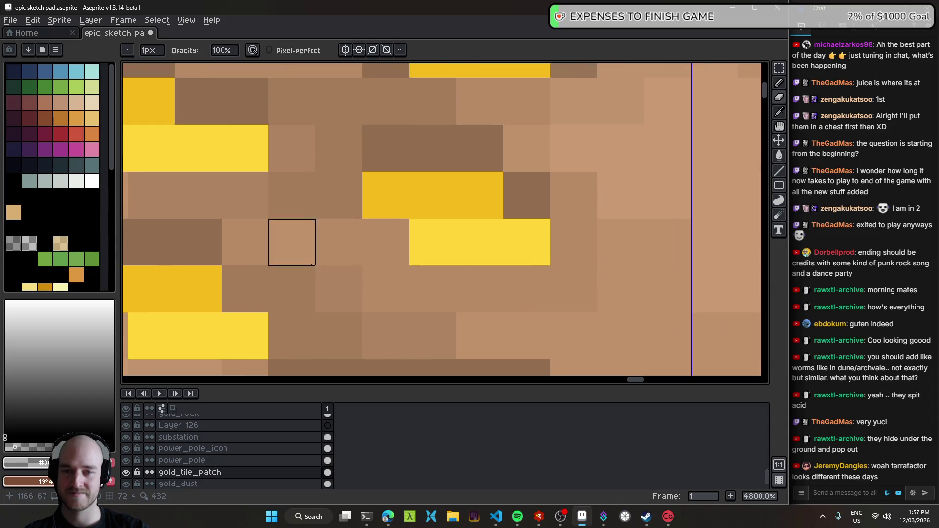
scroll(312, 265, down, 5)
- Pan and zoom around the desert map to survey the area near the gold patch
mouse_move(323, 279)
mouse_down()
mouse_move(480, 164)
mouse_move(449, 238)
mouse_move(382, 154)
mouse_move(400, 246)
mouse_up()
scroll(449, 238, down, 3)
scroll(448, 238, down, 1)
drag(493, 256, 411, 151)
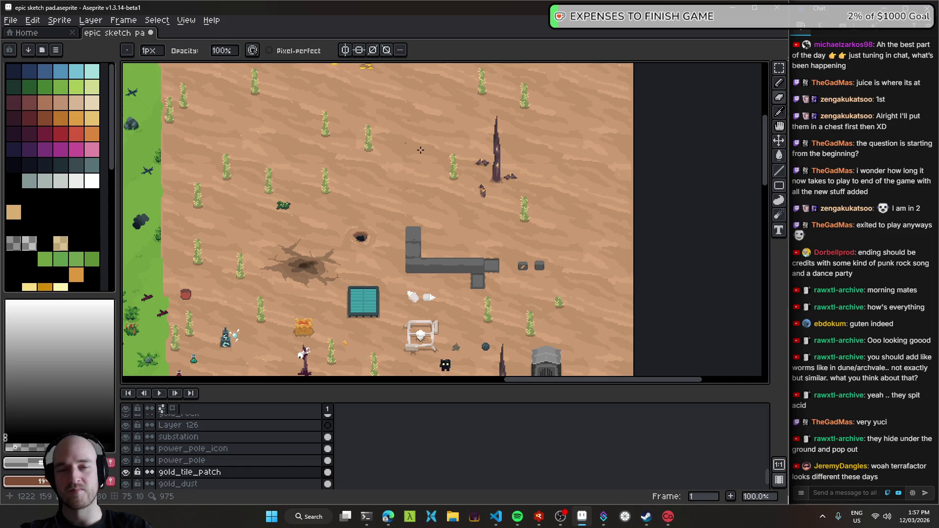
mouse_move(343, 276)
mouse_down()
mouse_move(203, 74)
mouse_move(260, 181)
mouse_up()
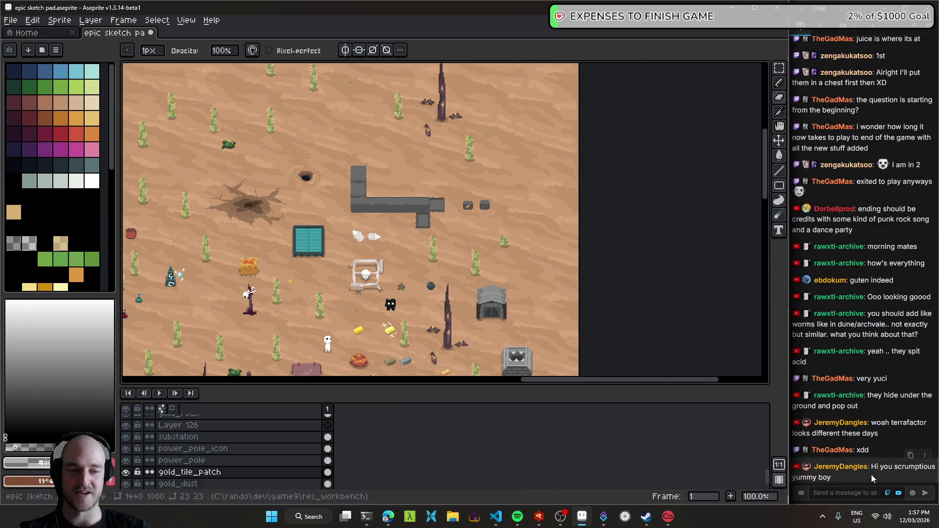
mouse_move(395, 140)
mouse_down()
mouse_move(406, 217)
mouse_move(447, 269)
mouse_up()
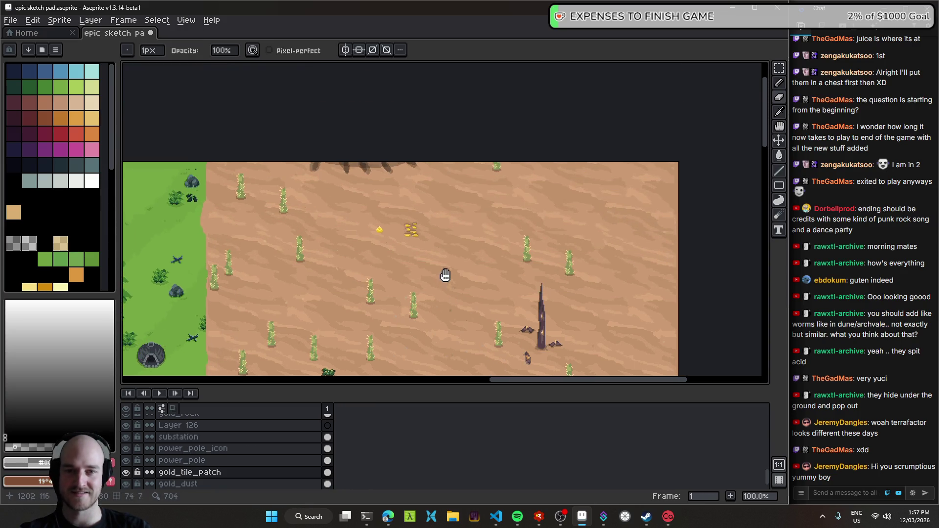
scroll(446, 269, up, 5)
scroll(411, 254, up, 3)
scroll(363, 225, down, 4)
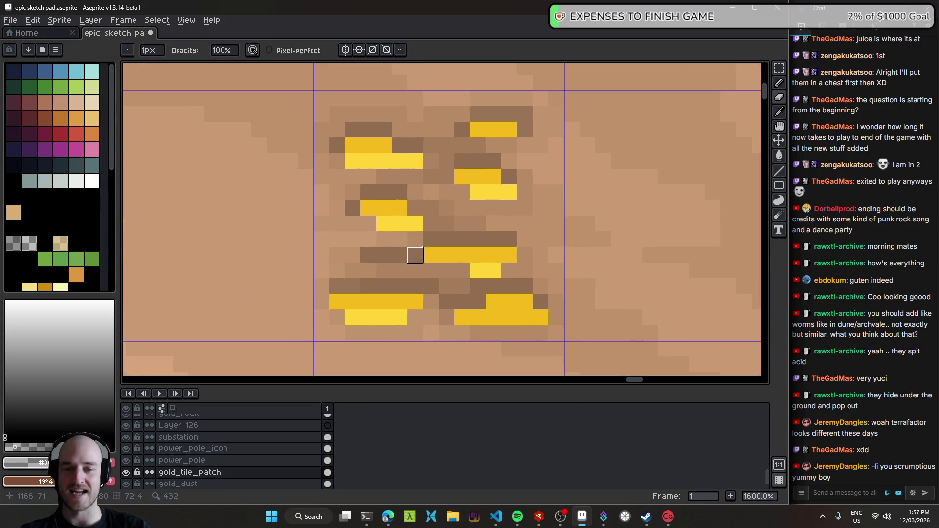
scroll(338, 172, down, 3)
mouse_move(462, 254)
mouse_down()
mouse_move(401, 196)
mouse_move(405, 227)
mouse_move(556, 203)
mouse_up()
scroll(391, 206, up, 2)
scroll(391, 209, up, 2)
scroll(397, 208, down, 2)
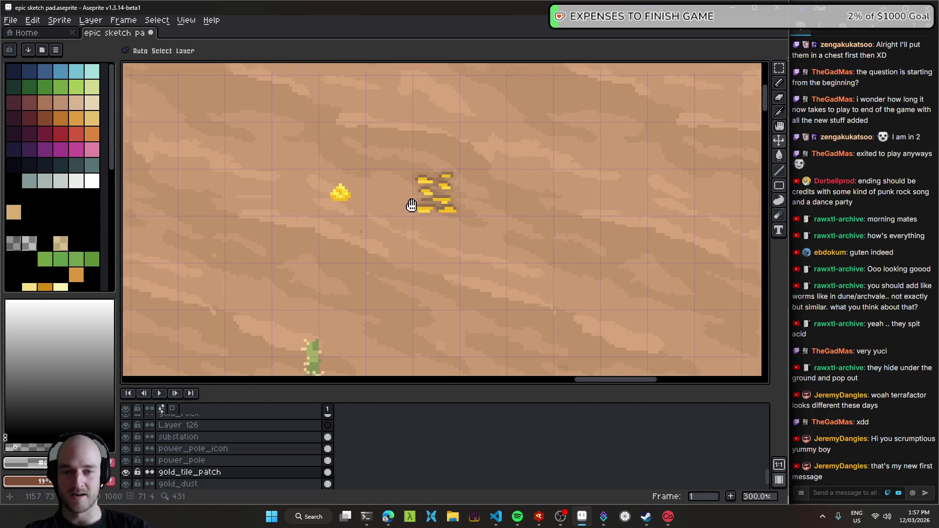
scroll(558, 205, down, 1)
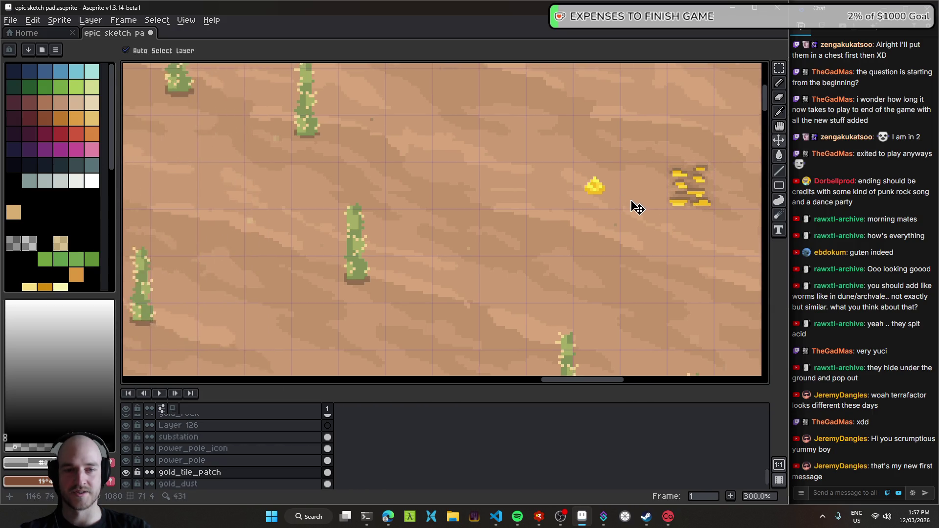
scroll(634, 205, down, 1)
- Move the gold tile patch onto the desert right of the gold pile, nudged up one pixel
mouse_move(629, 203)
mouse_down()
mouse_move(395, 212)
mouse_move(406, 203)
mouse_up()
scroll(399, 211, up, 2)
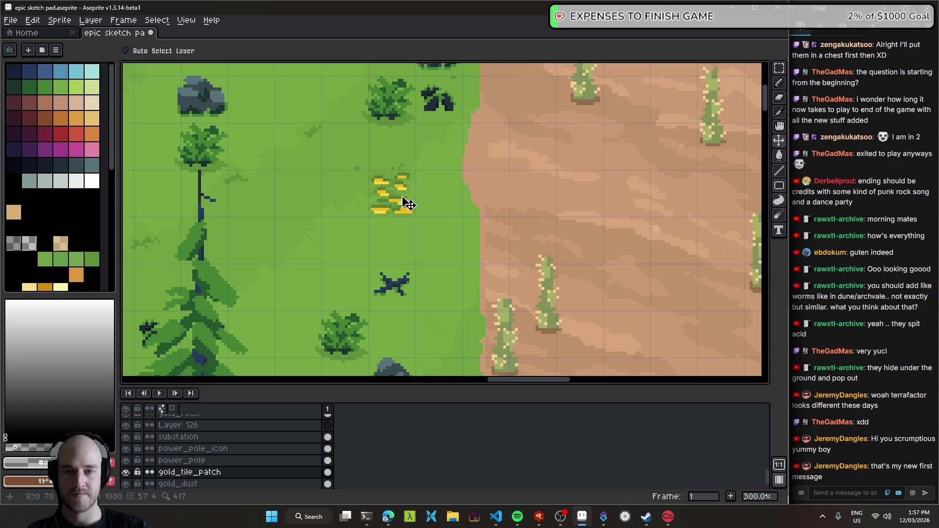
scroll(541, 205, down, 2)
scroll(464, 203, up, 1)
scroll(390, 202, up, 1)
drag(191, 253, 631, 254)
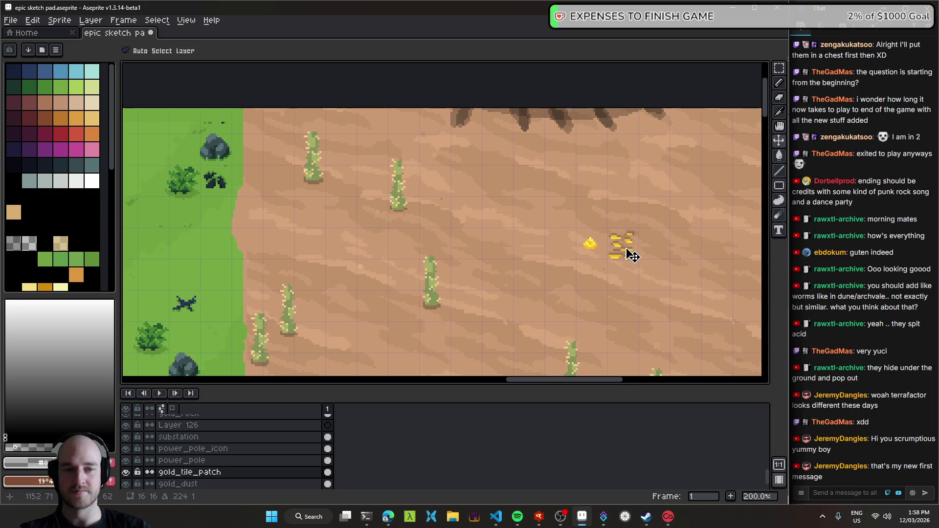
scroll(632, 254, up, 1)
scroll(558, 230, up, 3)
drag(509, 203, 435, 230)
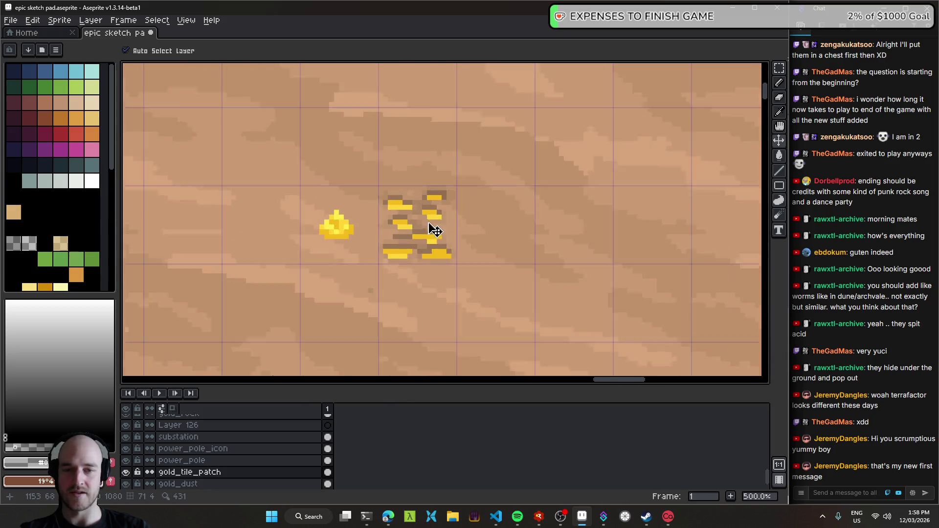
scroll(434, 230, down, 4)
scroll(436, 241, up, 4)
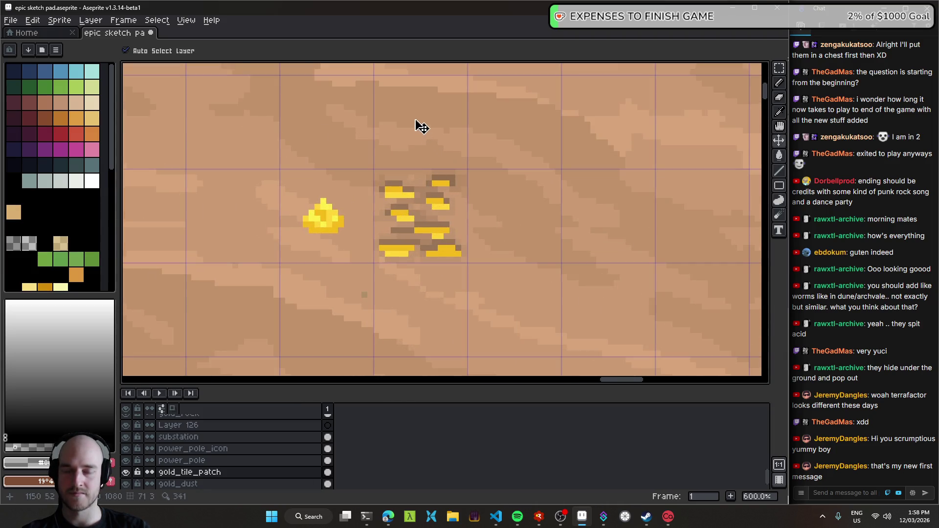
scroll(518, 320, down, 3)
scroll(461, 254, down, 2)
scroll(430, 211, up, 4)
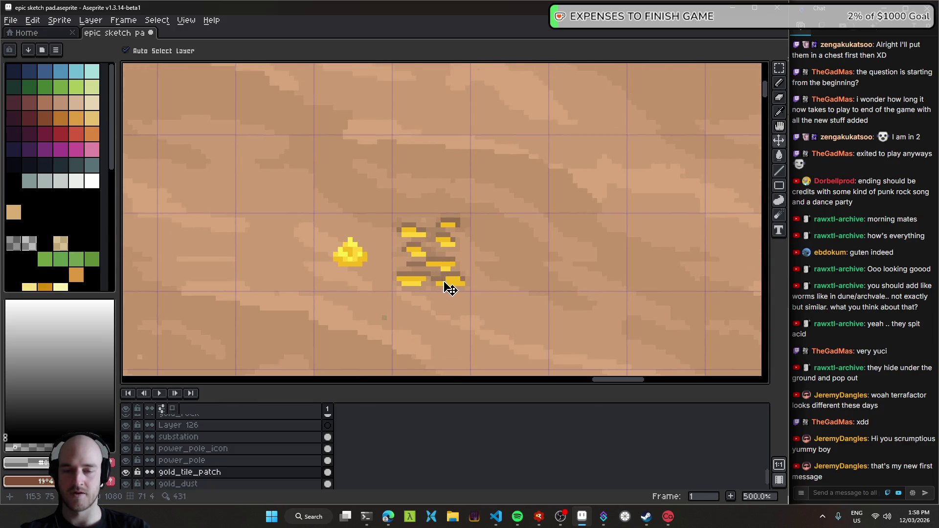
scroll(446, 274, up, 1)
scroll(450, 288, down, 3)
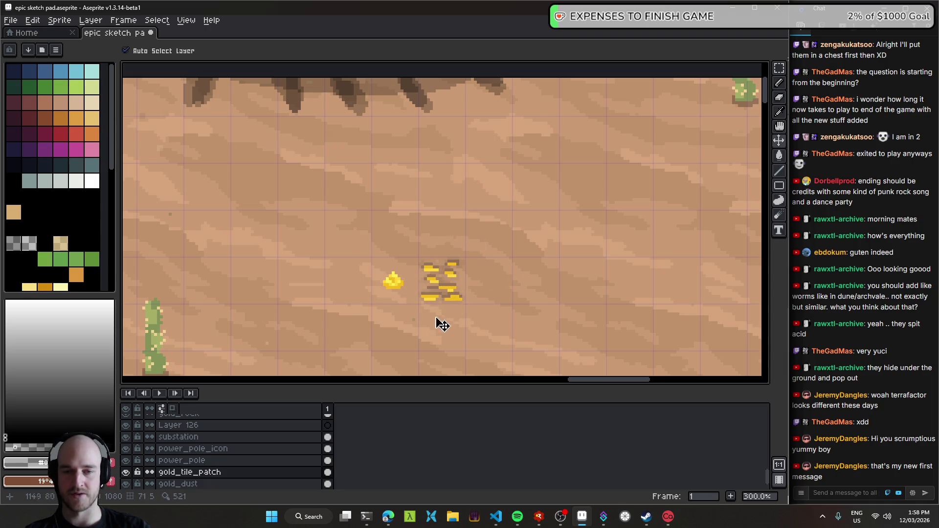
scroll(514, 310, down, 1)
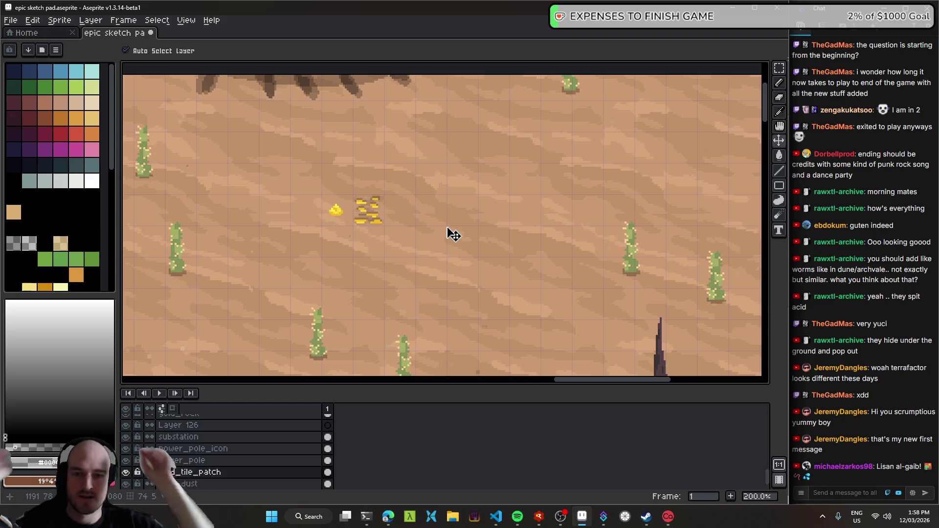
- Continue the third bullet with 'use the normal sand' and 'gold_tile_patch asset'
click(388, 517)
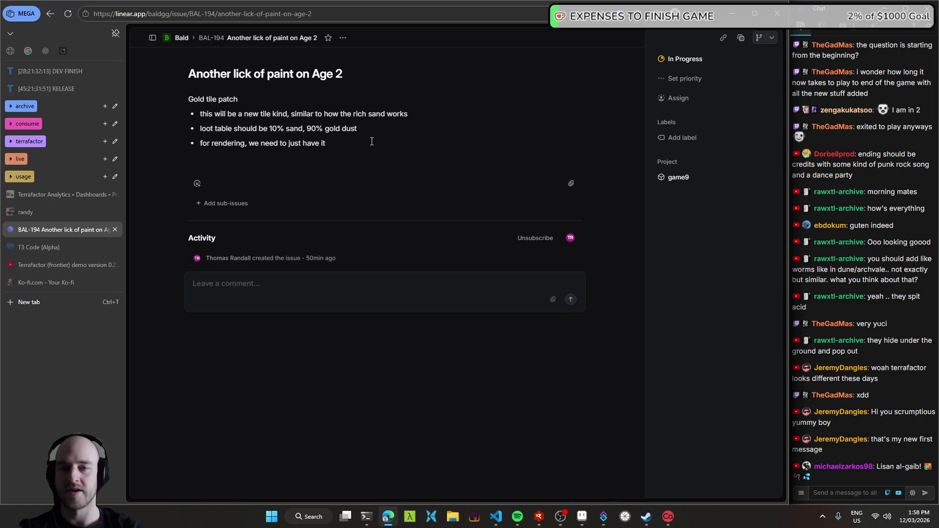
text( use the b)
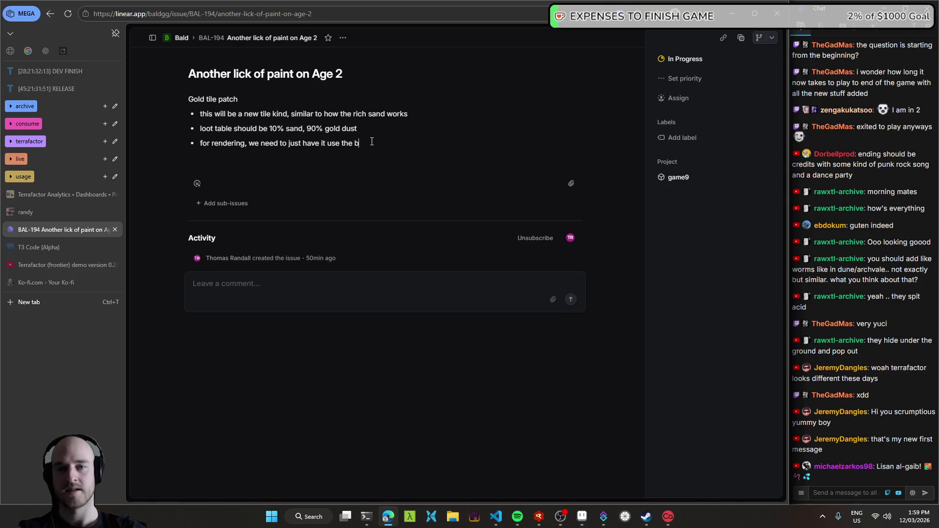
key(BackSpace)
text(normal sand as tiling, but we want to)
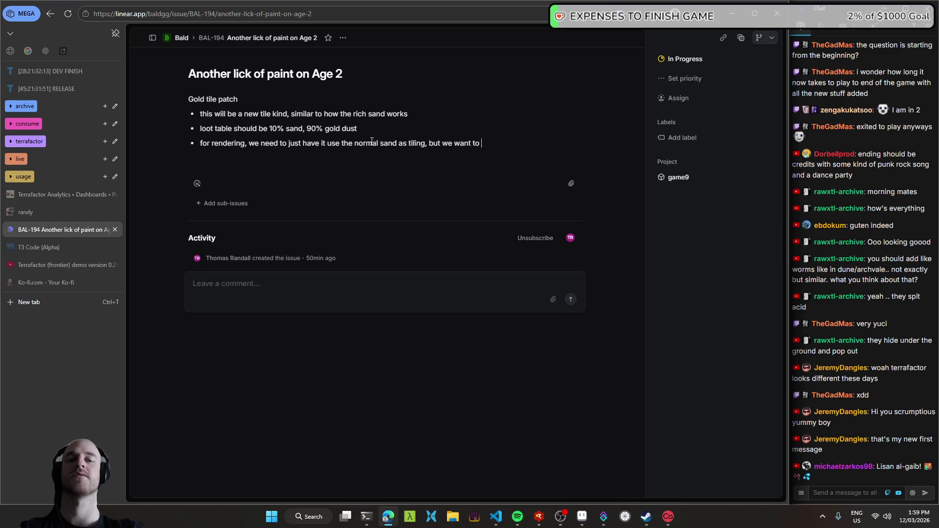
key(alt+Tab)
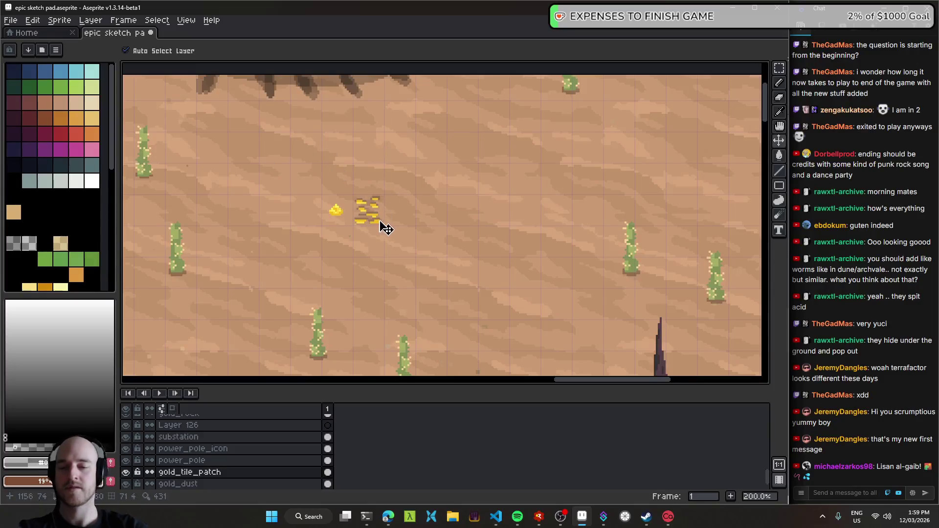
key(alt+Tab)
text(gold_tile_patch asset)
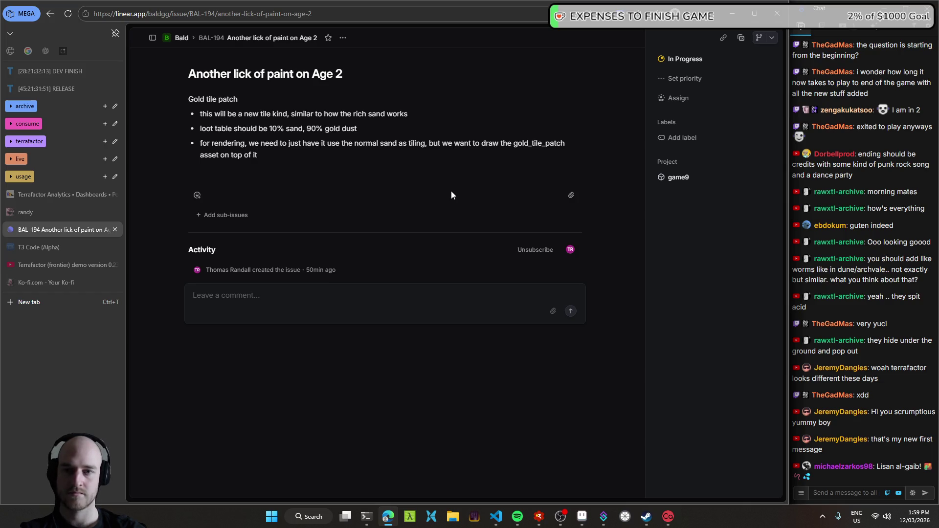
- Explain drawing the tile in an extra step and treating it as 'just sand', ending 'kinda complex tho, any ideas?'
key(ctrl+shift+Left)
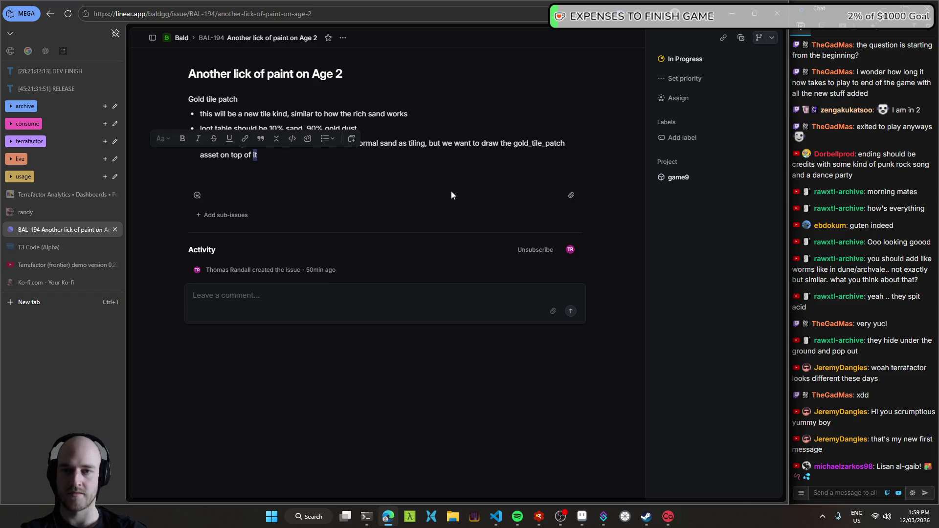
text(the tile)
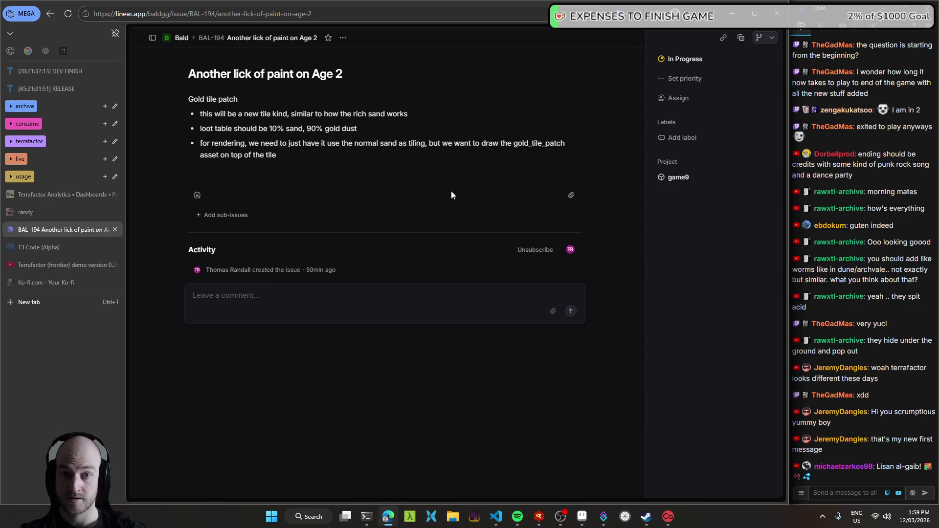
text( in an extra step. But this means we need to adjust the sand ti)
key(BackSpace)
key(BackSpace)
text(rendering logic for the )
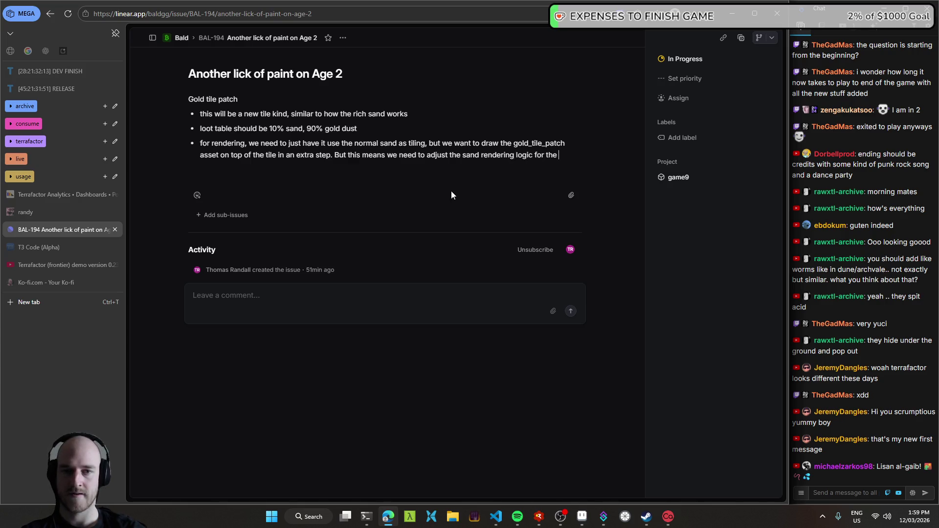
text(rest)
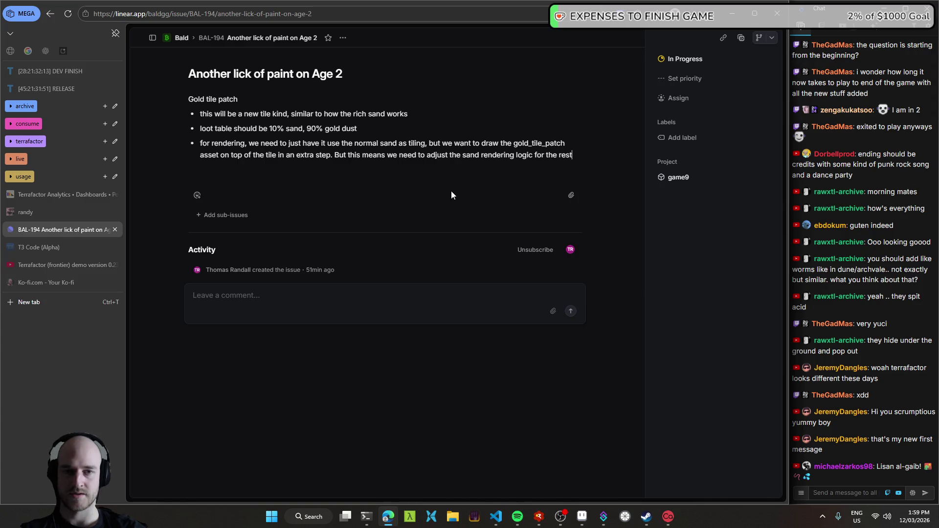
key(BackSpace)
key(BackSpace)
key(BackSpace)
key(BackSpace)
key(BackSpace)
key(BackSpace)
key(BackSpace)
key(BackSpace)
key(BackSpace)
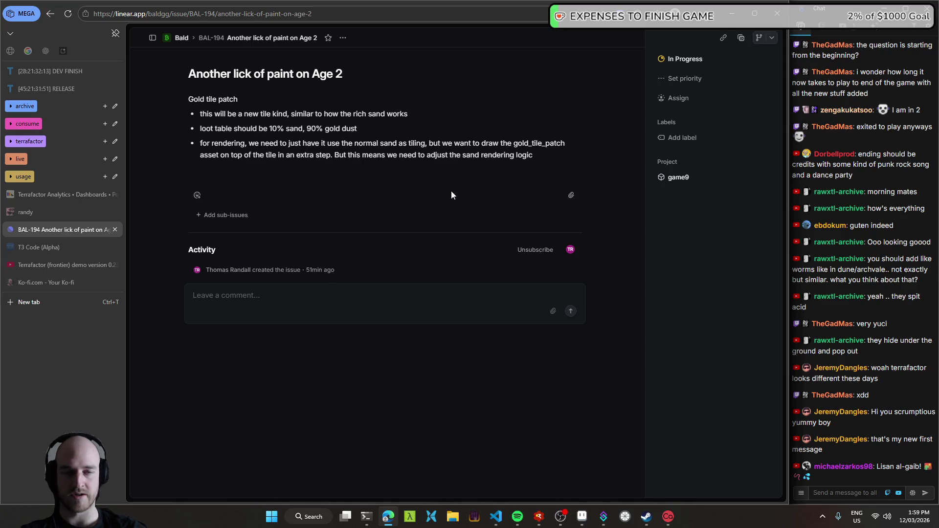
text(so that it see)
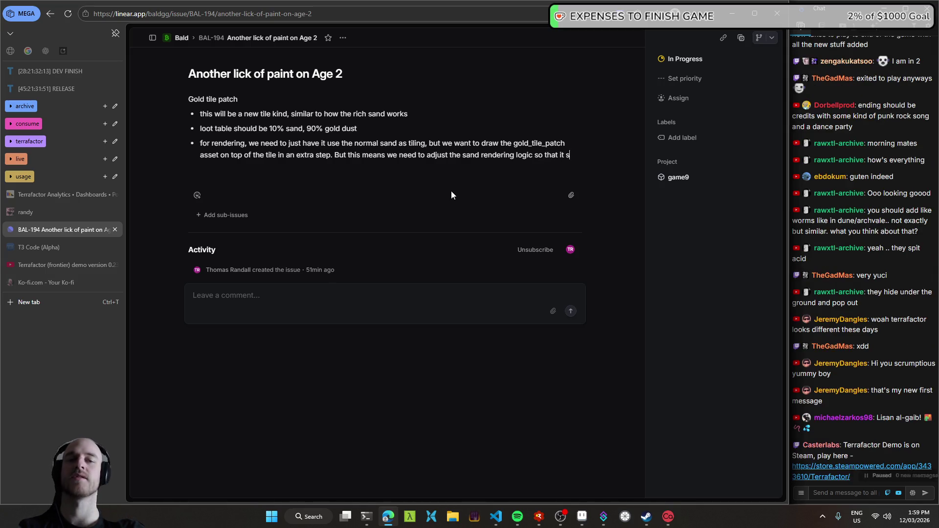
text(s the)
key(BackSpace)
key(BackSpace)
text(is new tile kind )
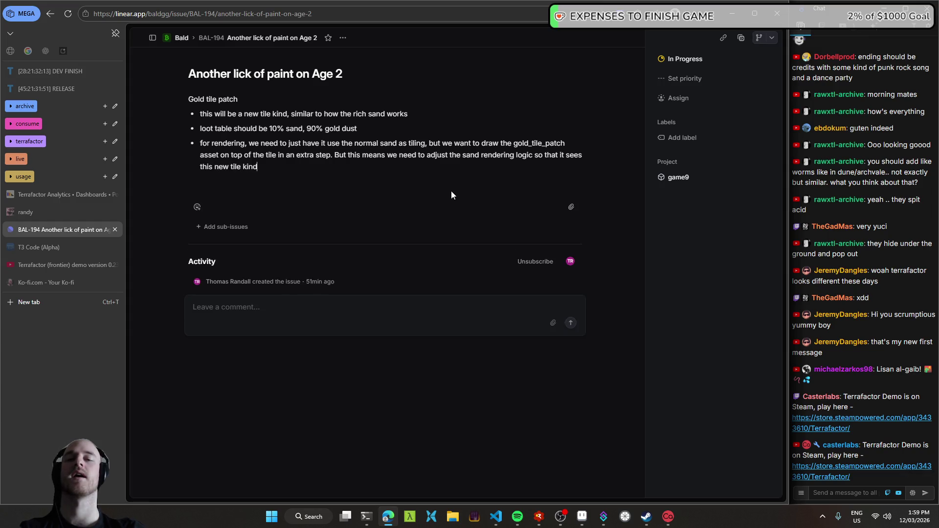
text(as 'just)
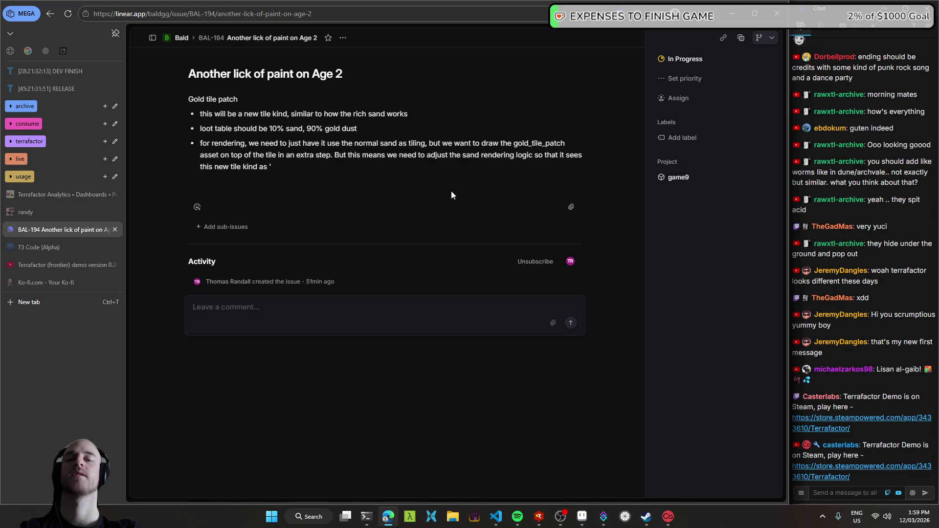
text( sand' as well)
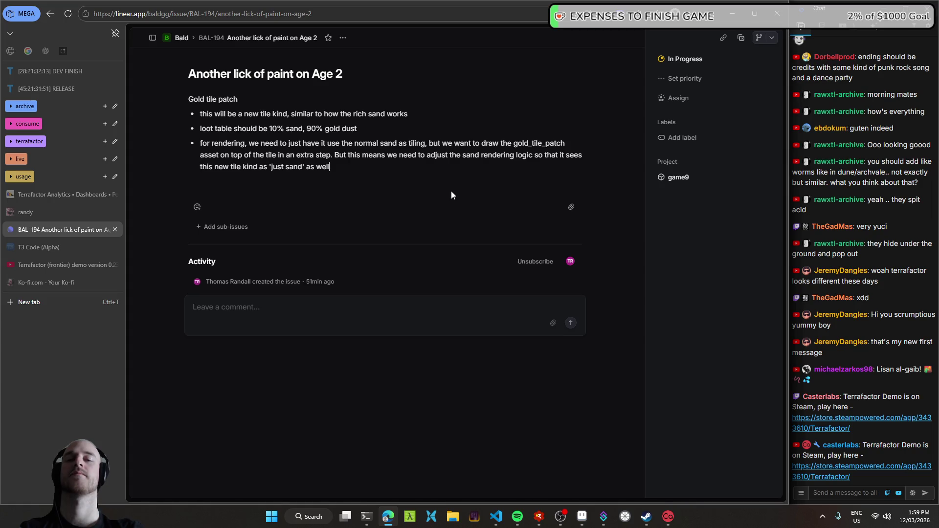
text(, kinda complex, any ideas for)
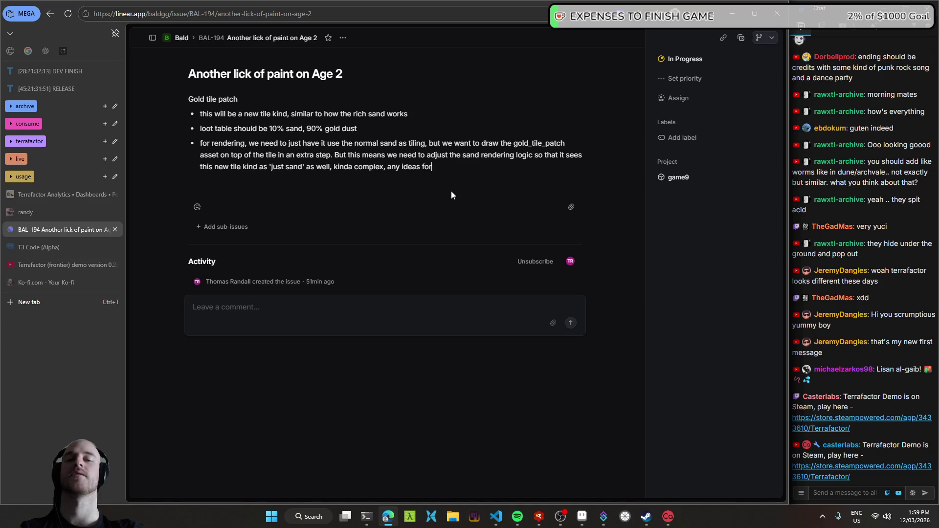
key(Left)
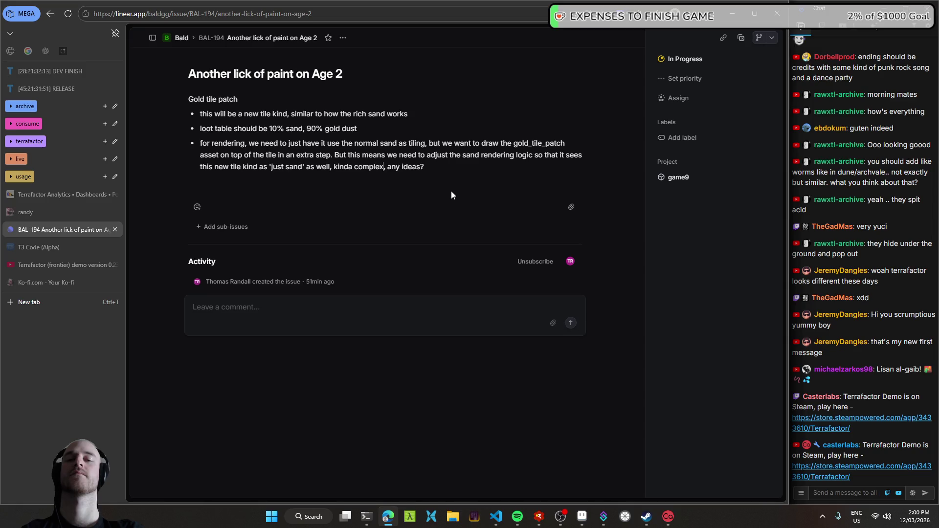
text(tho)
key(End)
key(Return)
key(Return)
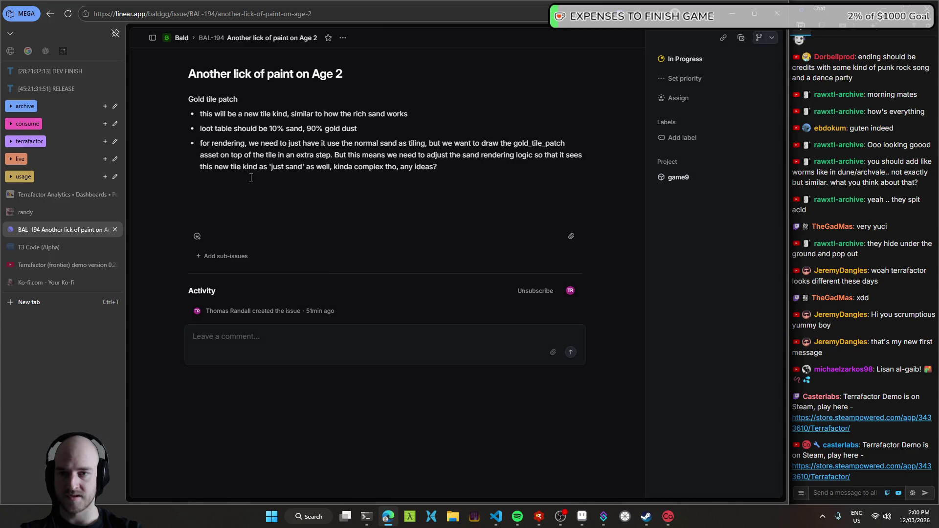
- Add a bullet: ~5 pretty rare clusters of 4-10 connected tiles in the deep desert
text(- )
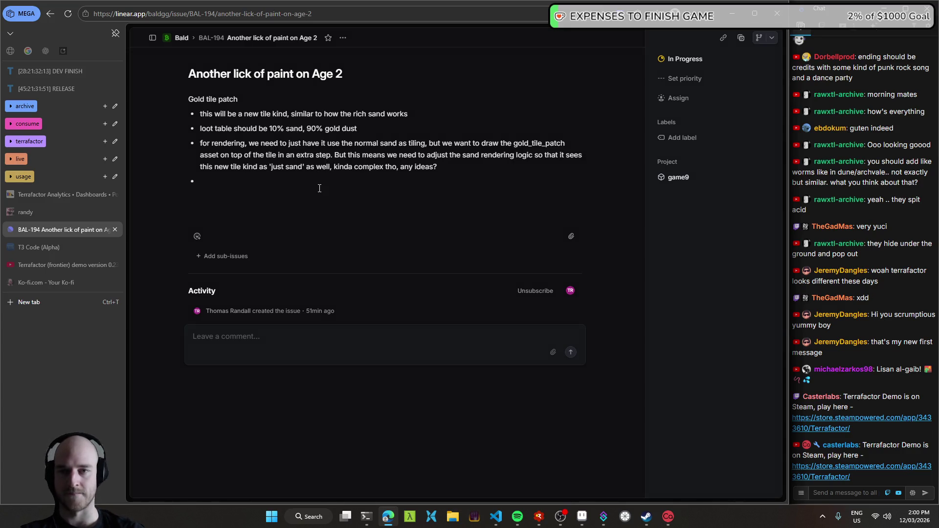
text(it should s)
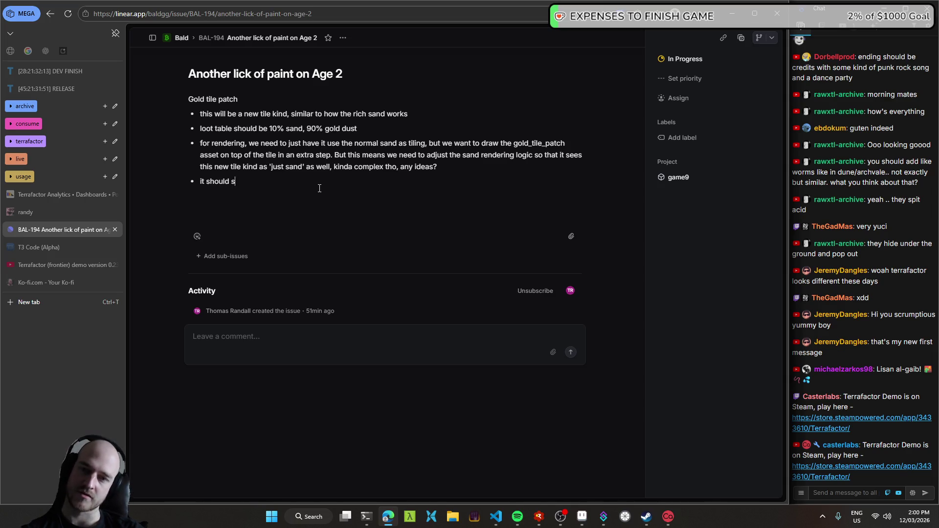
text(roguh)
key(ctrl+BackSpace)
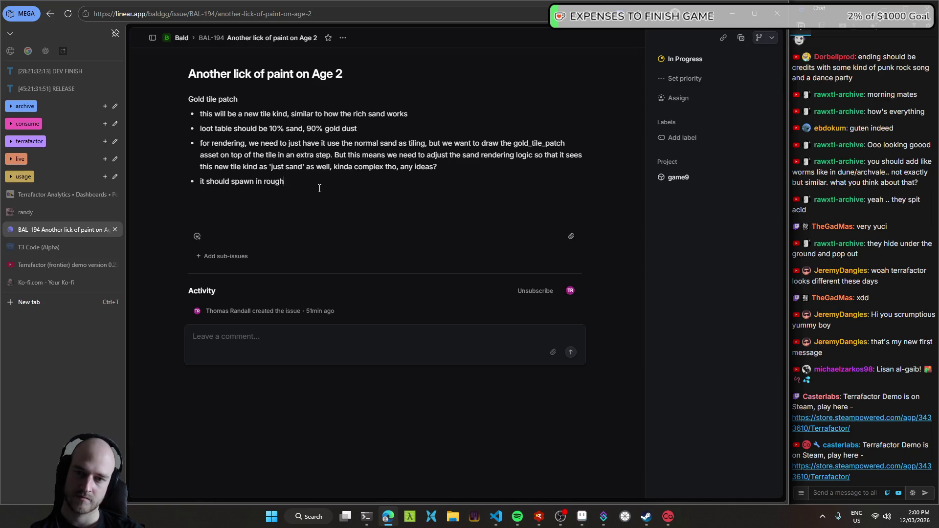
text(4-10)
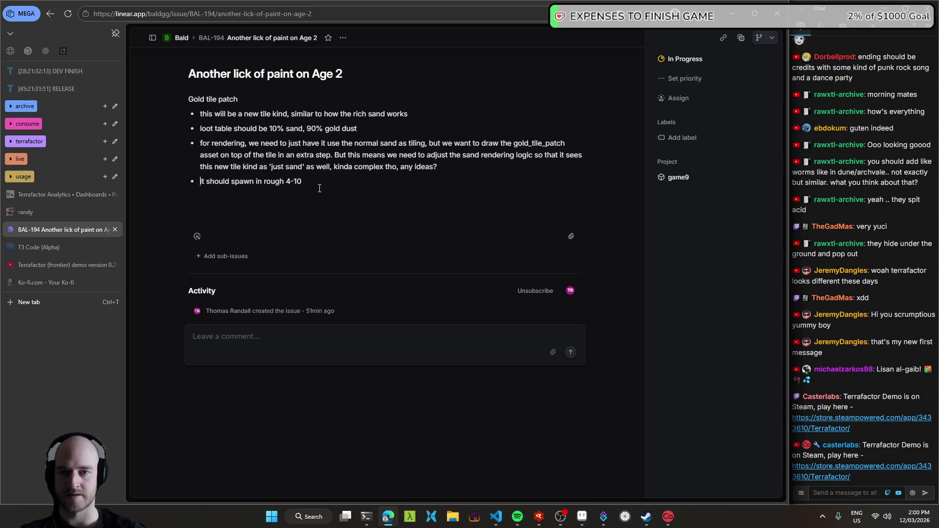
key(End)
text(clusters of around ~)
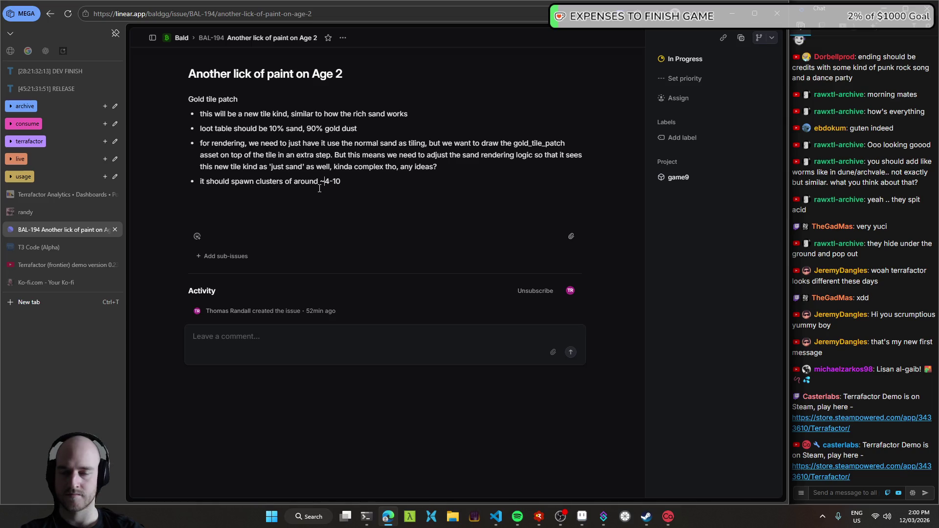
text(5)
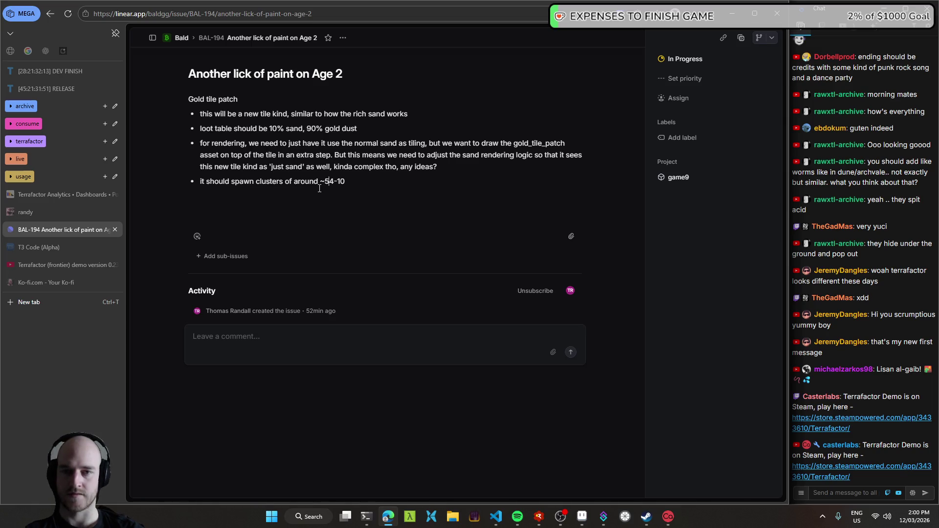
text(, wit)
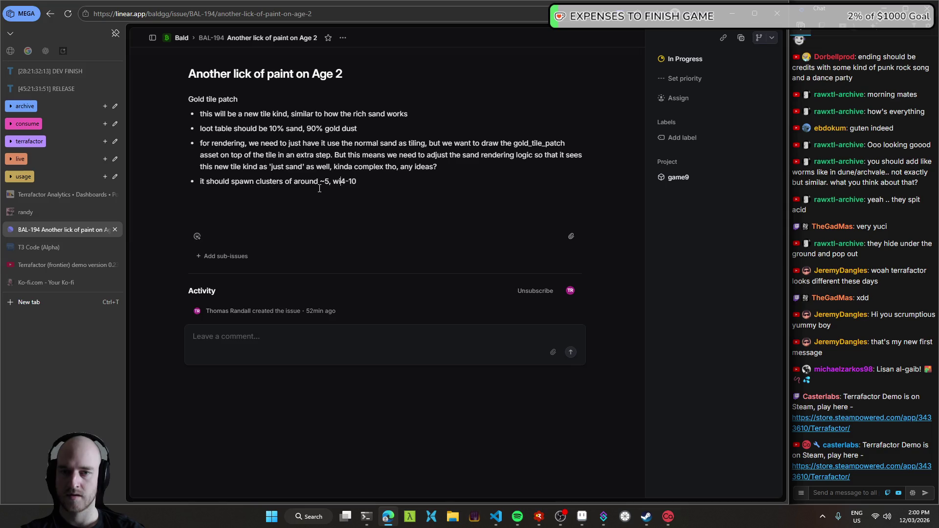
text(h each cluster have)
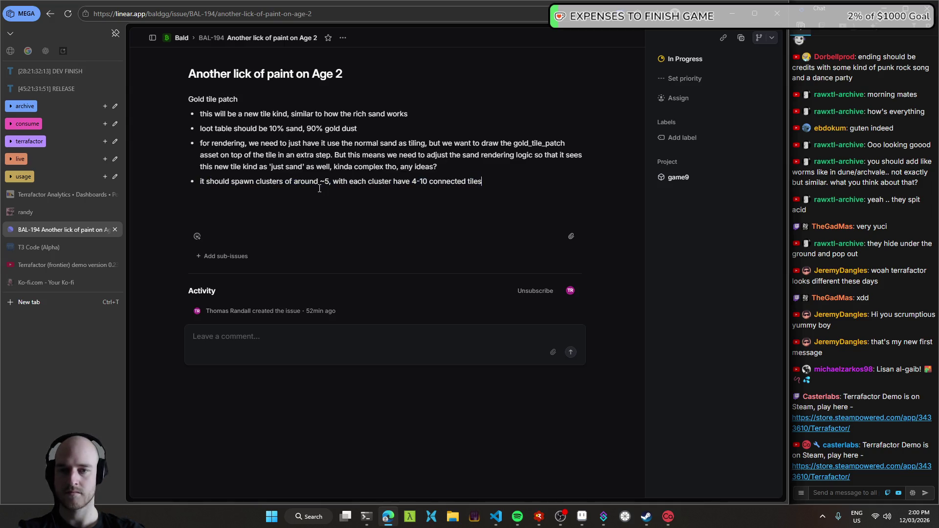
text(th)
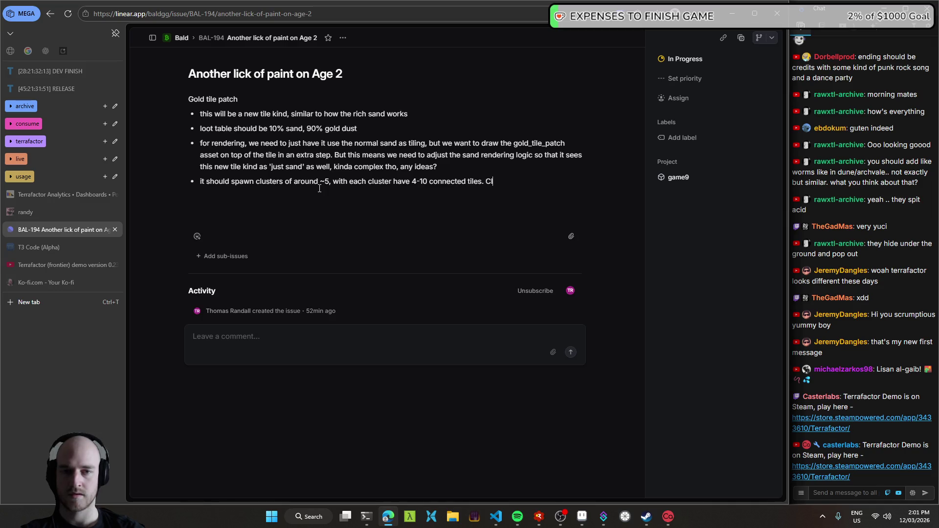
key(ctrl+BackSpace)
key(ctrl+BackSpace)
text(should be in th)
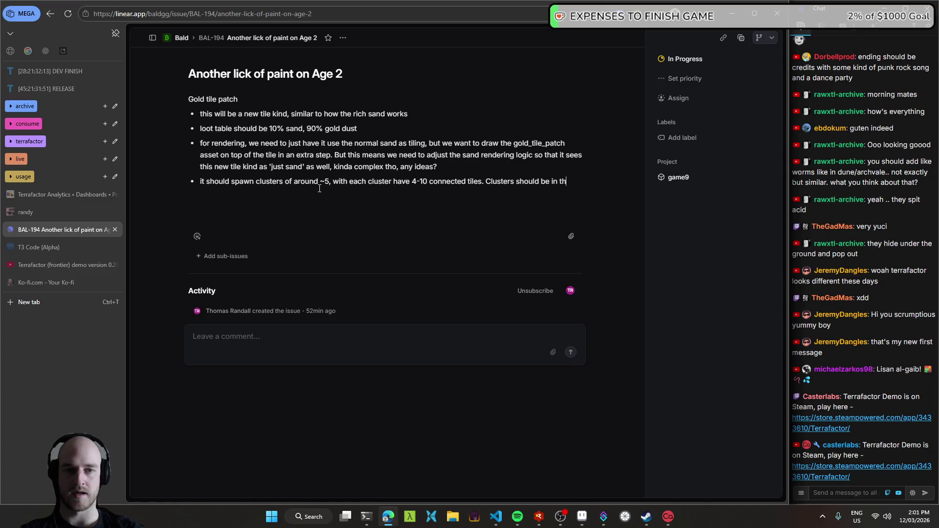
text(e deep dessert and kind of rare)
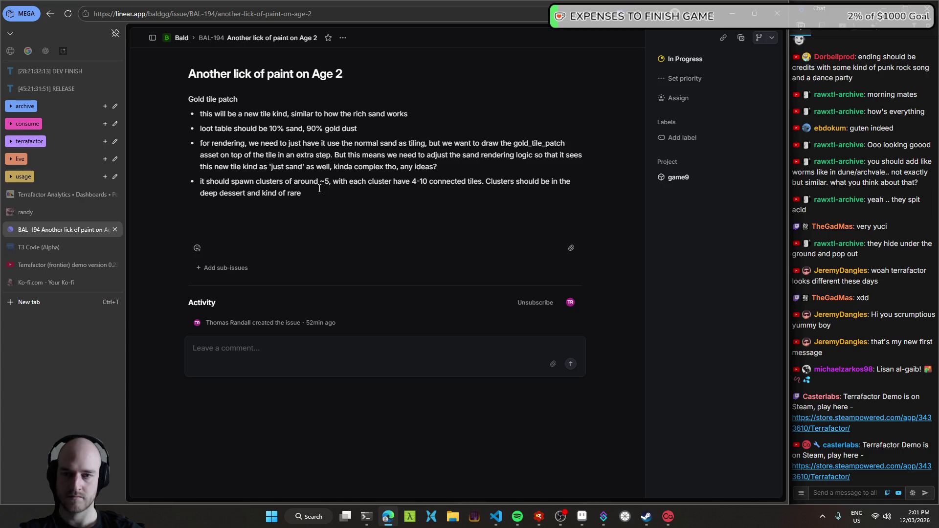
key(ctrl+BackSpace)
key(ctrl+BackSpace)
key(ctrl+BackSpace)
text(pretty)
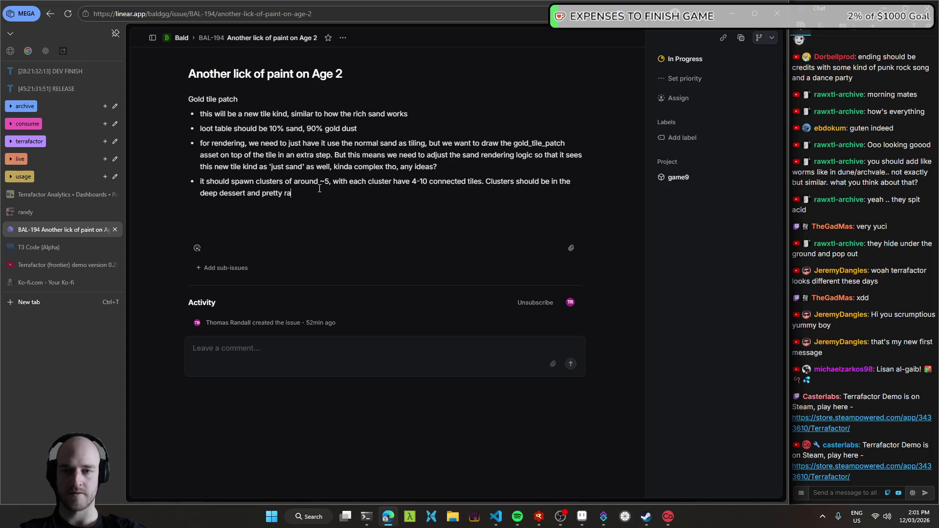
- Select and deselect parts of the new bullet and the description to review the text
key(shift+Home)
key(Left)
key(ctrl+shift+Left)
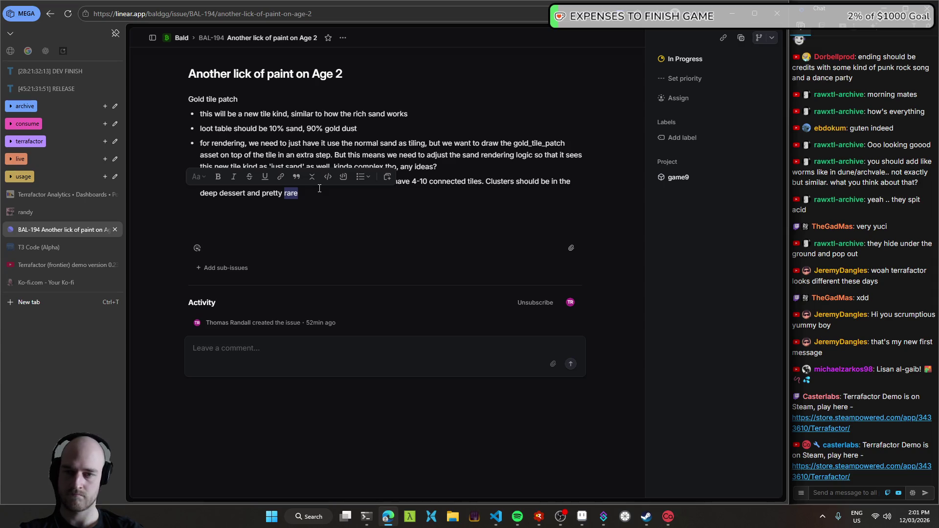
key(ctrl+shift+Left)
key(shift+Home)
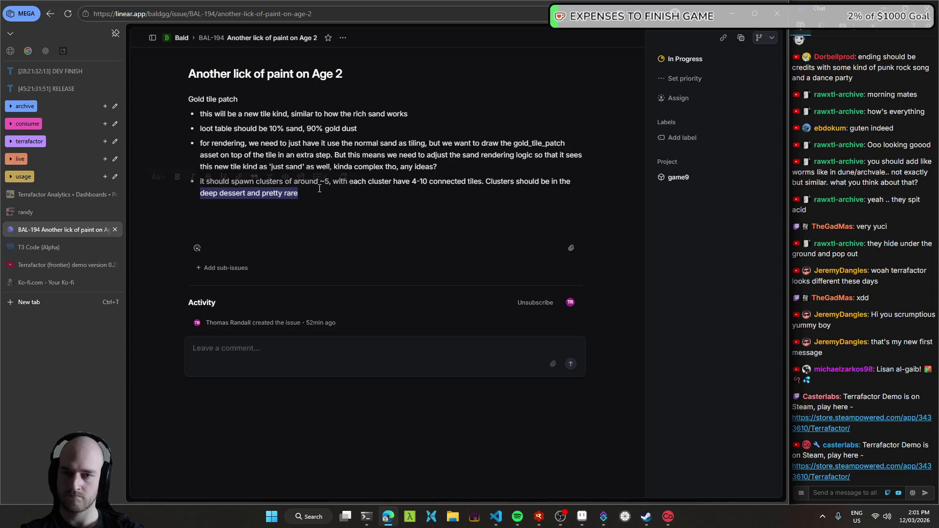
key(Left)
mouse_move(289, 193)
mouse_down()
mouse_move(209, 188)
mouse_move(298, 194)
mouse_up()
click(277, 194)
key(ctrl+a)
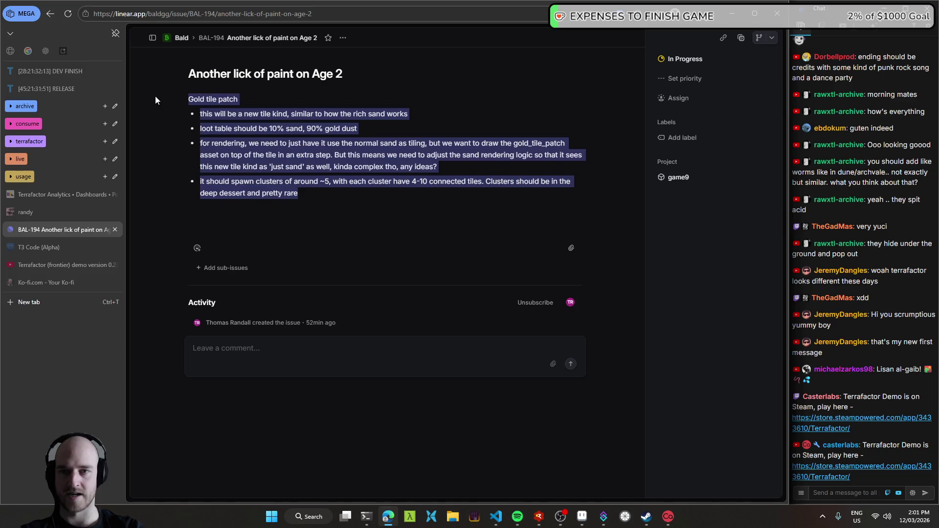
click(414, 205)
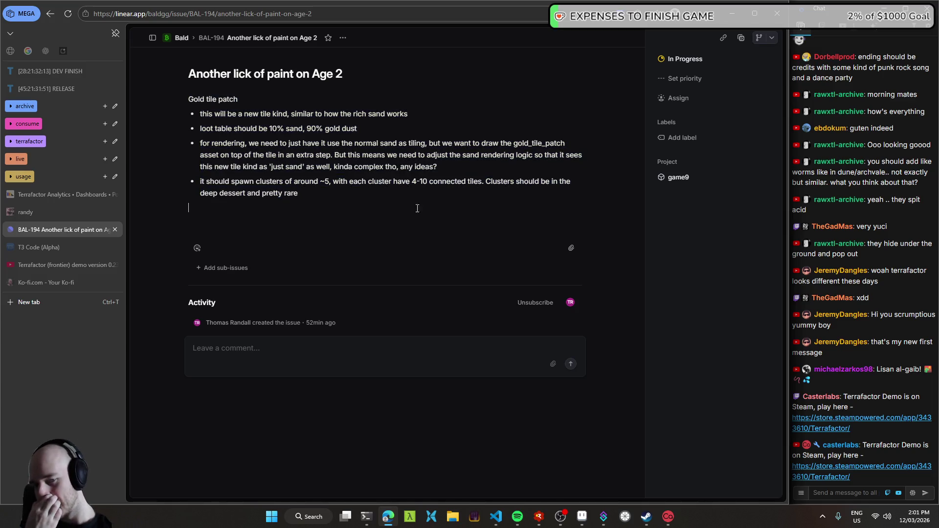
key(alt+Tab)
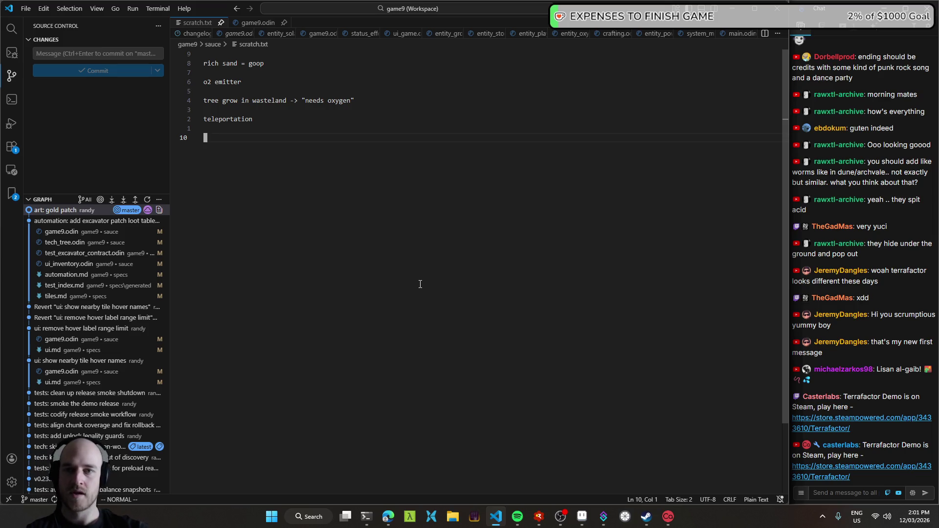
- Delete the 'rich sand = goop' note from scratch.txt and save the file
click(287, 65)
key(d)
key(d)
key(ctrl+s)
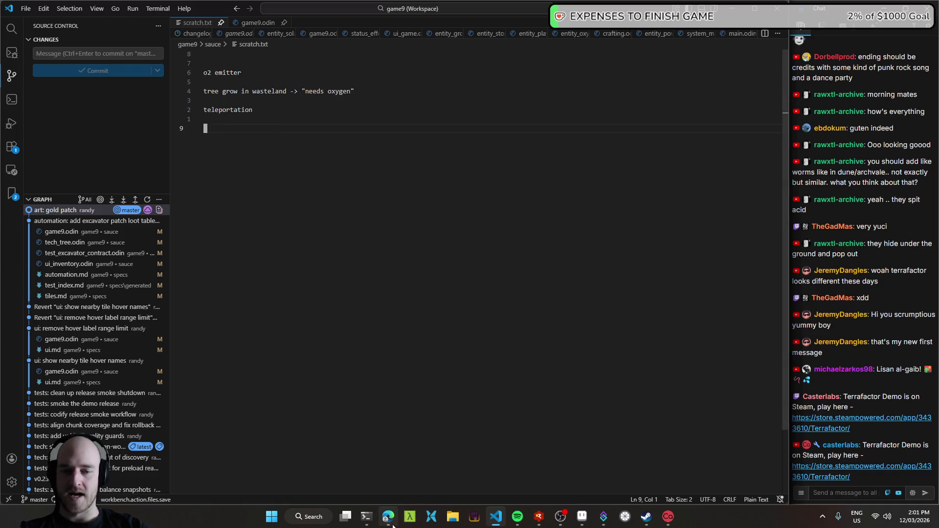
- Select the teleportation note in scratch.txt
click(311, 109)
click(314, 123)
double_click(287, 110)
click(293, 119)
double_click(290, 111)
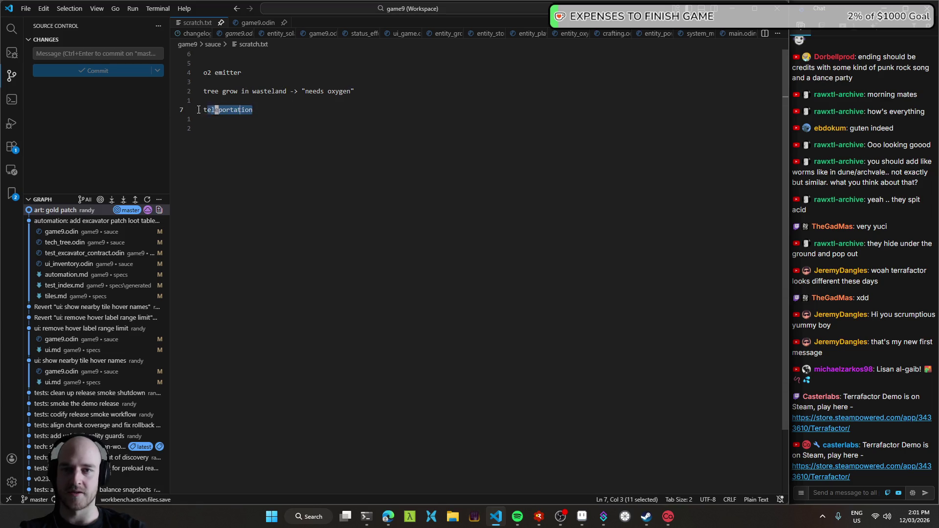
click(293, 119)
double_click(301, 110)
click(303, 111)
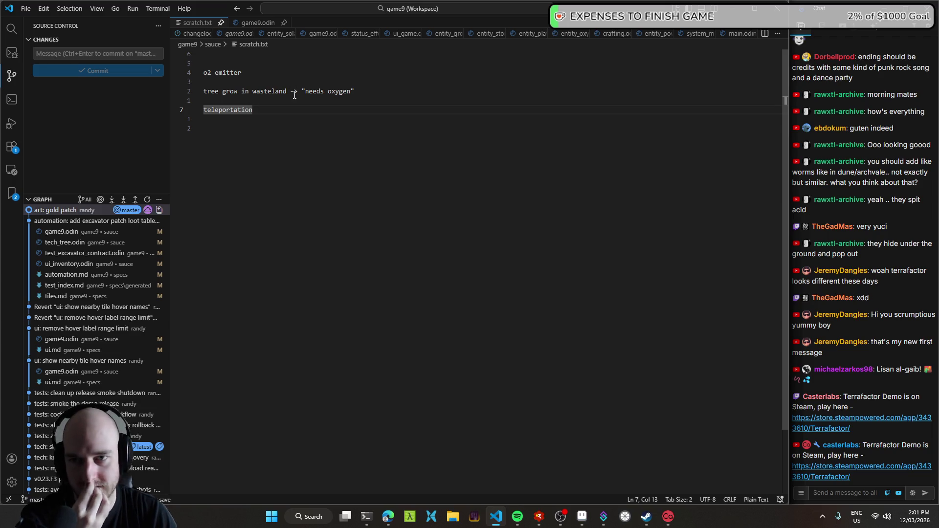
- Switch to the Aseprite sketch pad and bring the desert area of the map into view
click(581, 518)
key(v)
scroll(443, 277, down, 2)
drag(449, 318, 410, 194)
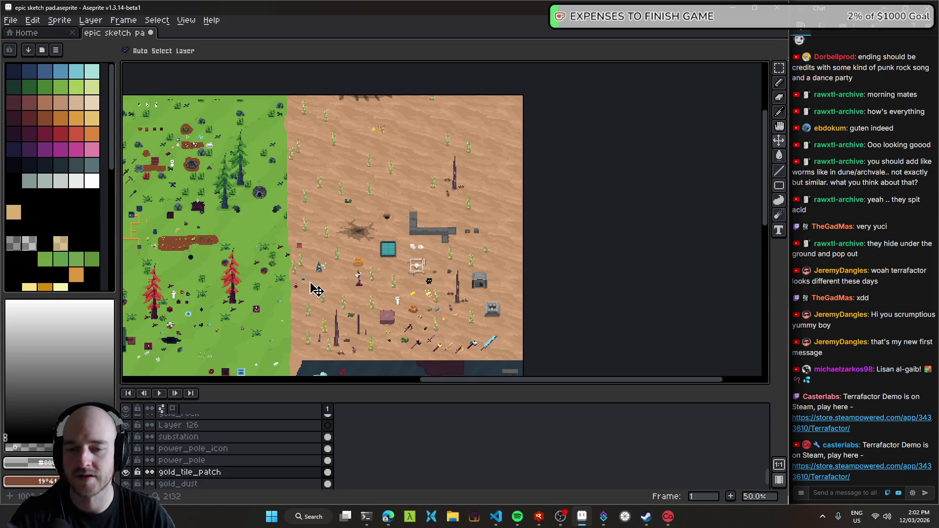
- Back in scratch.txt, move the o2 emitter line down and delete the extra blank lines
click(489, 523)
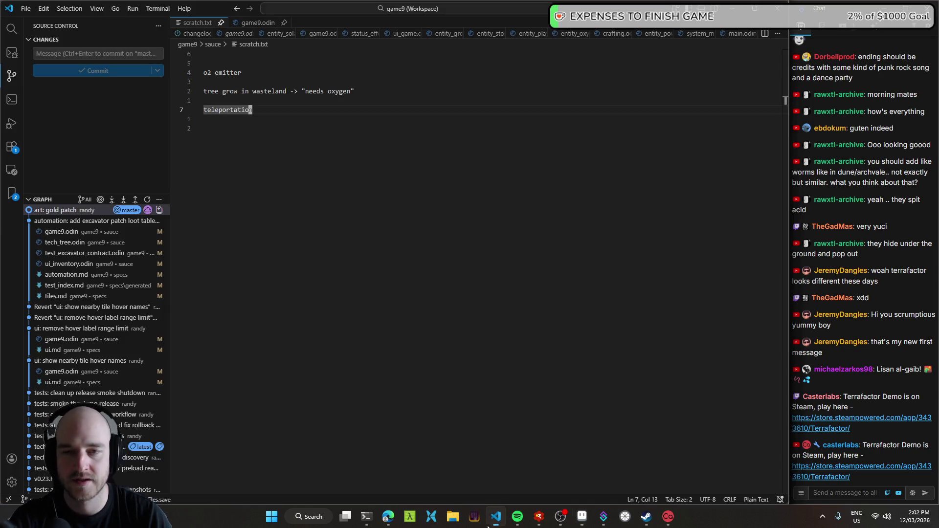
click(302, 101)
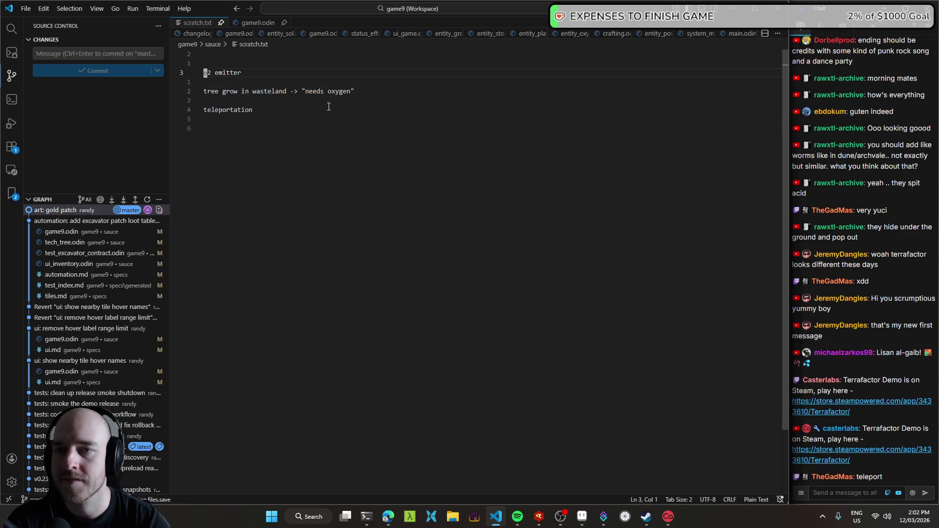
key(alt+Down)
key(Down)
key(Down)
key(Return)
key(Up)
key(d)
key(d)
key(k)
key(d)
key(d)
key(space)
- Remove the trailing blank line after teleportation and return to the Aseprite sprite
click(235, 130)
key(d)
key(d)
click(283, 102)
double_click(283, 102)
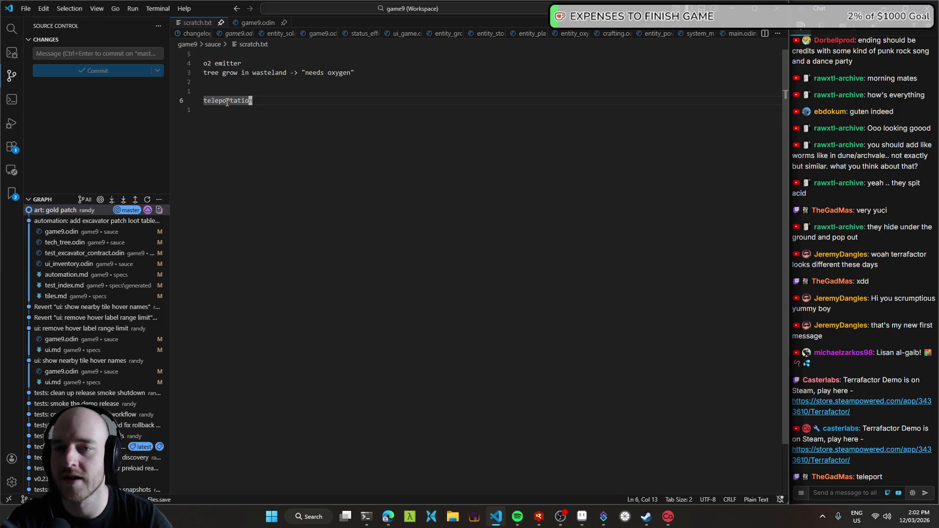
click(582, 516)
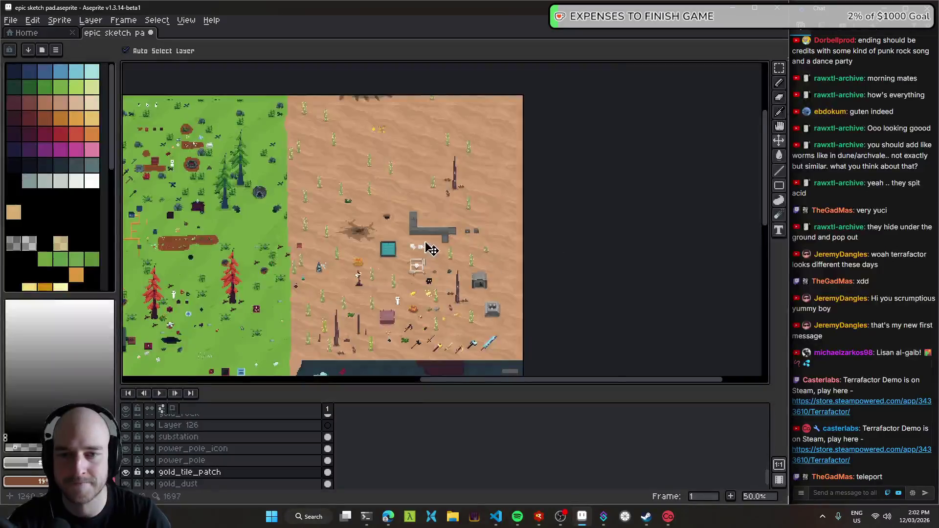
- Make Layer 139 active above the grey L-shaped pipe, sample grey, and use a 4px pencil
scroll(426, 245, up, 2)
scroll(426, 246, up, 2)
drag(393, 260, 430, 297)
click(453, 281)
drag(287, 294, 360, 273)
key(i)
key(b)
drag(430, 196, 437, 225)
scroll(409, 205, up, 4)
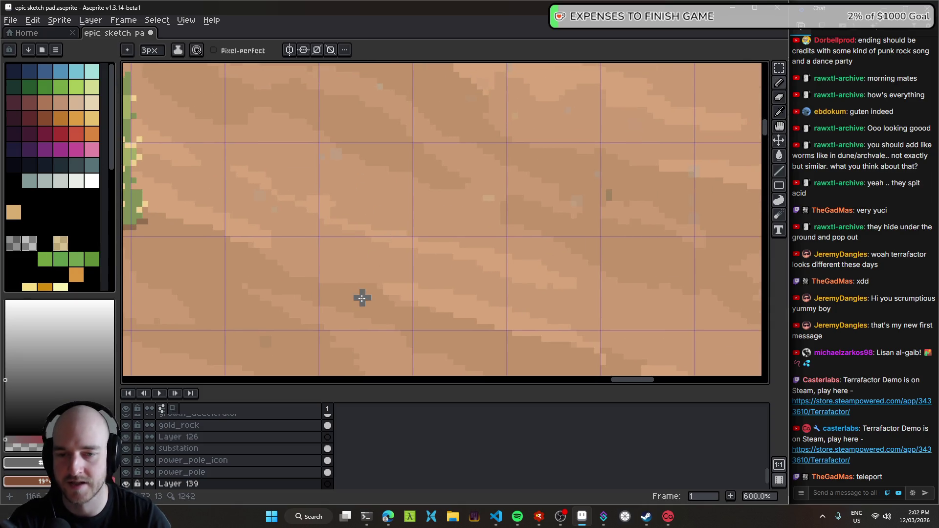
key(plus)
key(plus)
- Draw the grey arch outline, undo the first attempt, and redraw a grey leg line
mouse_move(355, 297)
mouse_down()
mouse_move(355, 97)
mouse_move(564, 101)
mouse_move(565, 306)
mouse_up()
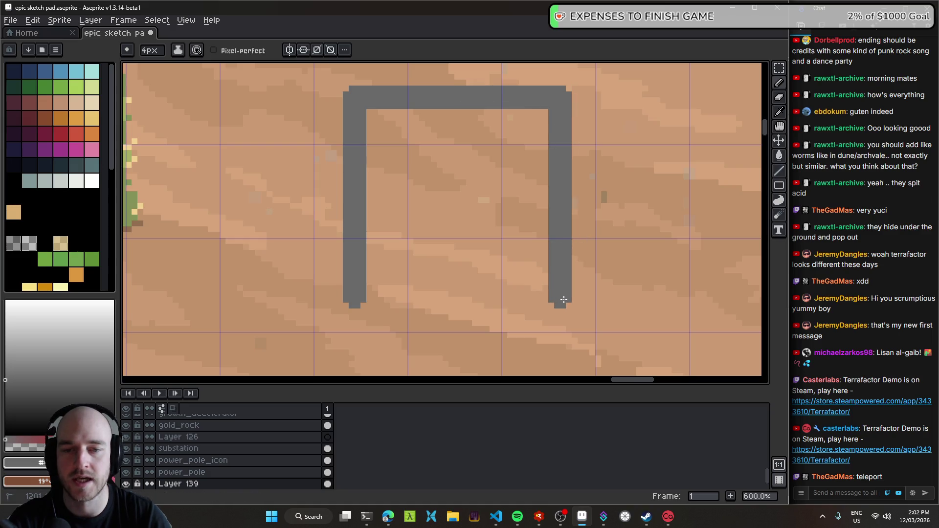
scroll(568, 308, down, 4)
scroll(571, 313, down, 1)
scroll(489, 274, down, 2)
scroll(440, 259, up, 2)
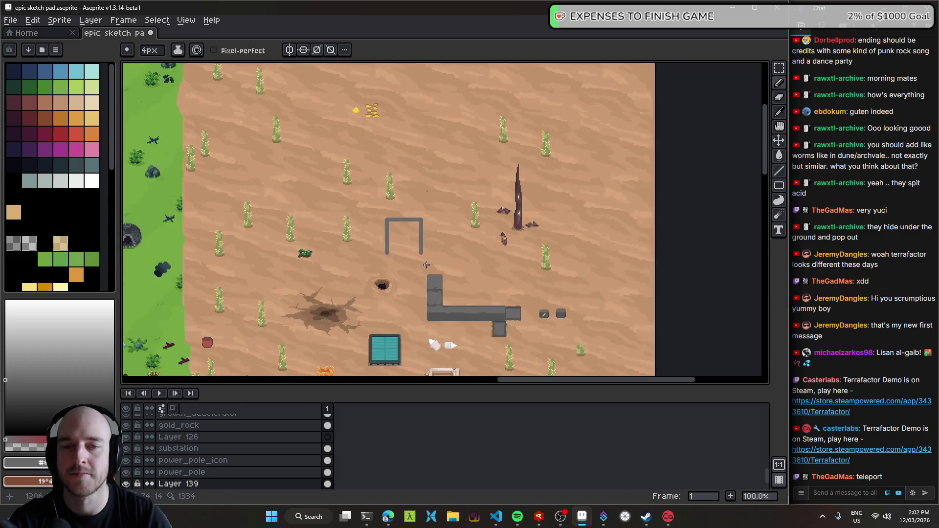
scroll(400, 255, up, 2)
scroll(413, 264, down, 2)
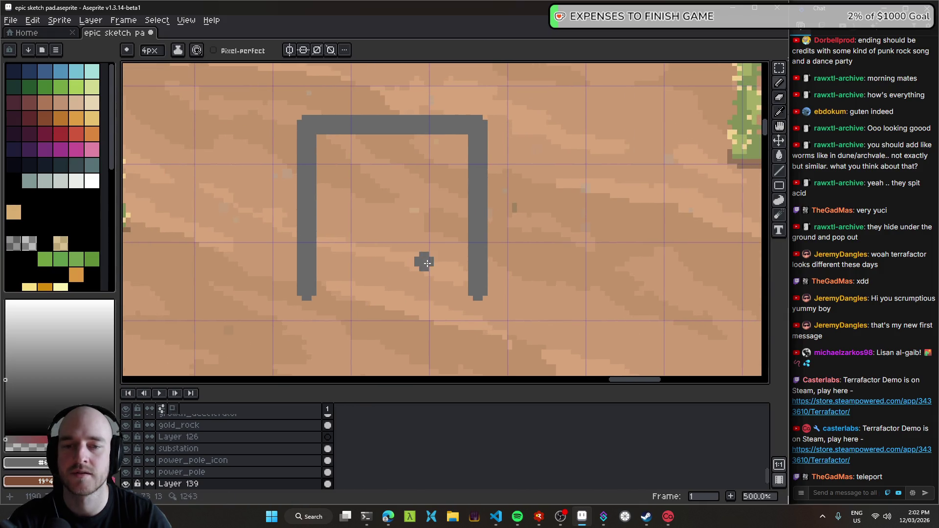
scroll(425, 262, down, 2)
key(ctrl+z)
key(ctrl+z)
key(ctrl+z)
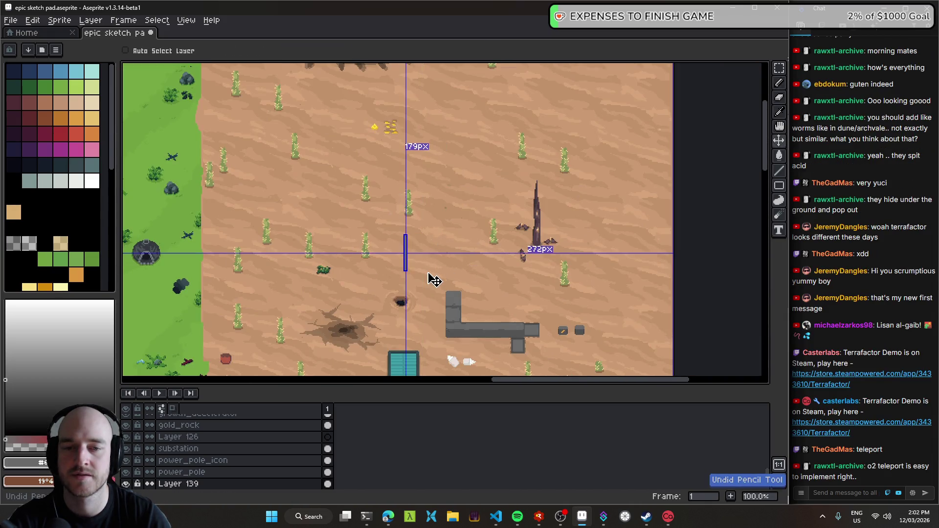
scroll(425, 277, up, 2)
scroll(398, 260, up, 1)
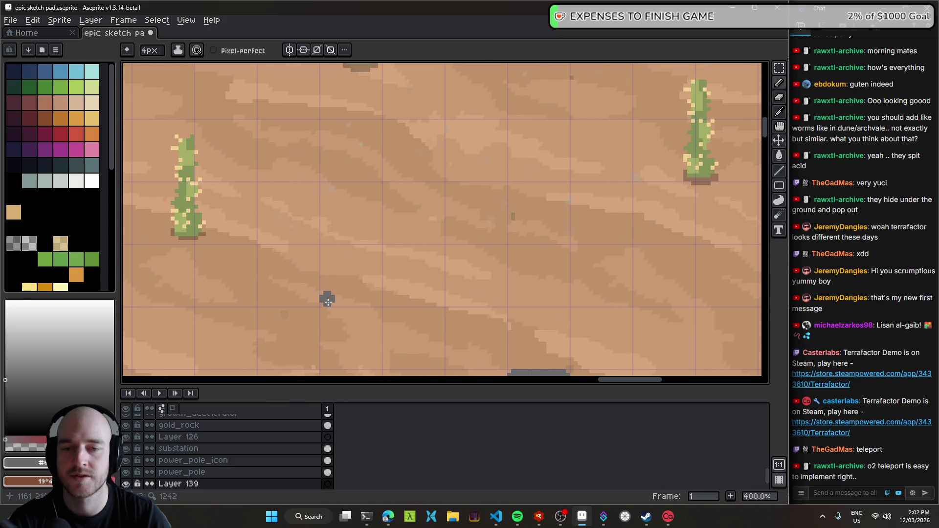
mouse_move(328, 300)
mouse_down()
mouse_move(327, 122)
mouse_move(562, 127)
mouse_move(565, 299)
mouse_move(513, 300)
mouse_move(517, 171)
mouse_move(382, 181)
mouse_move(376, 302)
mouse_up()
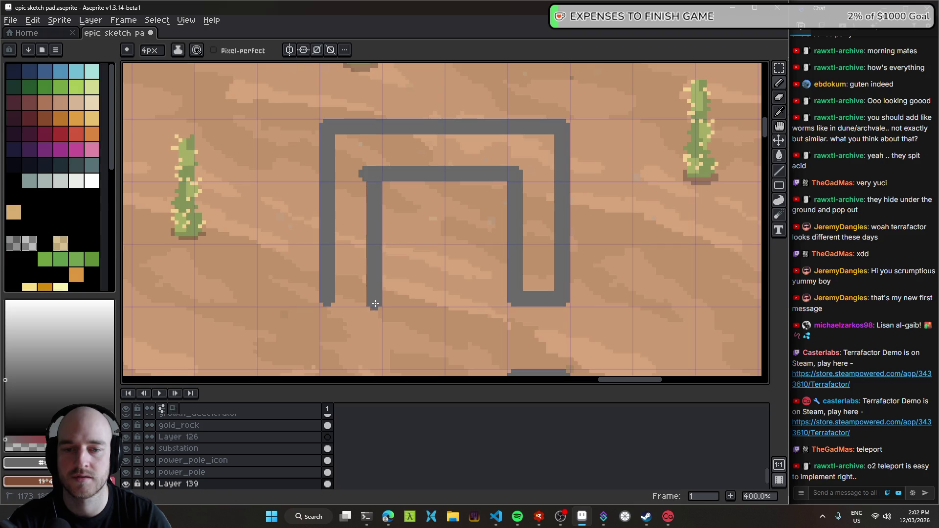
- Bucket-fill the arch outline band with grey
key(g)
click(346, 262)
scroll(477, 257, down, 5)
scroll(477, 257, up, 1)
scroll(440, 247, up, 2)
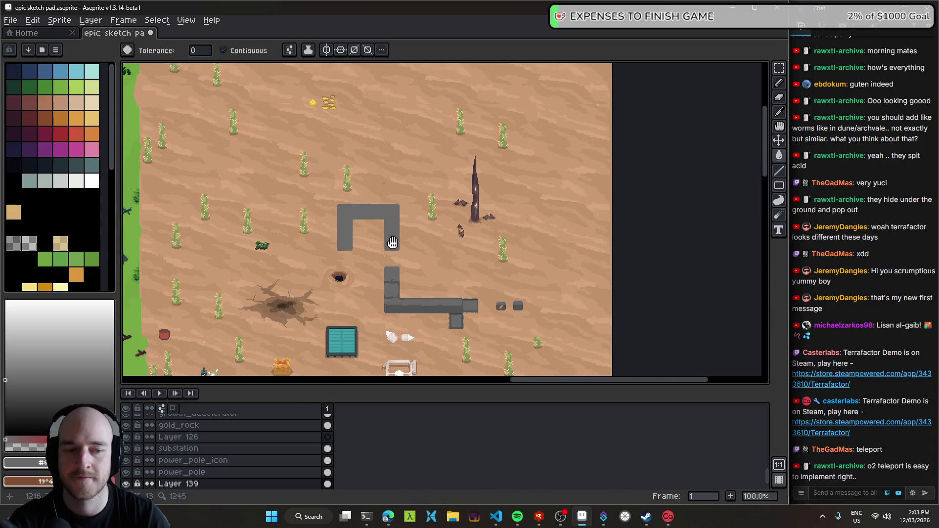
scroll(394, 248, up, 2)
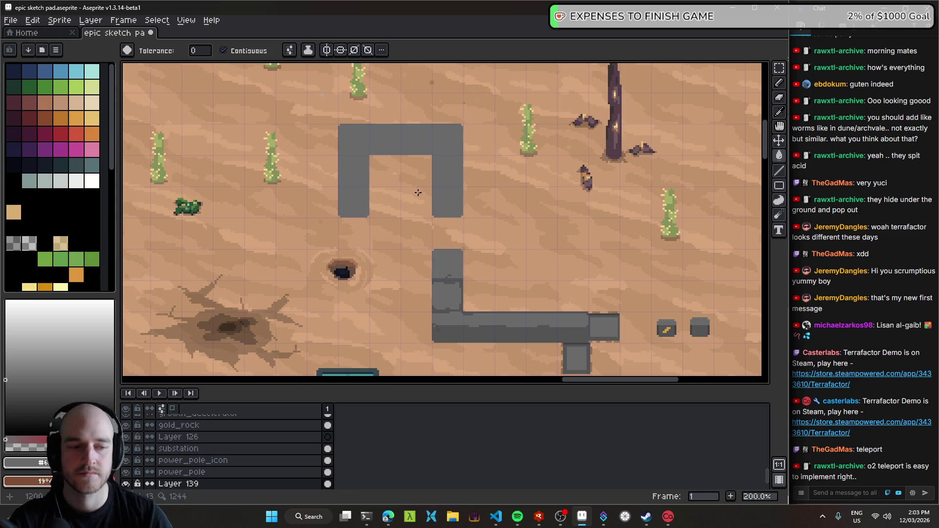
- Deselect the grey arch shape and save the sketch file
click(406, 143)
key(ctrl+d)
key(ctrl+s)
key(v)
scroll(416, 163, up, 2)
mouse_move(410, 159)
mouse_down()
mouse_move(515, 168)
mouse_move(460, 163)
mouse_up()
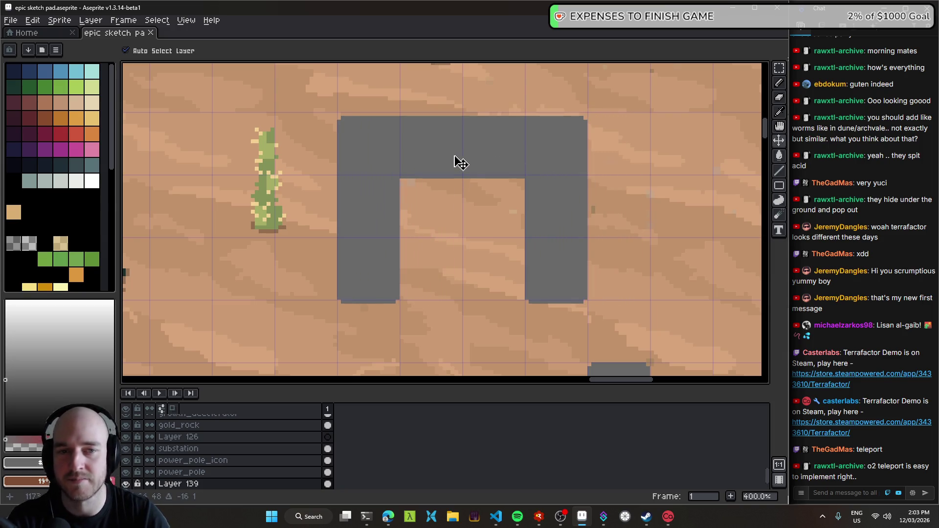
key(ctrl+s)
- Switch back to the pencil and zoom in and out around the filled arch
scroll(373, 318, up, 2)
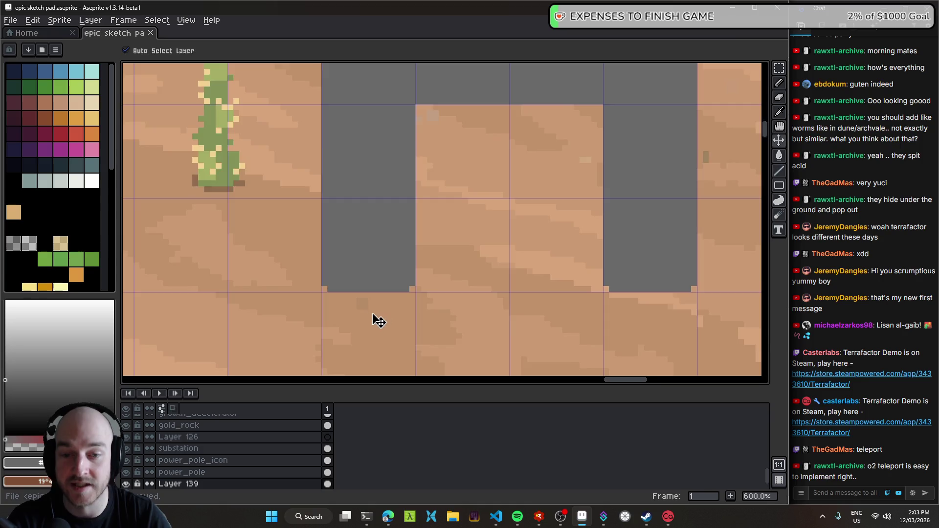
scroll(373, 320, down, 1)
scroll(369, 279, down, 2)
scroll(380, 271, down, 1)
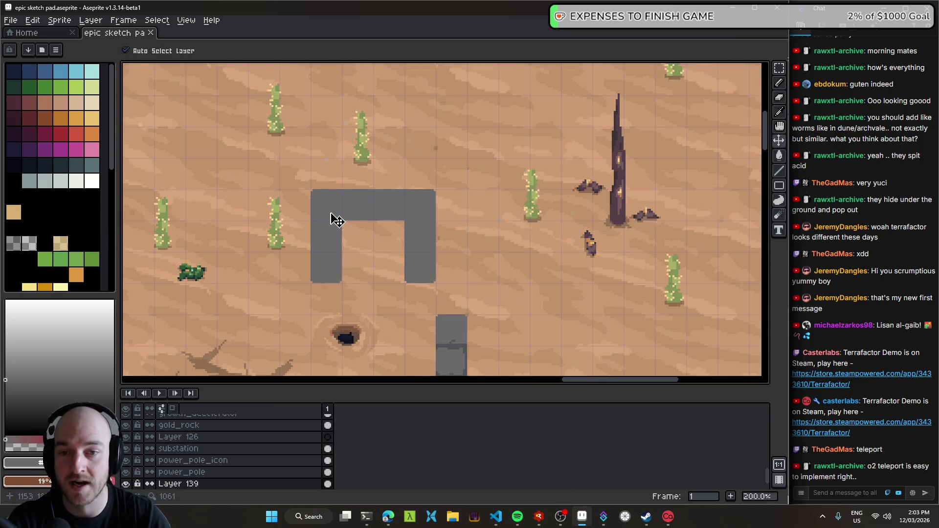
scroll(367, 229, up, 2)
scroll(336, 273, up, 1)
key(b)
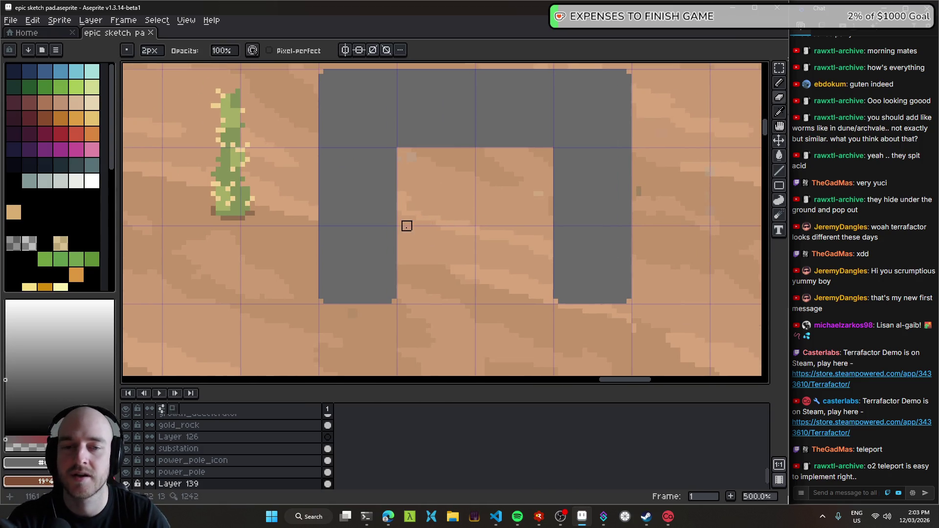
scroll(406, 226, down, 1)
scroll(345, 178, down, 1)
scroll(391, 216, down, 1)
scroll(406, 253, down, 1)
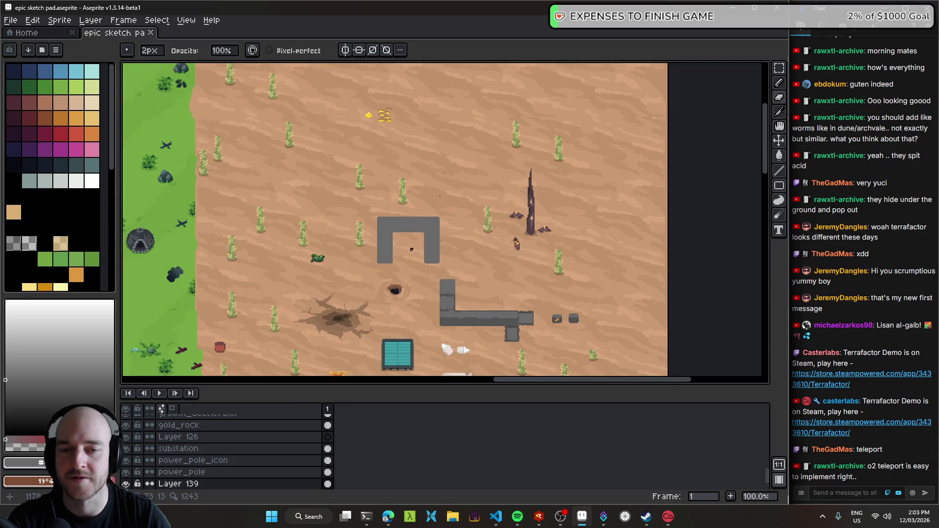
scroll(405, 248, down, 3)
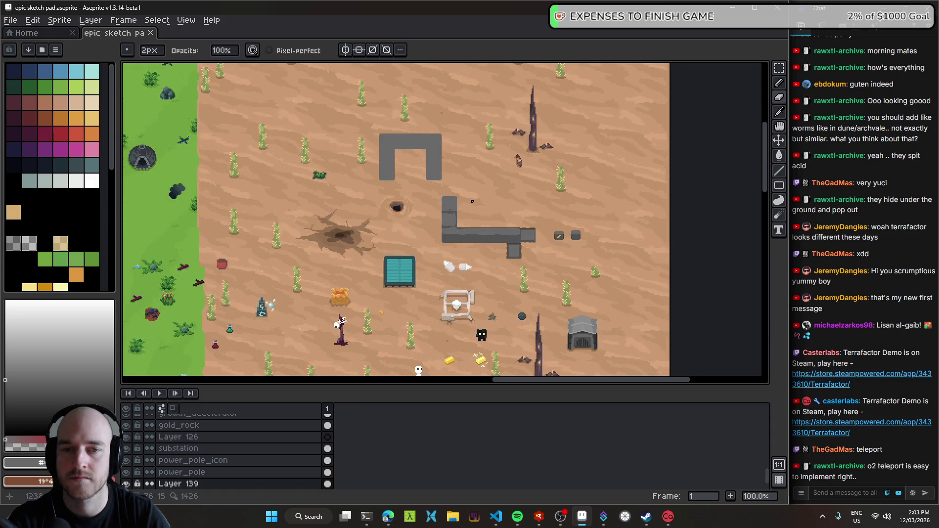
scroll(388, 164, up, 1)
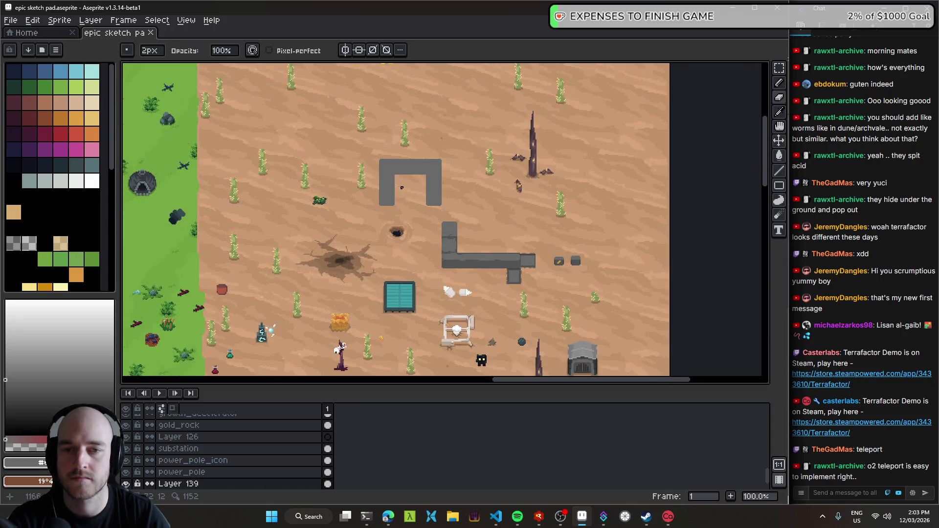
scroll(390, 180, up, 1)
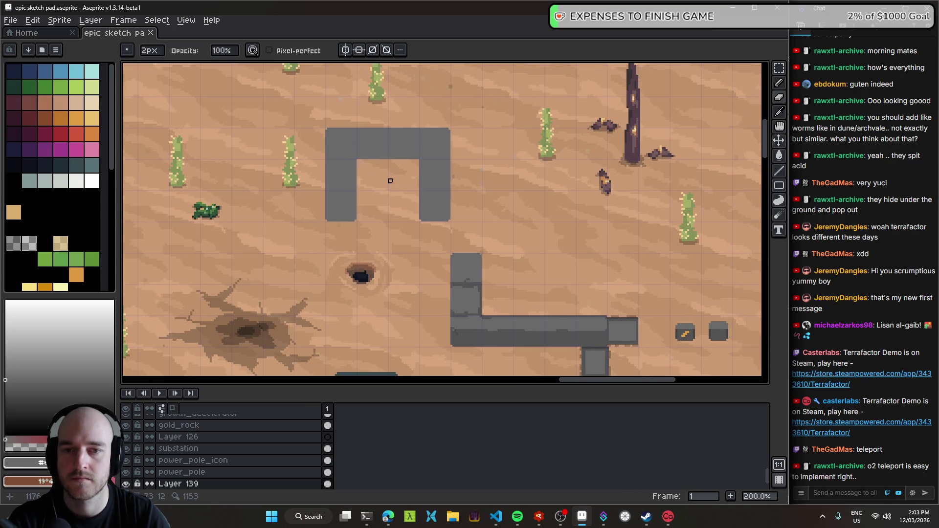
- Pan and zoom until the grey arch's legs and opening are centred in view
mouse_move(439, 198)
mouse_down()
mouse_move(356, 128)
mouse_move(457, 222)
mouse_up()
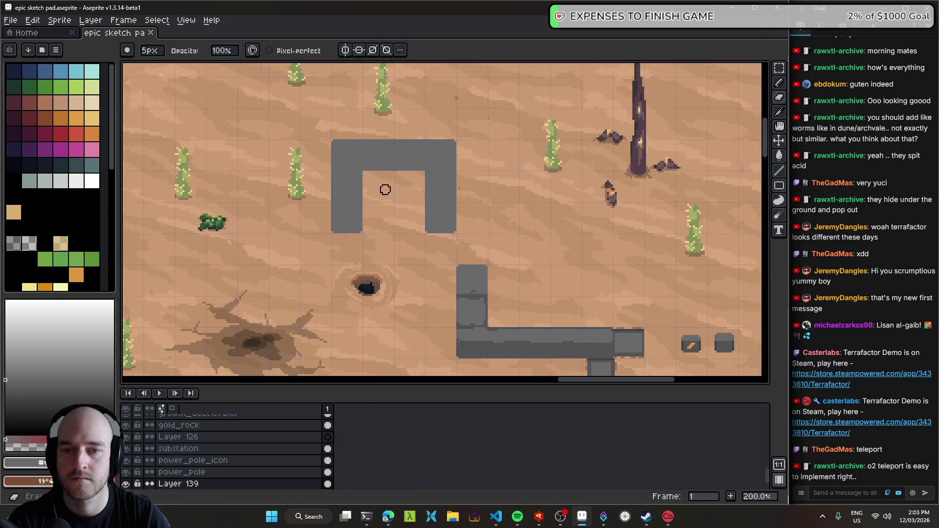
drag(385, 189, 394, 206)
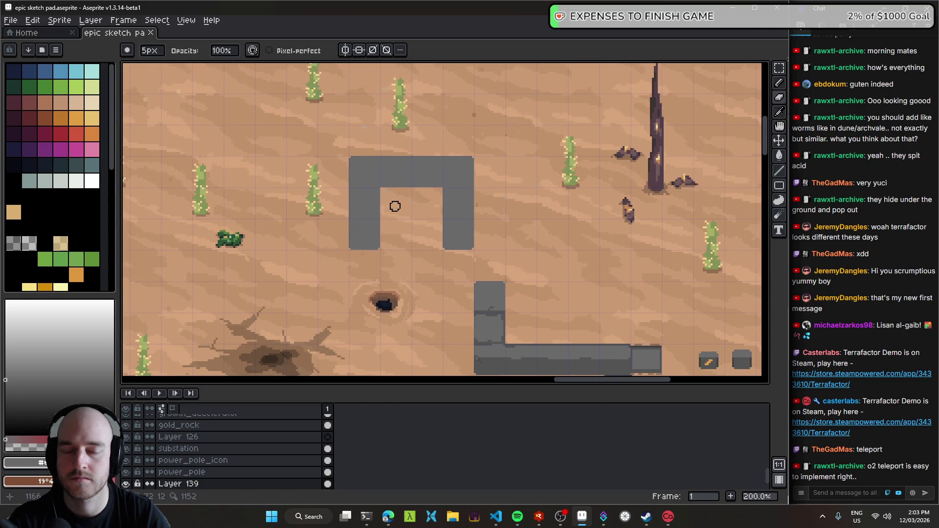
scroll(395, 206, down, 4)
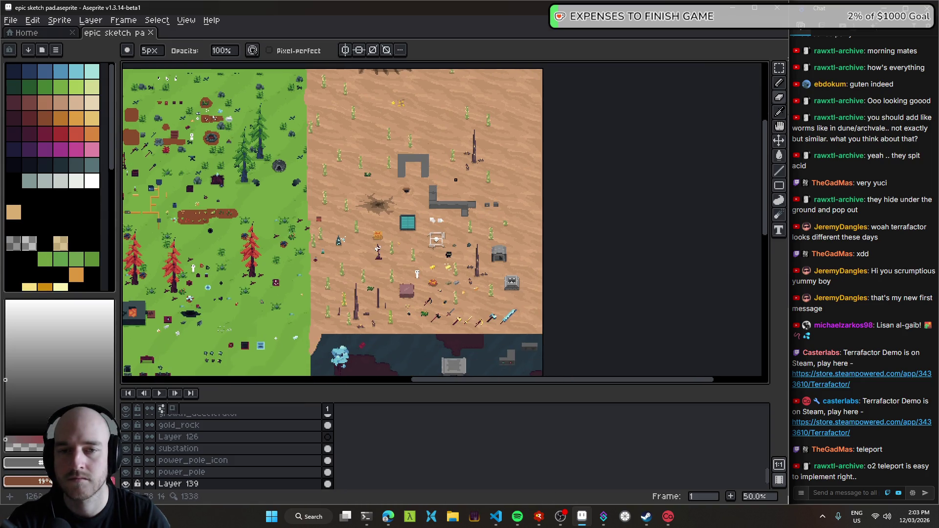
mouse_move(392, 220)
mouse_down()
mouse_move(405, 192)
mouse_move(357, 227)
mouse_up()
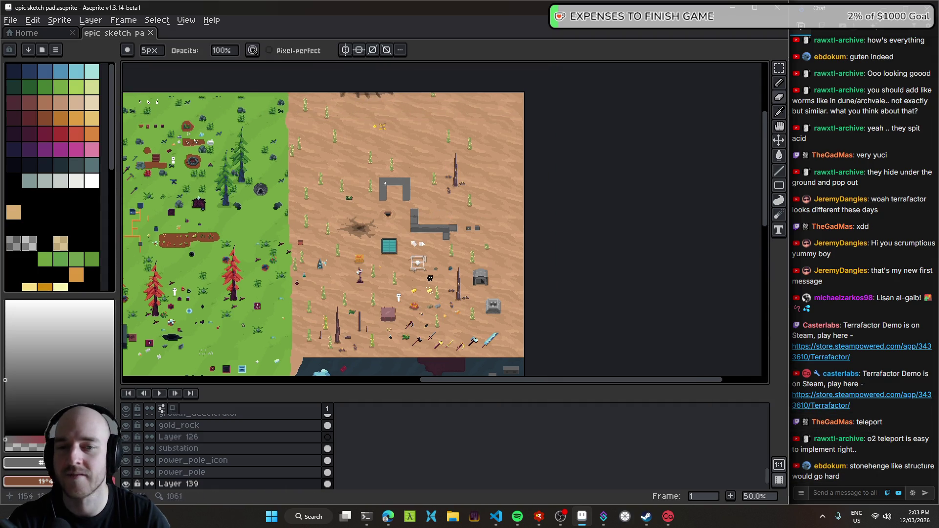
scroll(357, 227, up, 4)
mouse_move(482, 260)
mouse_down()
mouse_move(406, 223)
mouse_move(474, 258)
mouse_up()
scroll(406, 223, up, 2)
drag(345, 212, 419, 212)
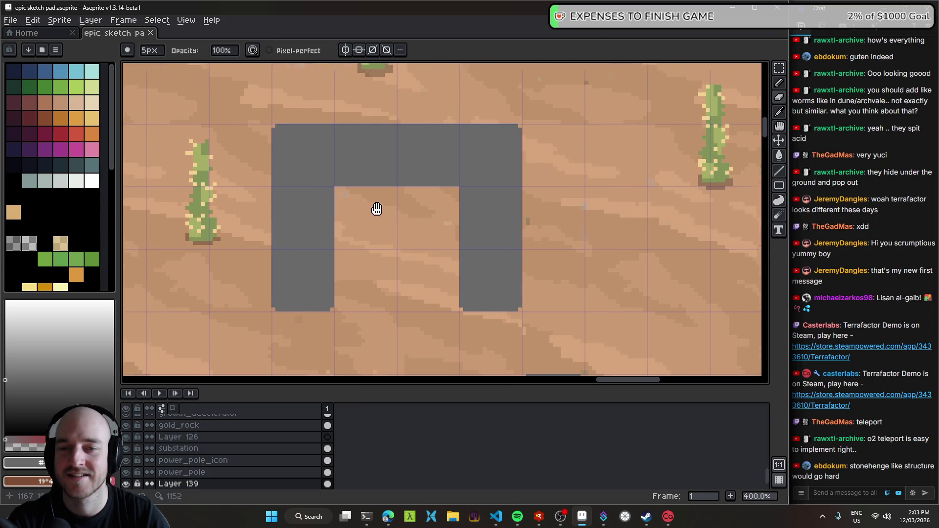
mouse_move(466, 245)
mouse_down()
mouse_move(443, 207)
mouse_move(354, 190)
mouse_up()
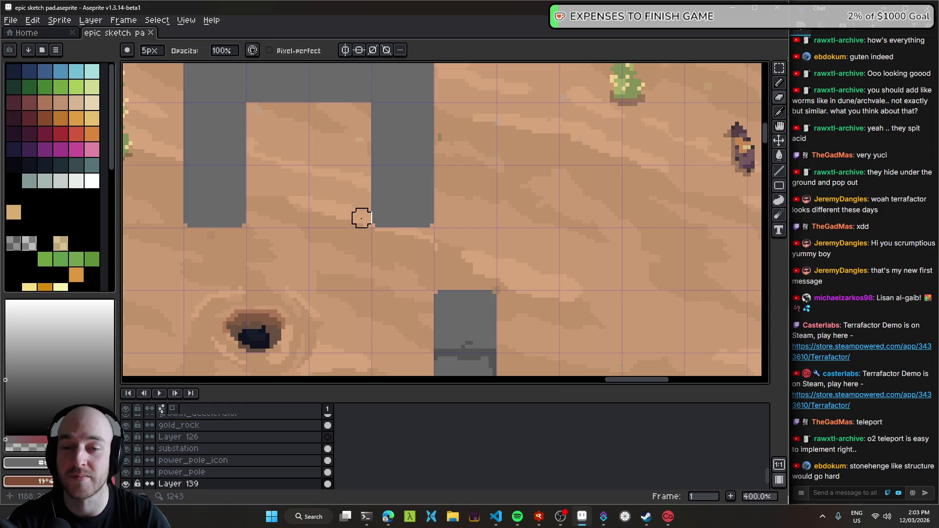
mouse_move(326, 179)
mouse_down()
mouse_move(453, 222)
mouse_move(388, 235)
mouse_move(425, 187)
mouse_move(403, 230)
mouse_move(397, 212)
mouse_move(419, 229)
mouse_up()
- Paint a trial grey spiral inside the arch opening, then undo it
key(e)
drag(354, 168, 420, 237)
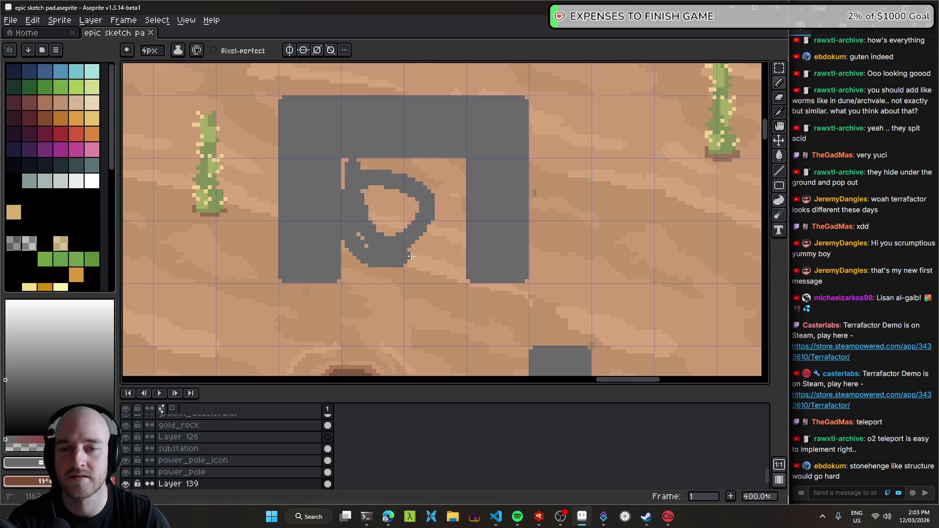
key(ctrl+z)
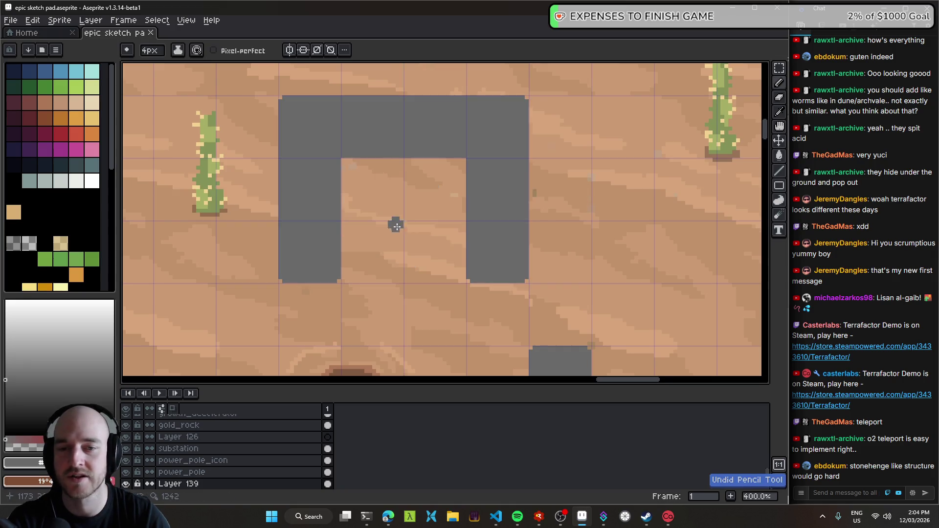
scroll(397, 213, down, 1)
- Undo the remaining grey strokes inside the arch, leaving the plain U-shaped block
drag(147, 210, 635, 220)
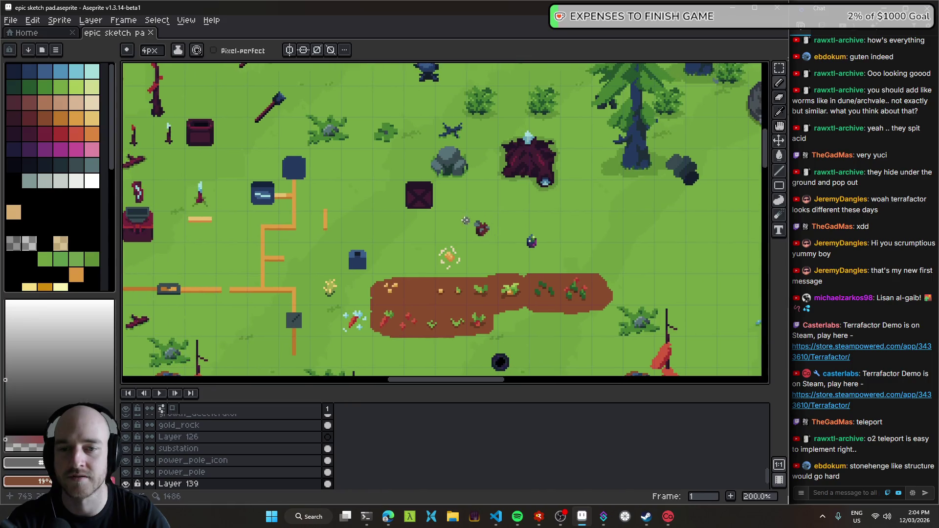
scroll(488, 288, up, 2)
scroll(599, 262, up, 1)
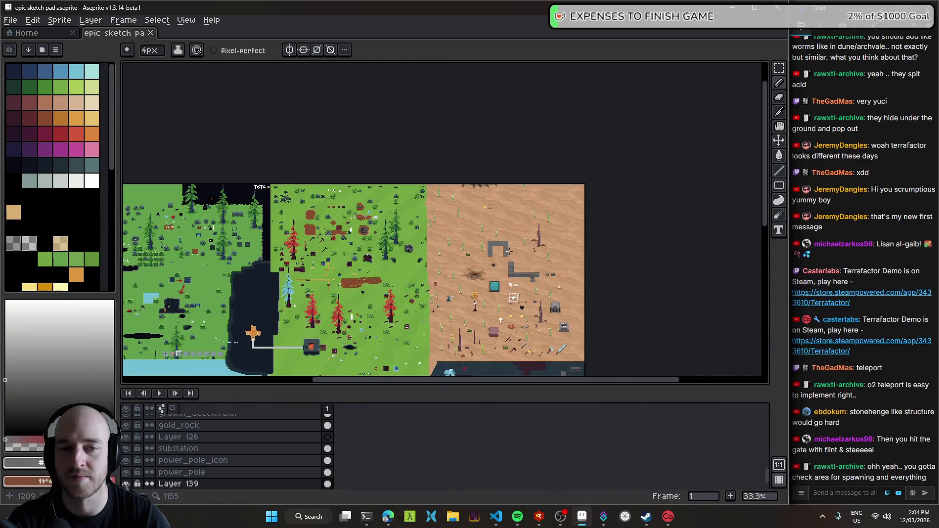
scroll(509, 252, up, 5)
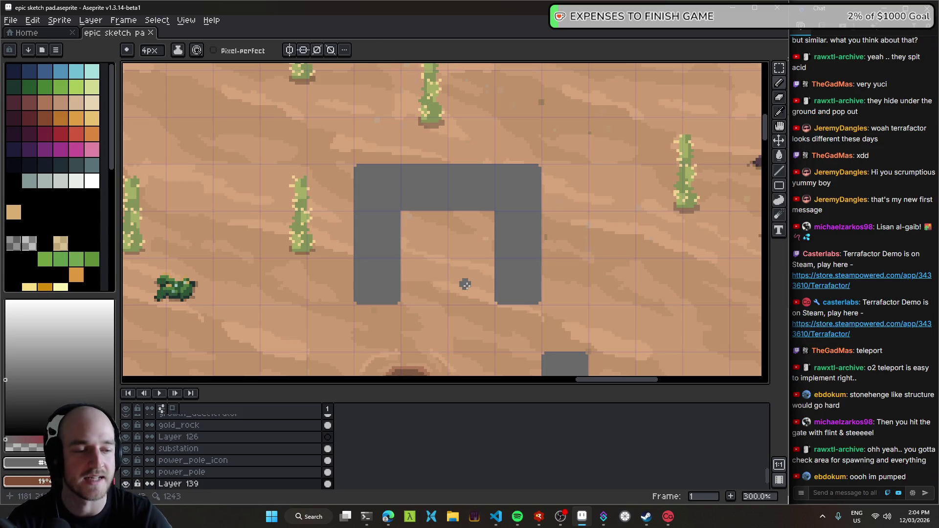
scroll(466, 286, up, 1)
scroll(415, 256, down, 1)
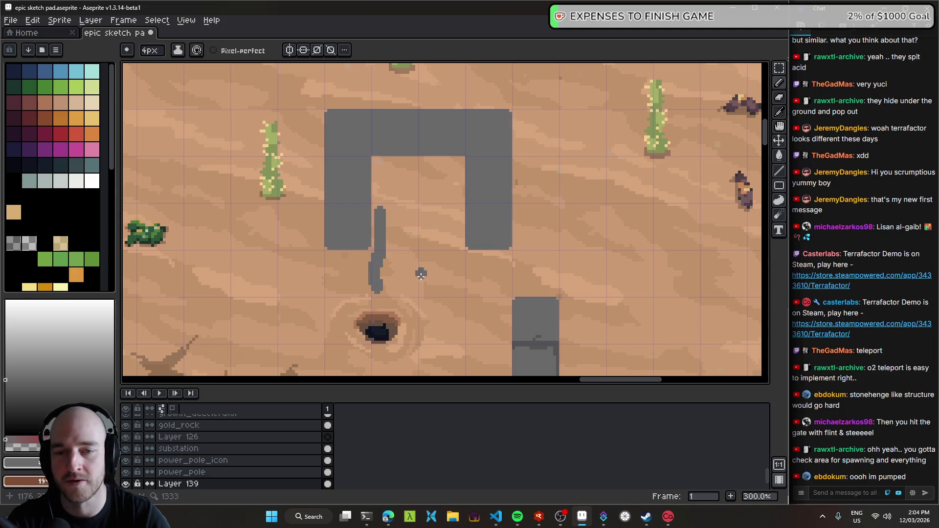
scroll(428, 244, down, 4)
key(ctrl+z)
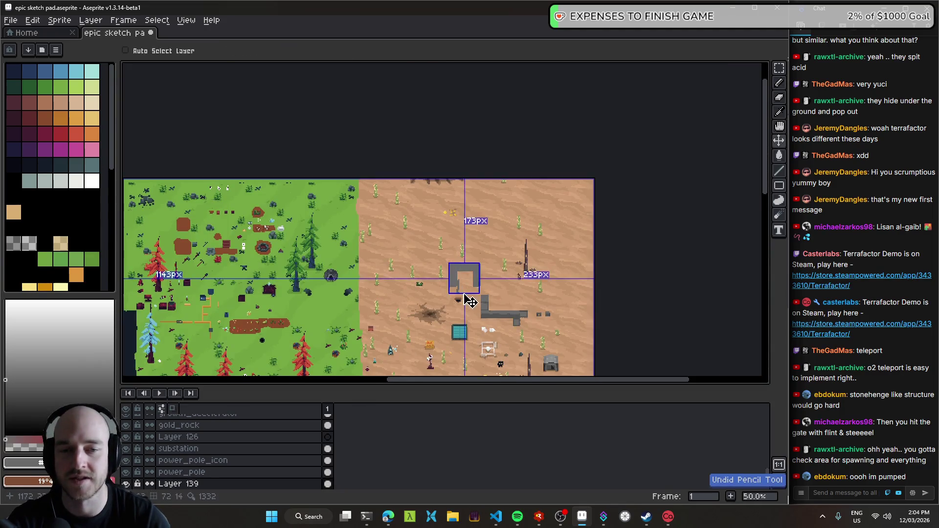
scroll(392, 238, up, 5)
scroll(392, 238, down, 1)
scroll(401, 221, down, 1)
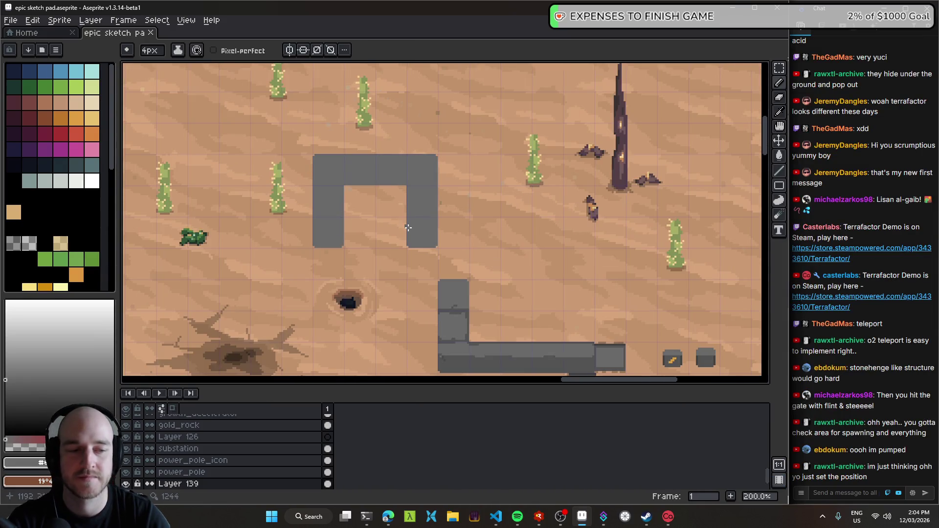
scroll(408, 228, down, 1)
scroll(420, 222, down, 1)
drag(421, 222, 477, 219)
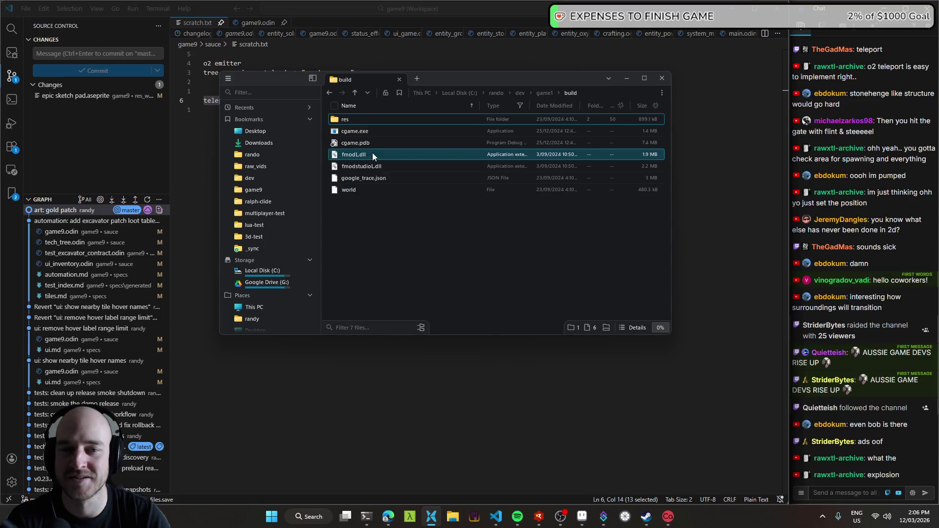
- Run cgame.exe, browse the build_release folder, and return to the game1 folder
double_click(385, 131)
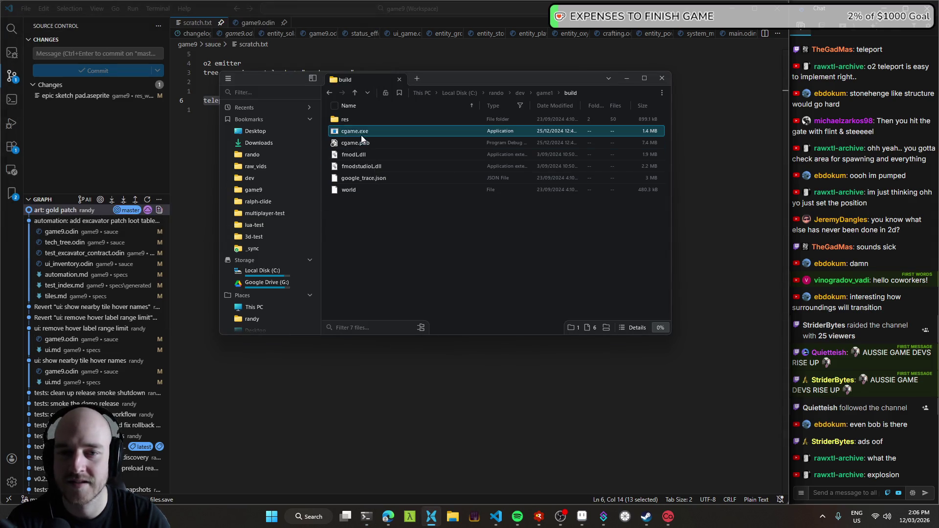
click(543, 93)
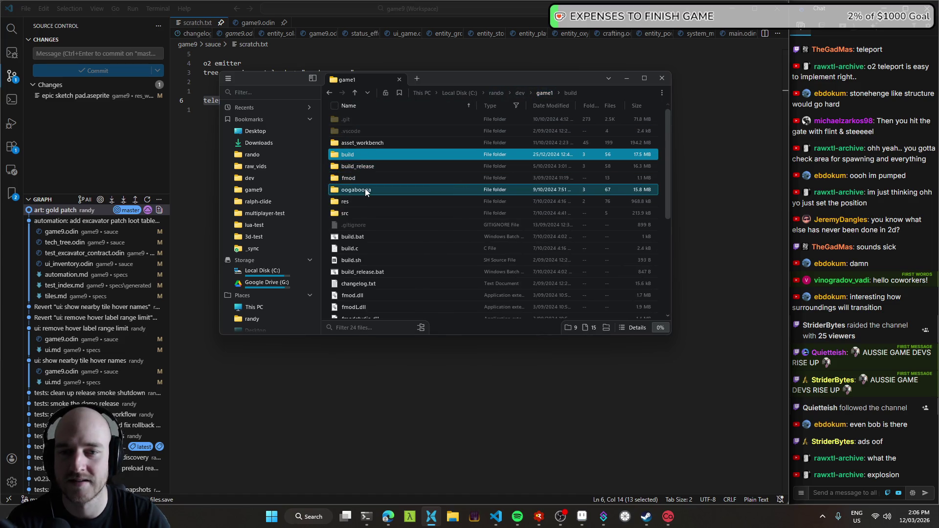
click(370, 167)
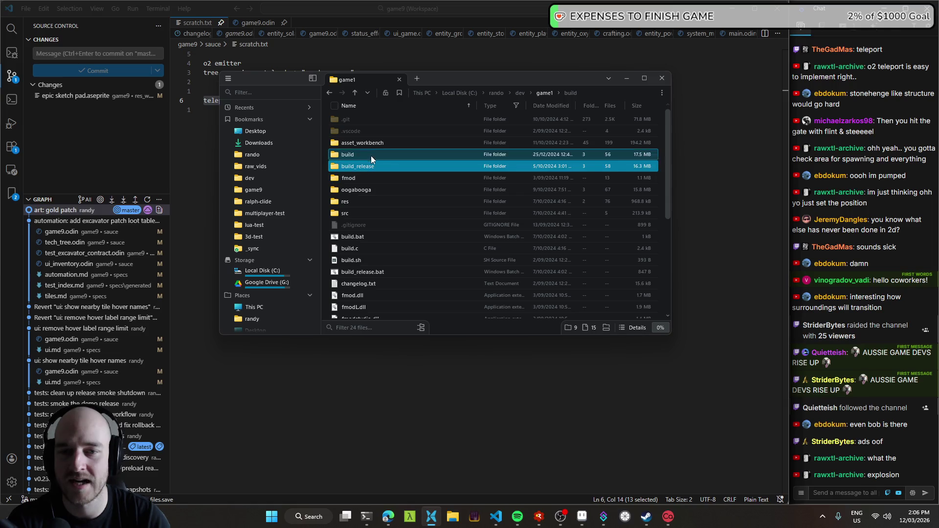
click(369, 158)
click(372, 165)
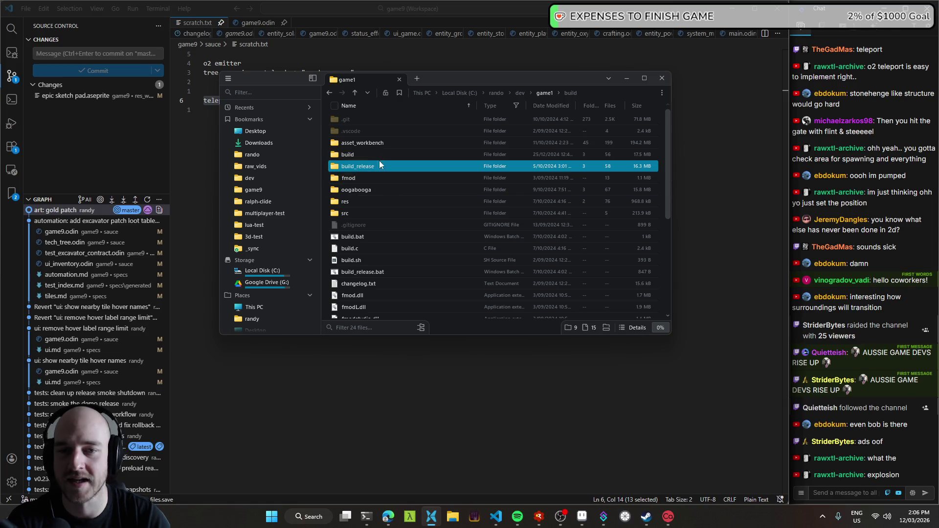
double_click(376, 154)
click(368, 123)
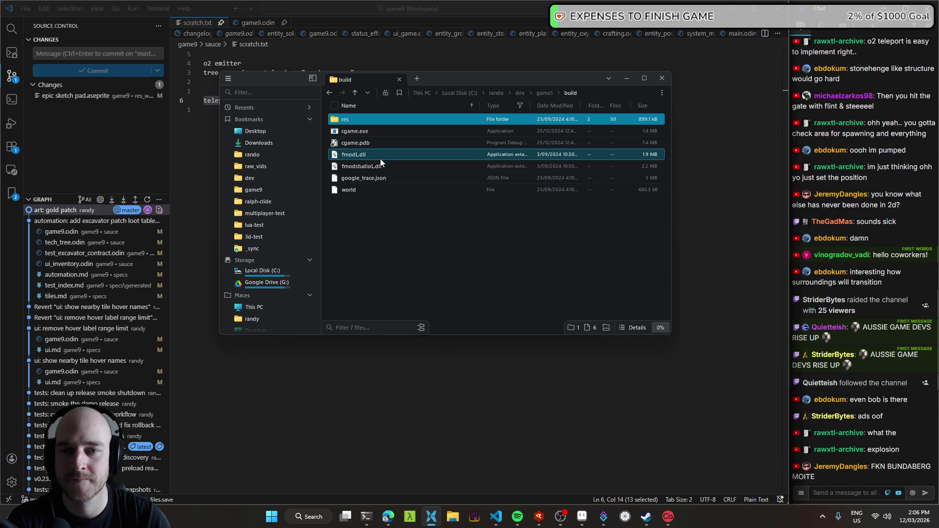
mouse_move(375, 211)
mouse_down()
mouse_move(407, 218)
mouse_move(548, 187)
mouse_up()
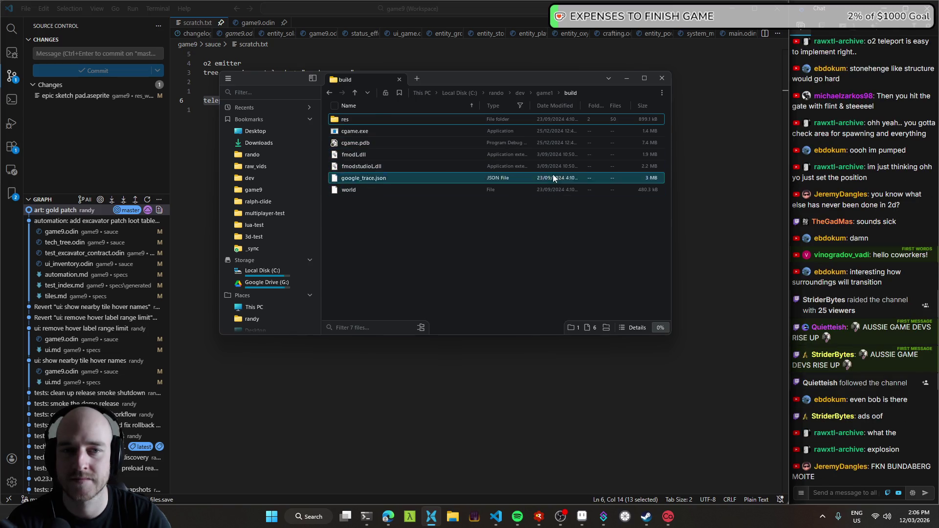
click(544, 93)
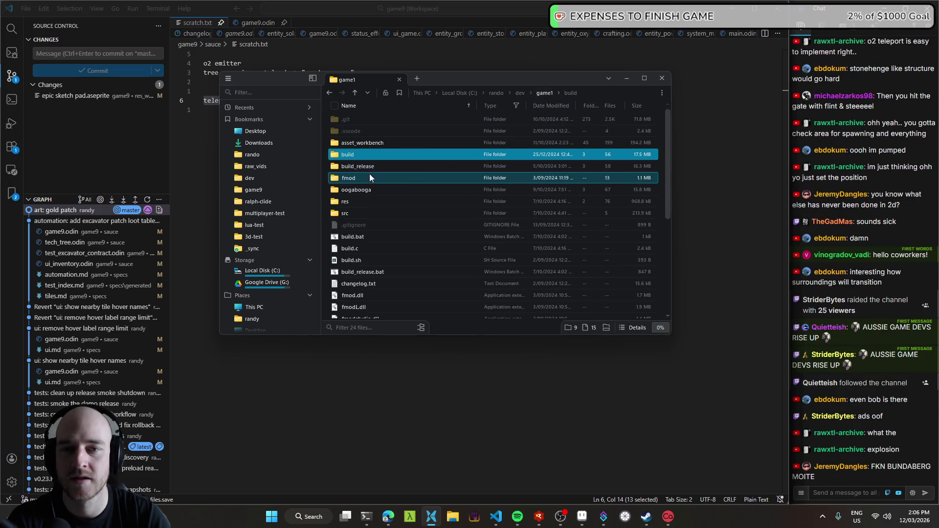
- Open a terminal in the game1 folder by searching 'term' in the command palette
click(609, 93)
key(BackSpace)
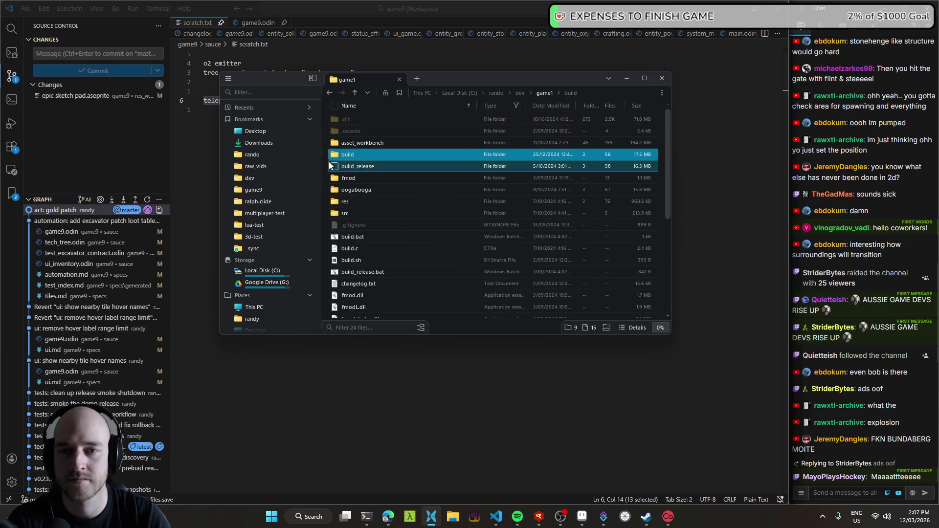
right_click(326, 162)
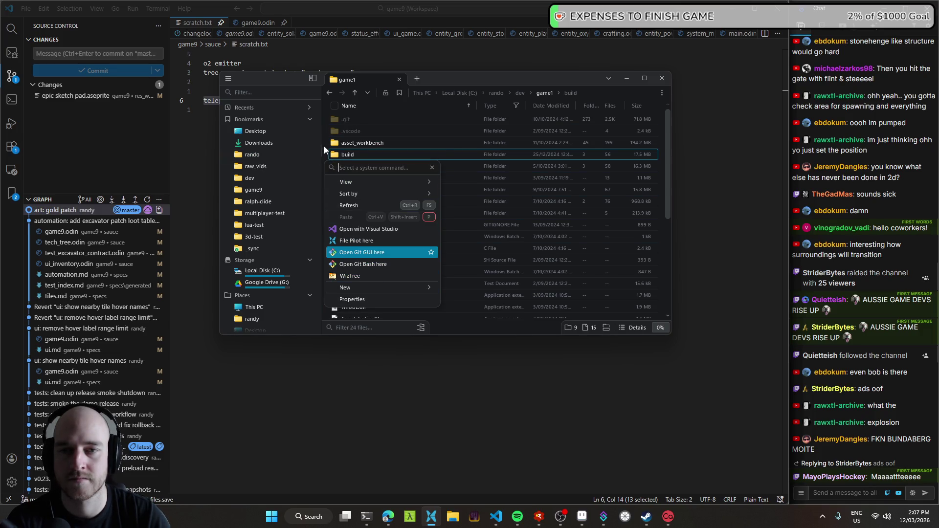
key(Escape)
key(ctrl+shift+p)
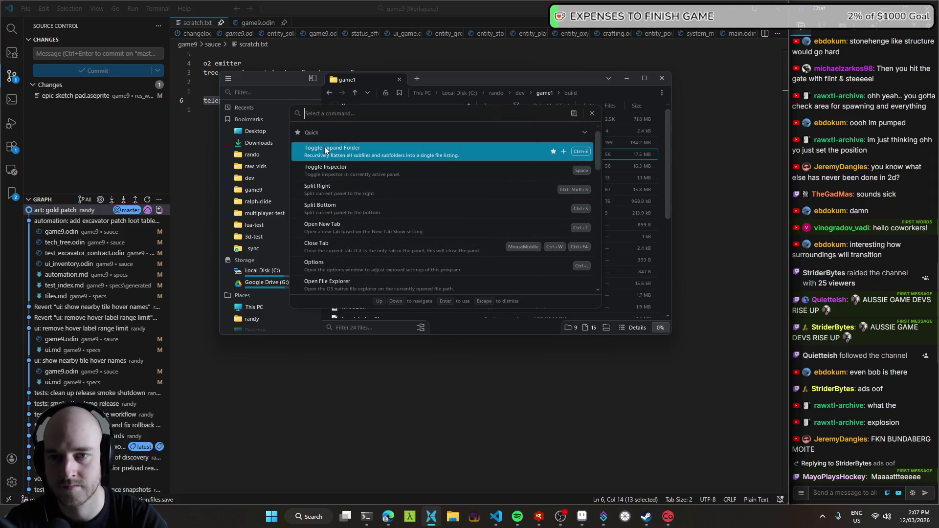
text(term)
key(Return)
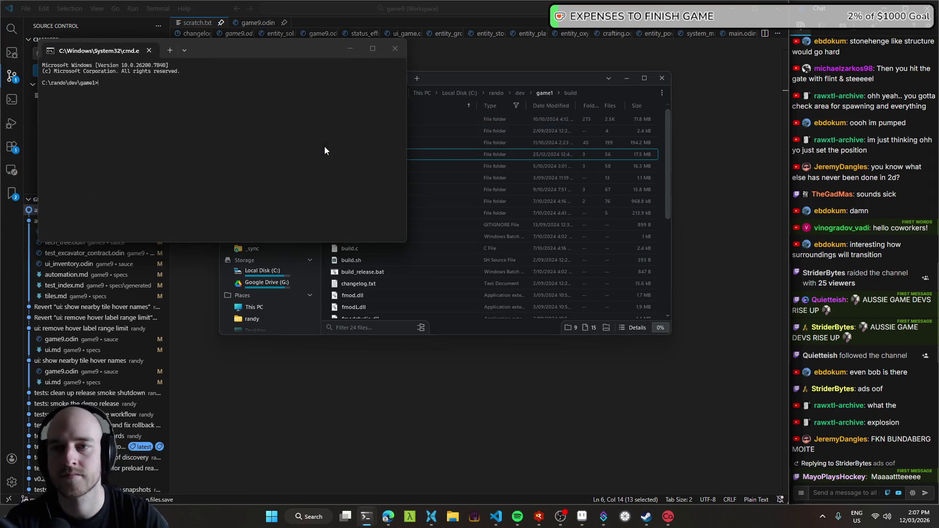
- Run build in the terminal, then launch cgame.exe
drag(429, 74, 473, 75)
double_click(415, 156)
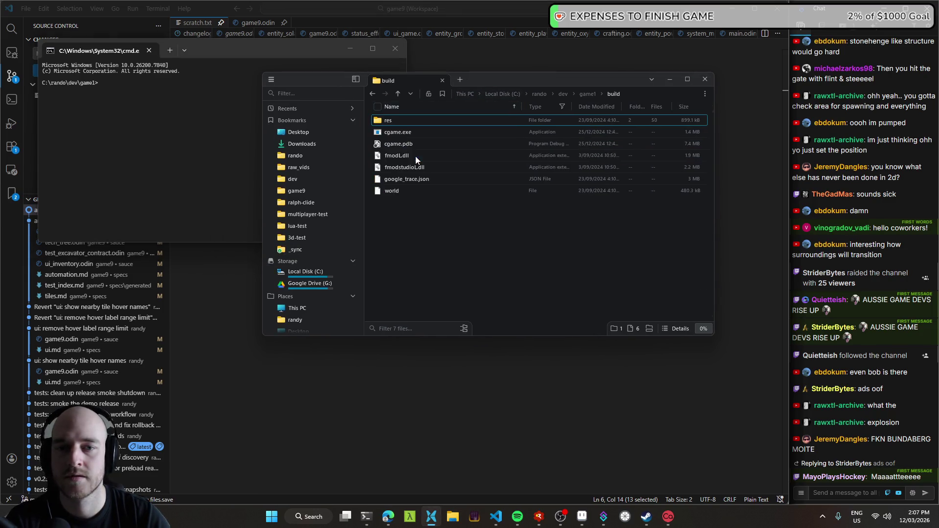
click(193, 133)
text(build)
key(alt+Tab)
key(alt+Tab)
text(cgam)
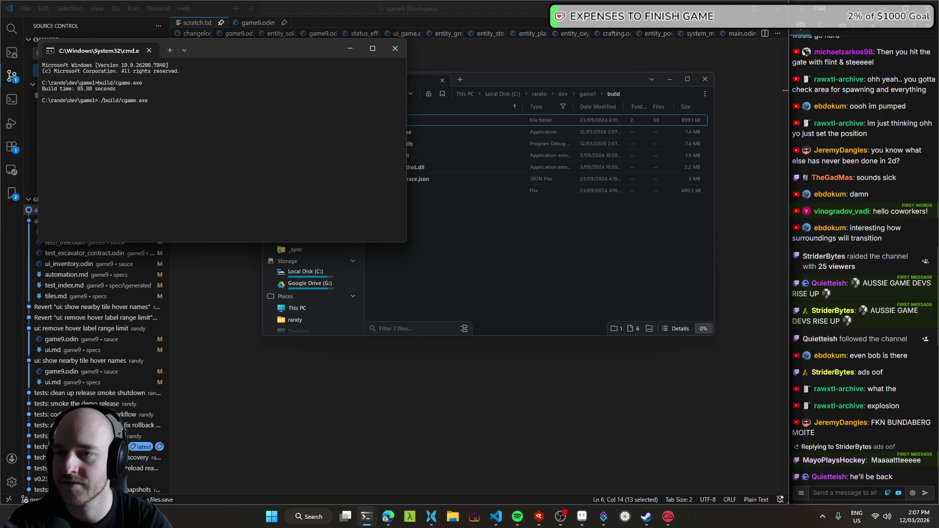
key(Return)
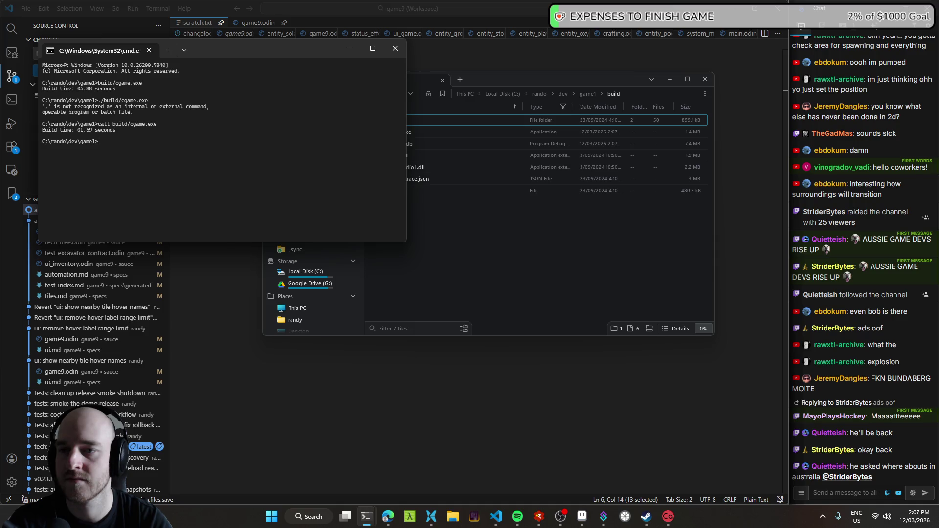
- Rerun the quoted "build/cgame.exe" launch command and check the game's inventory
key(Up)
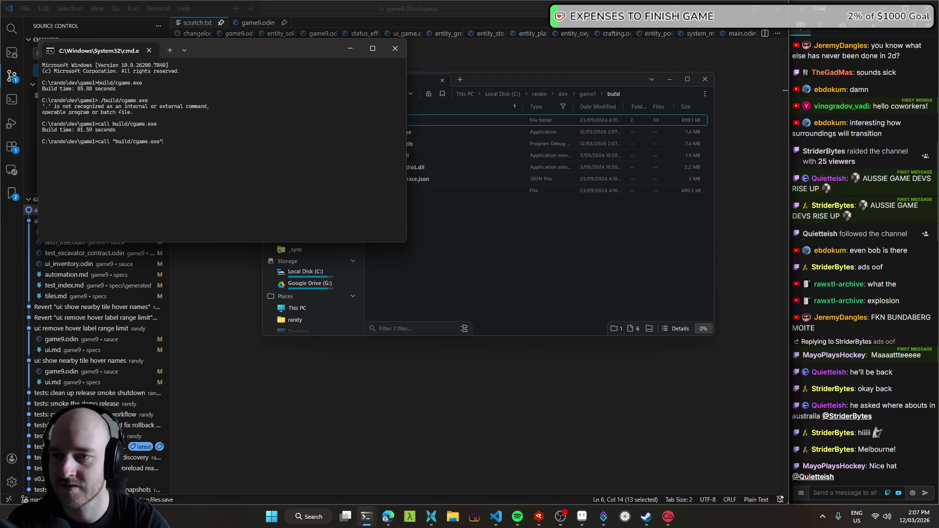
key(Return)
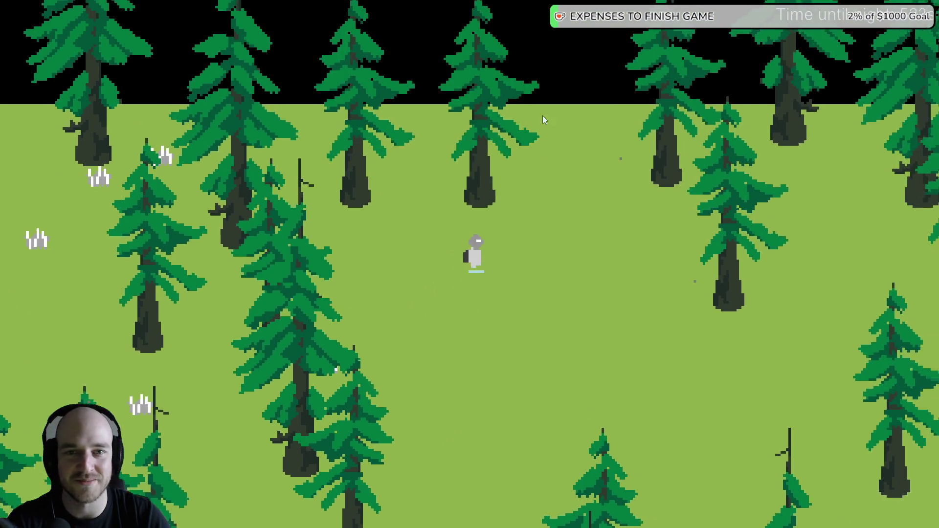
key(e)
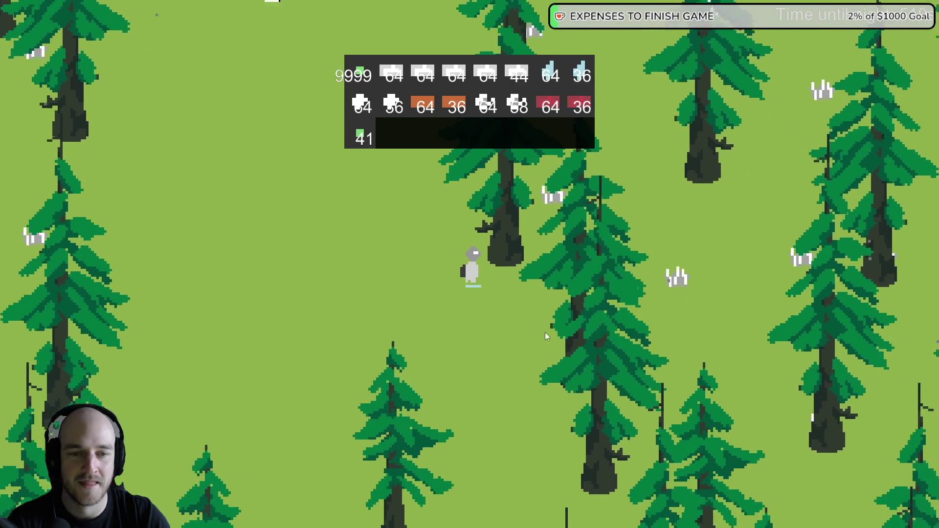
key(e)
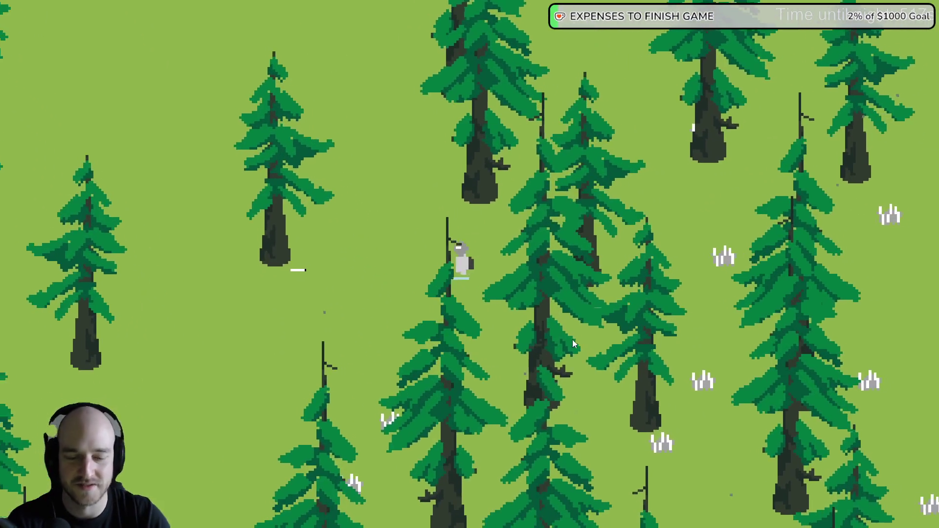
key(super)
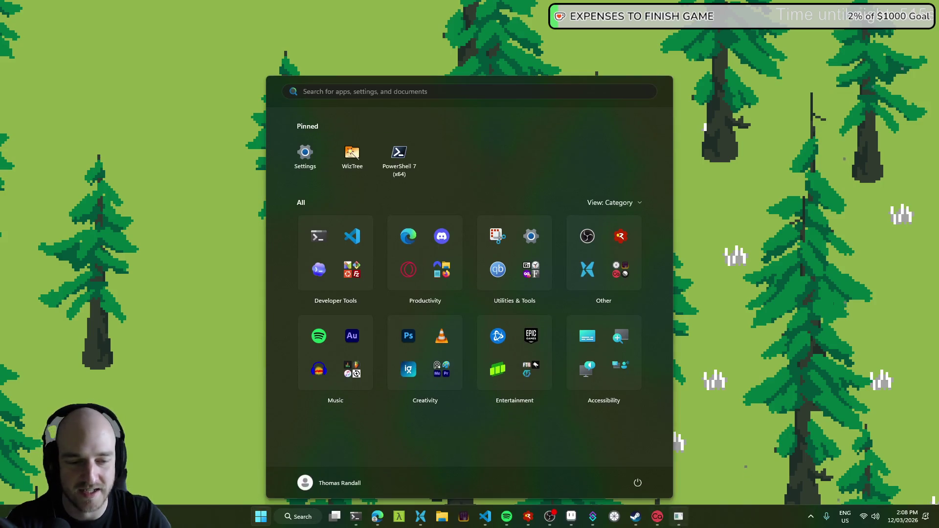
- End the running game's task from the taskbar and delete the world file
right_click(678, 517)
click(665, 479)
key(Escape)
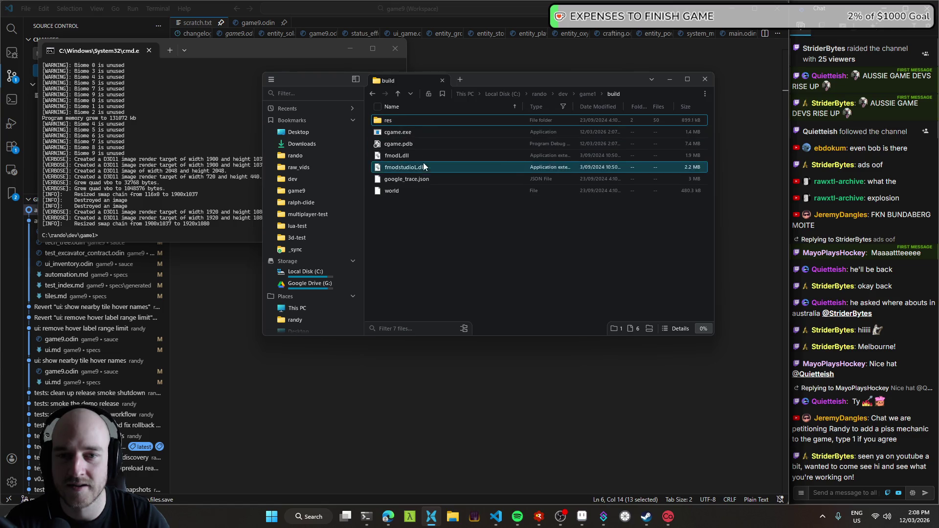
click(422, 191)
key(Delete)
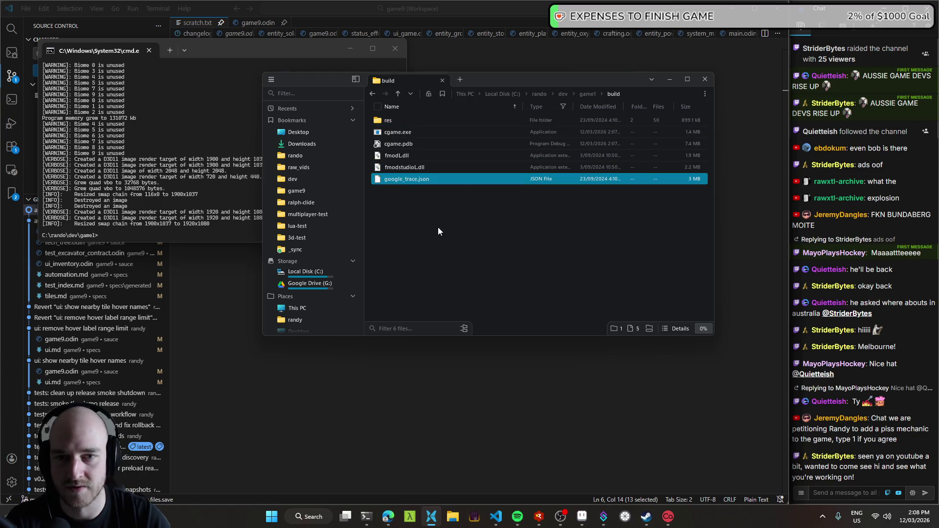
- Relaunch the game from the terminal's last command, then force-quit it again
key(alt+Tab)
key(Up)
key(Return)
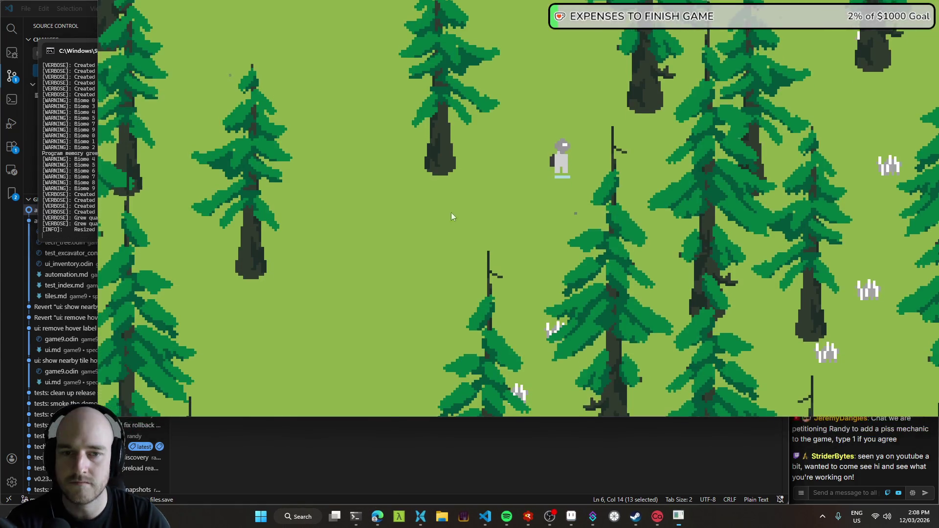
right_click(679, 516)
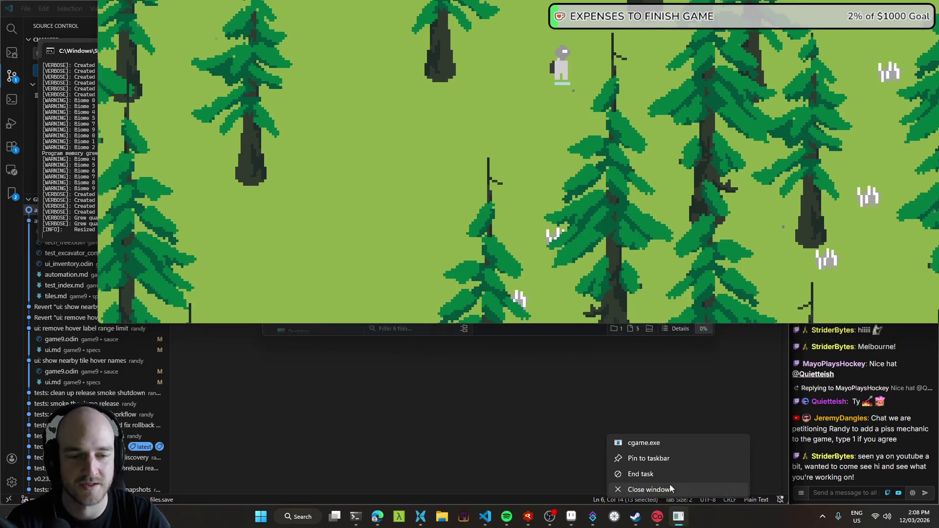
click(645, 475)
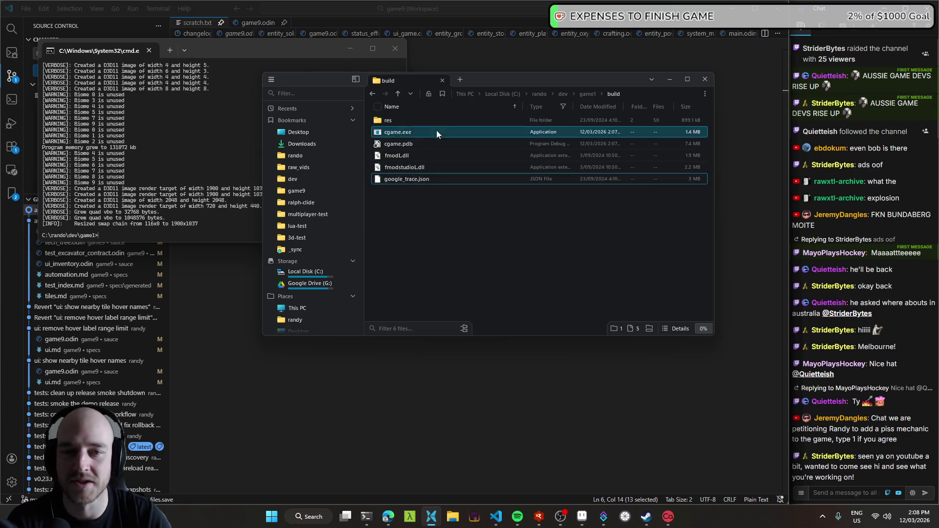
- Go up to the game1 folder, close Explorer and cmd, and return to the Linear issue
click(588, 94)
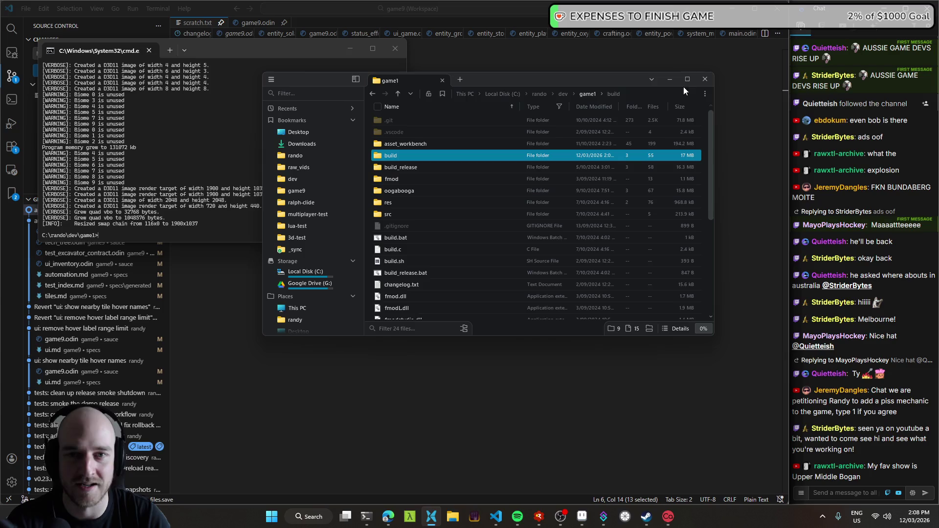
click(442, 80)
click(395, 48)
key(alt+Tab)
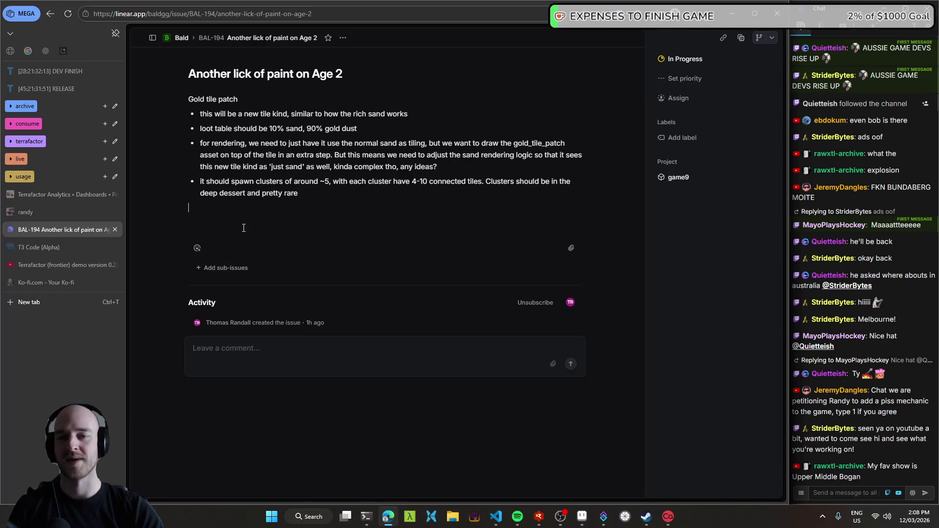
- Launch Terrafactor from RAD Debugger with F5 and walk out across the desert
key(alt+Tab)
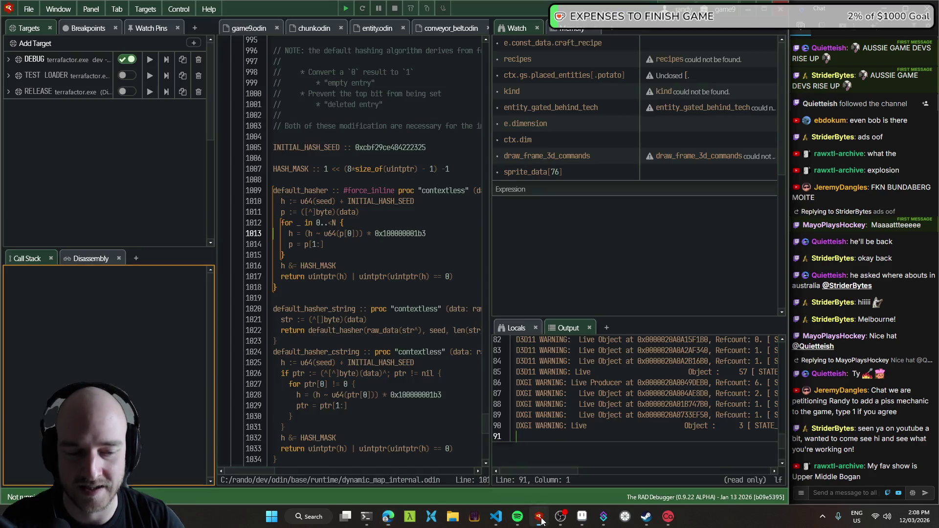
key(F5)
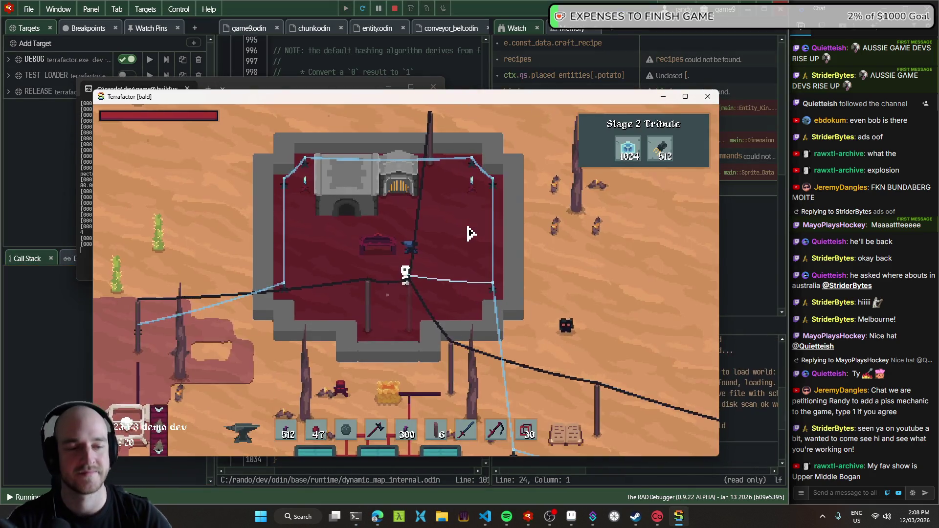
key(s)
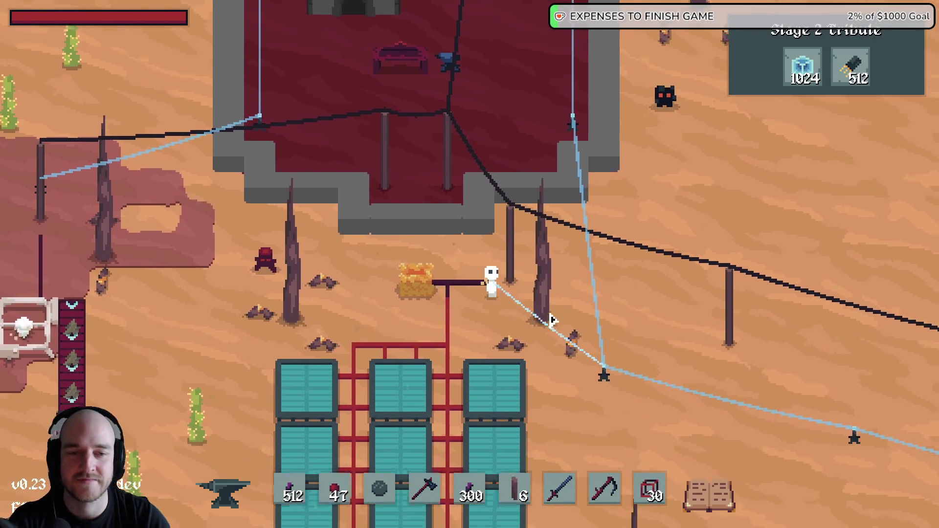
key(d)
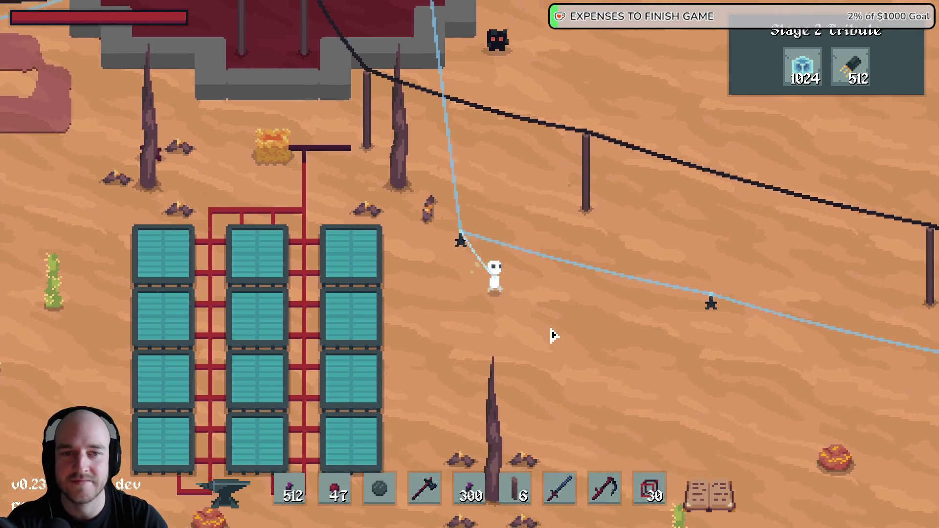
key(d)
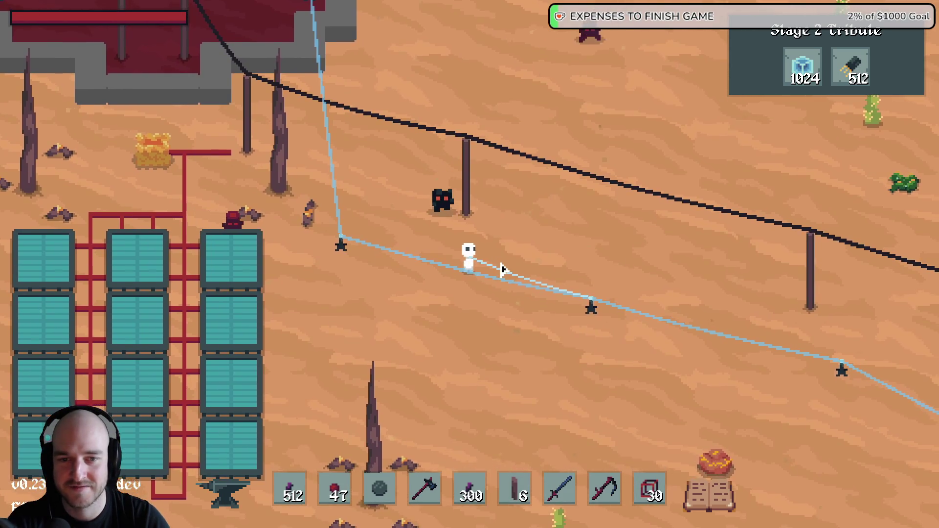
key(d)
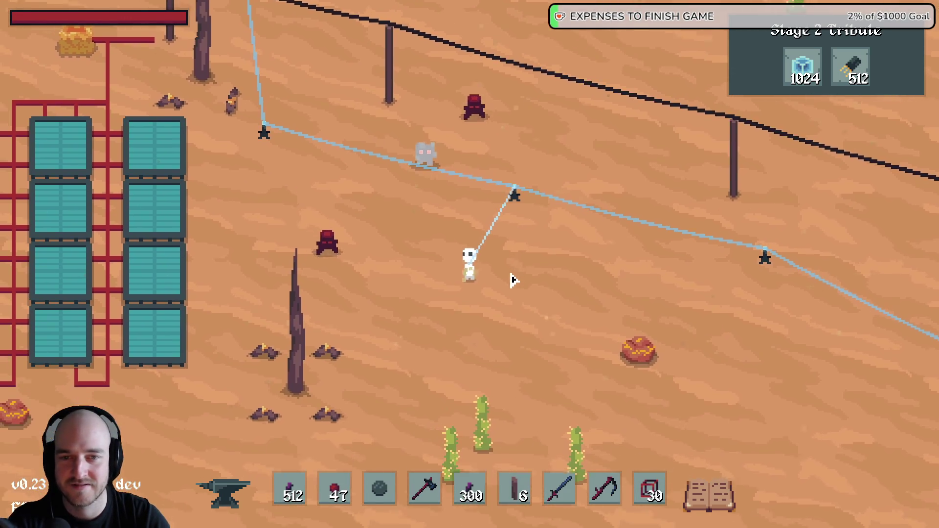
- Walk back into the base up to the stone building, then leave the game
key(w)
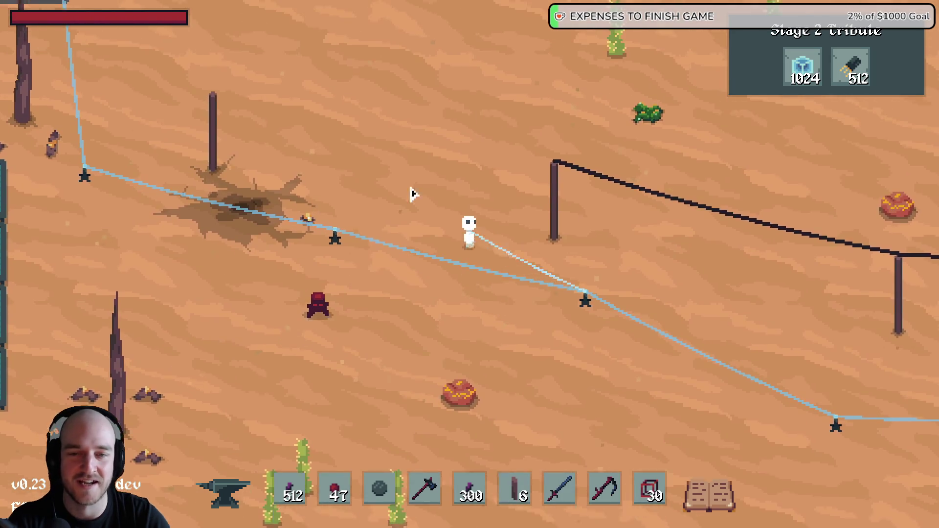
key(a)
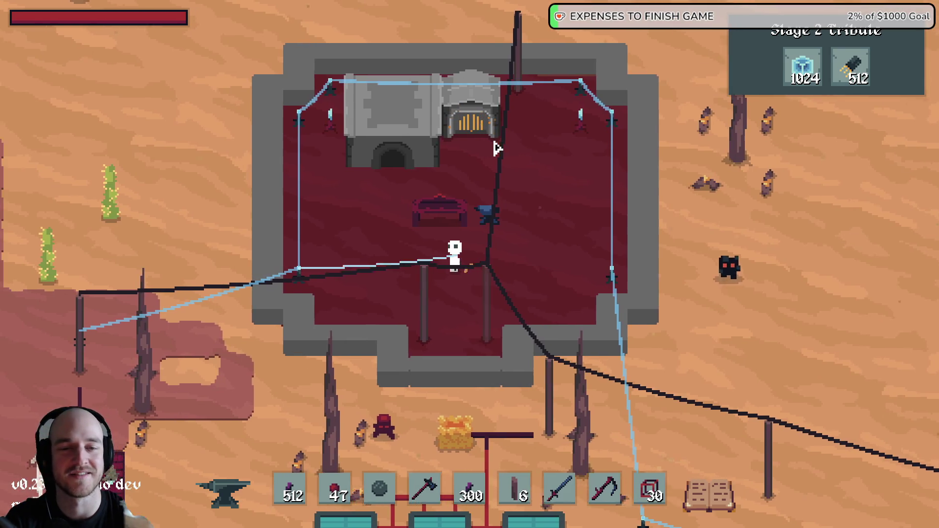
key(w)
key(a)
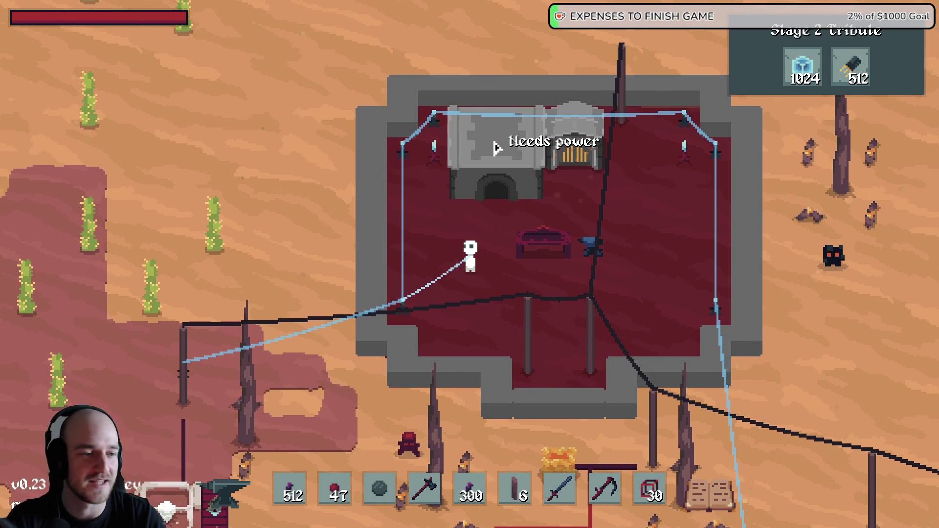
key(w)
key(a)
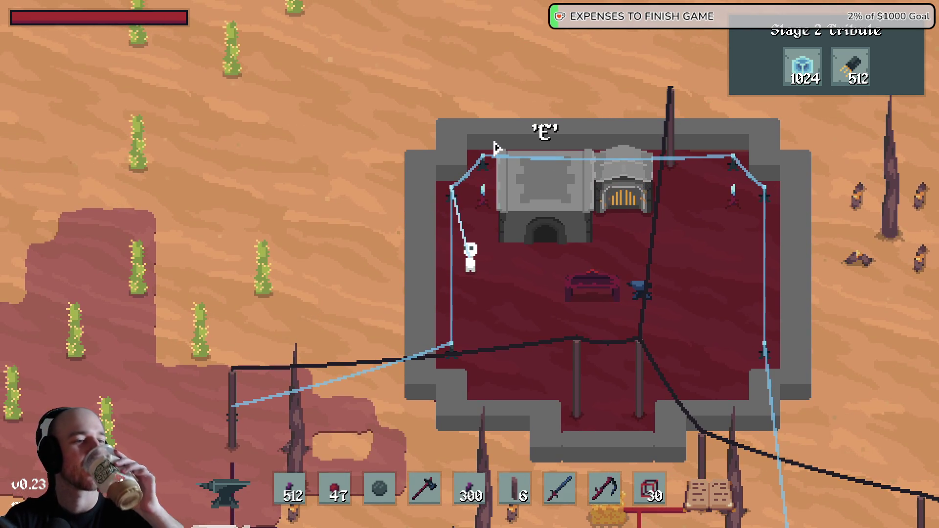
key(s)
key(d)
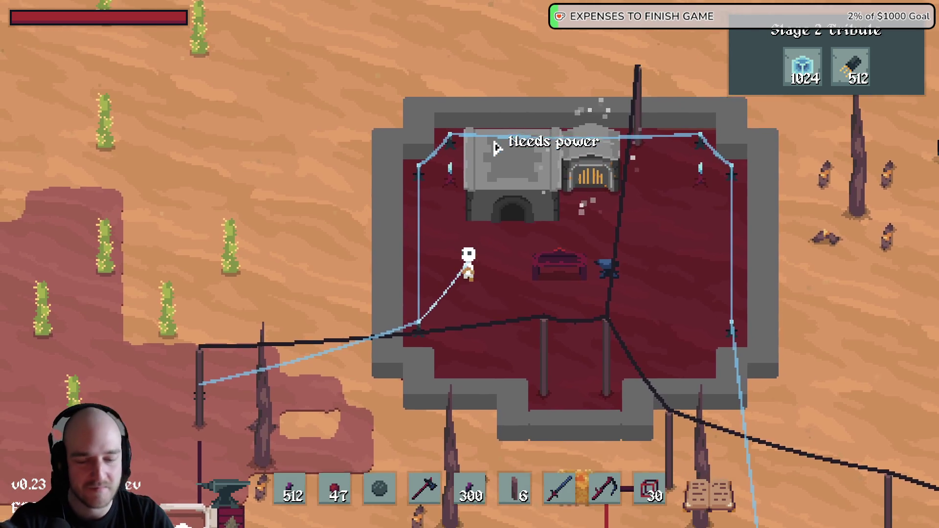
key(alt+Tab)
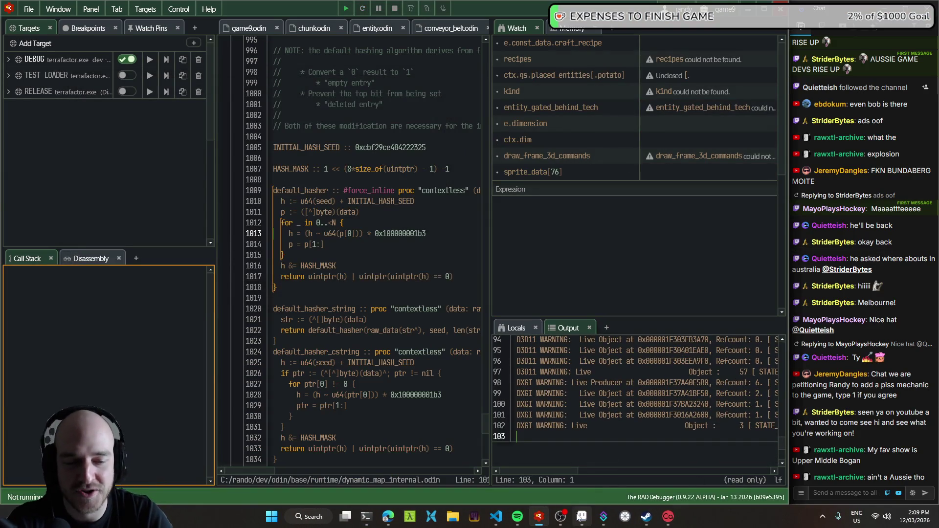
- Zoom and pan Aseprite's canvas onto the grey U-shaped gate sketch
key(alt+Tab)
scroll(367, 182, up, 2)
scroll(360, 204, down, 4)
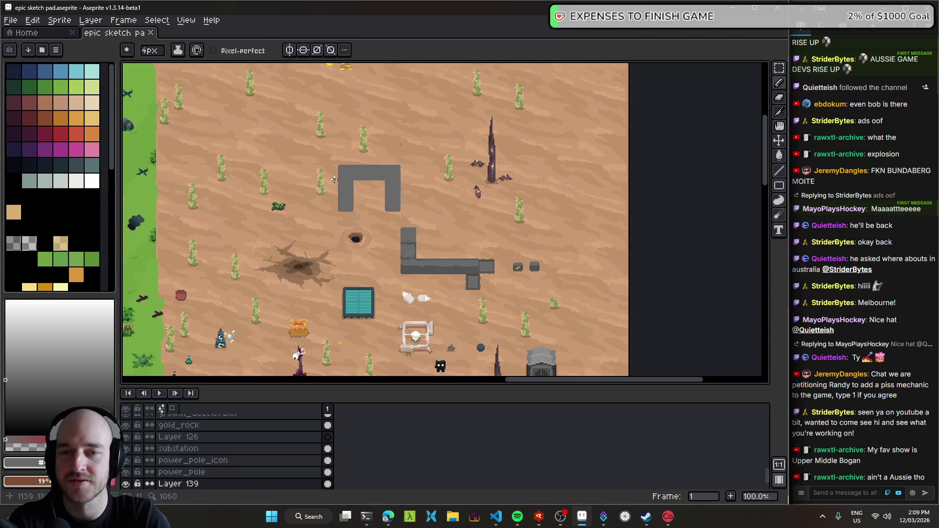
scroll(335, 184, up, 2)
scroll(428, 161, up, 1)
scroll(427, 186, down, 3)
drag(403, 215, 418, 175)
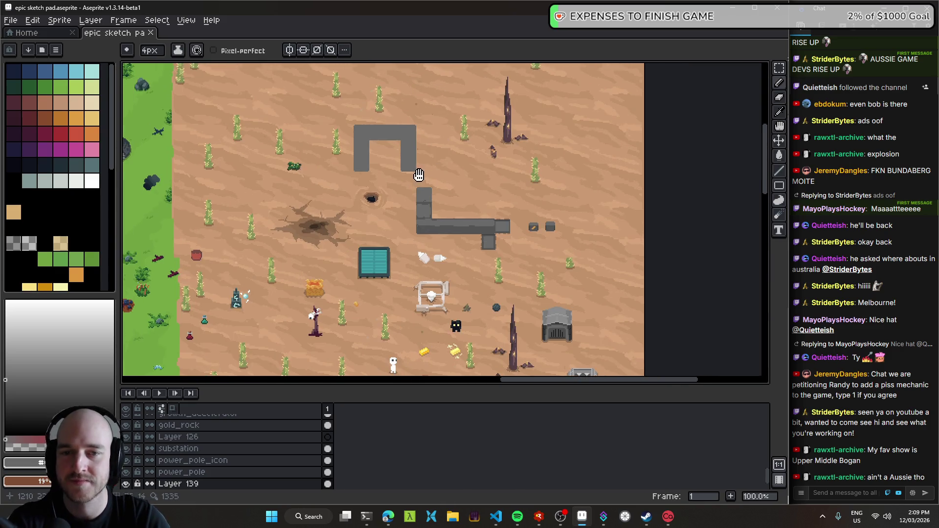
scroll(418, 175, up, 2)
- Draw and undo a trial grey stroke inside the U, then relaunch the game with F5
mouse_move(335, 188)
mouse_down()
mouse_move(361, 223)
mouse_move(343, 141)
mouse_move(372, 161)
mouse_up()
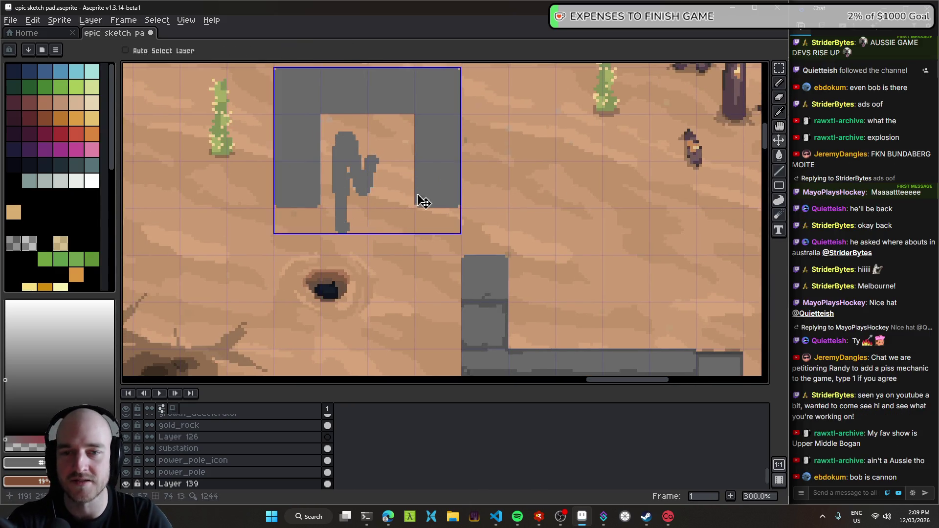
scroll(422, 196, down, 2)
key(ctrl+z)
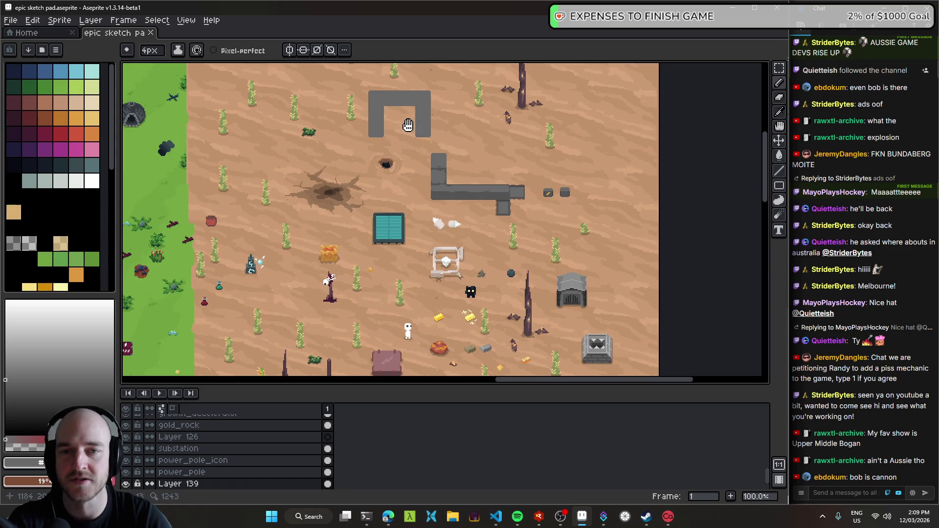
scroll(411, 161, up, 2)
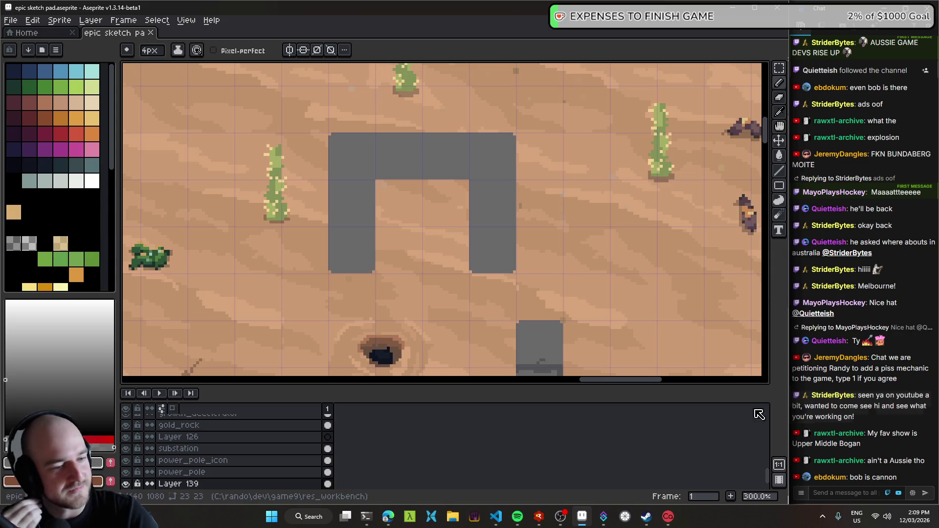
key(alt+Tab)
key(F5)
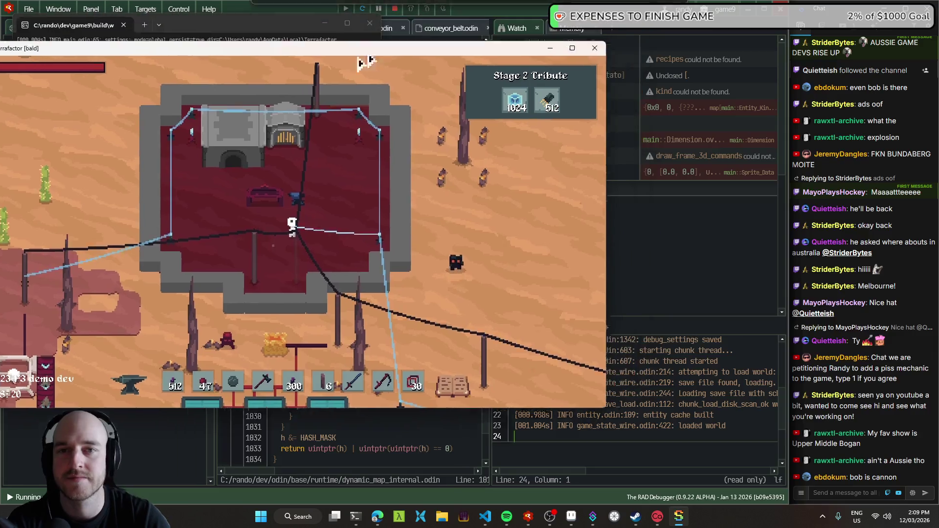
- Open the tech tree, view its Stage 2 and Stage 1 sections, then close it
key(t)
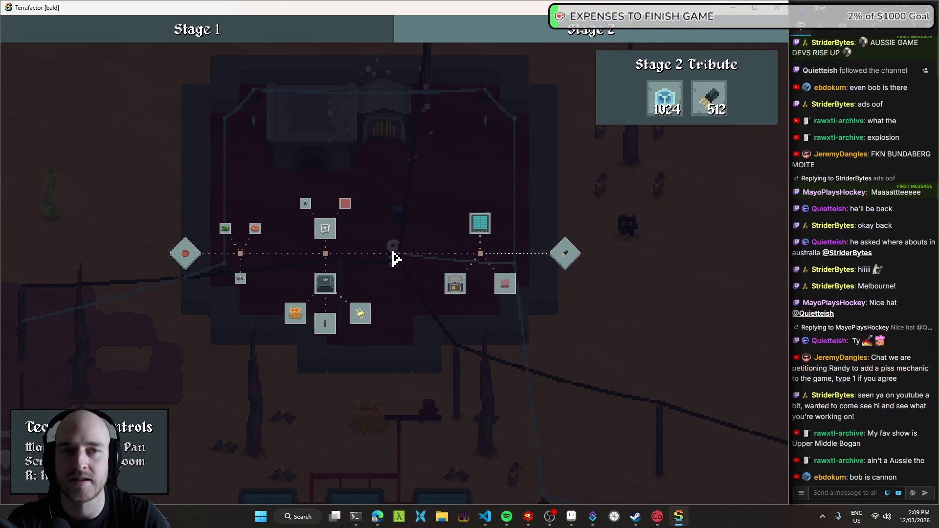
click(570, 35)
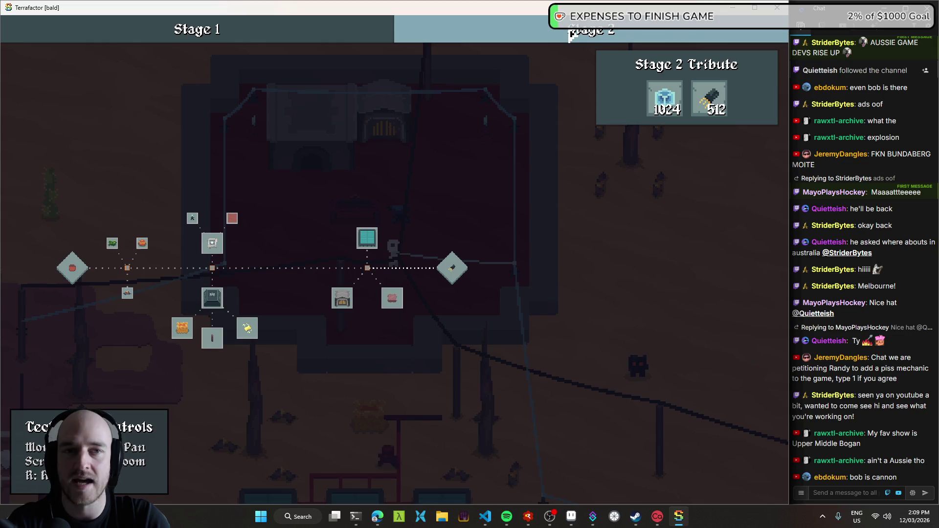
click(340, 36)
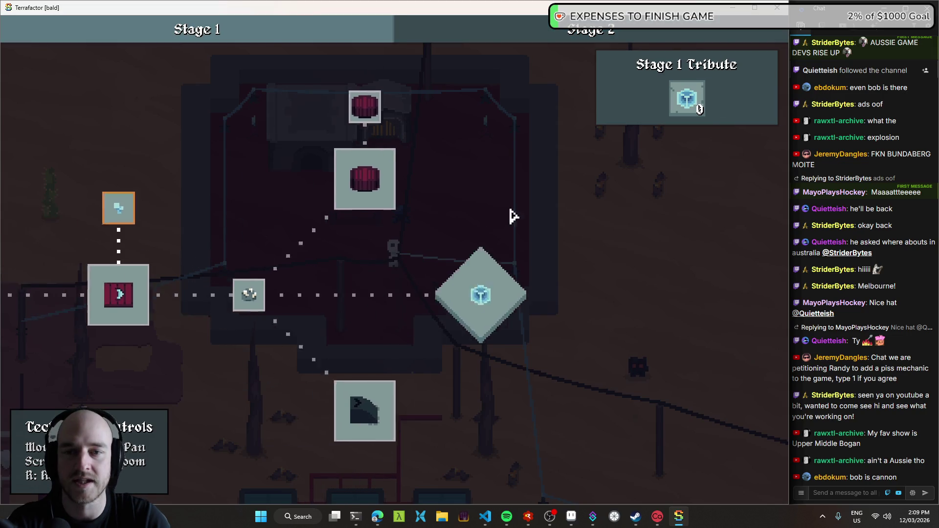
key(t)
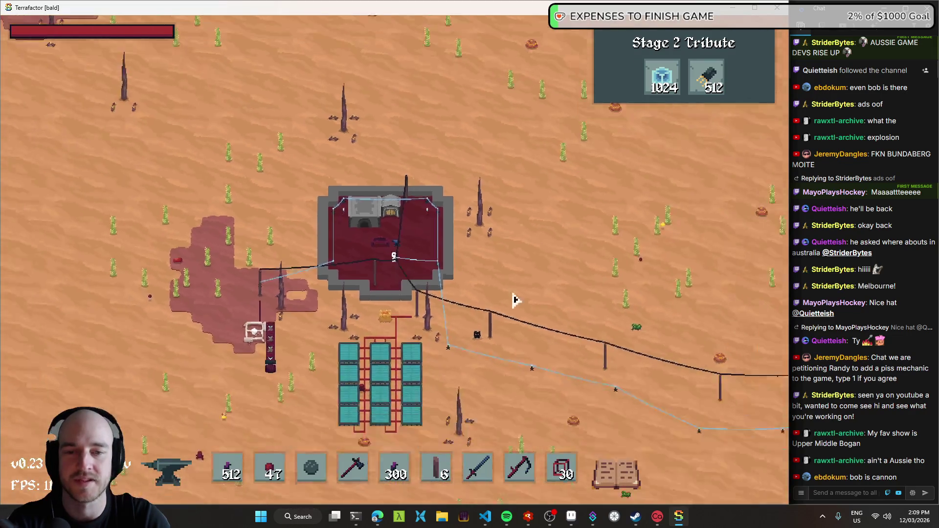
- Walk the player down-right out of the base toward the grassland
key(s)
key(d)
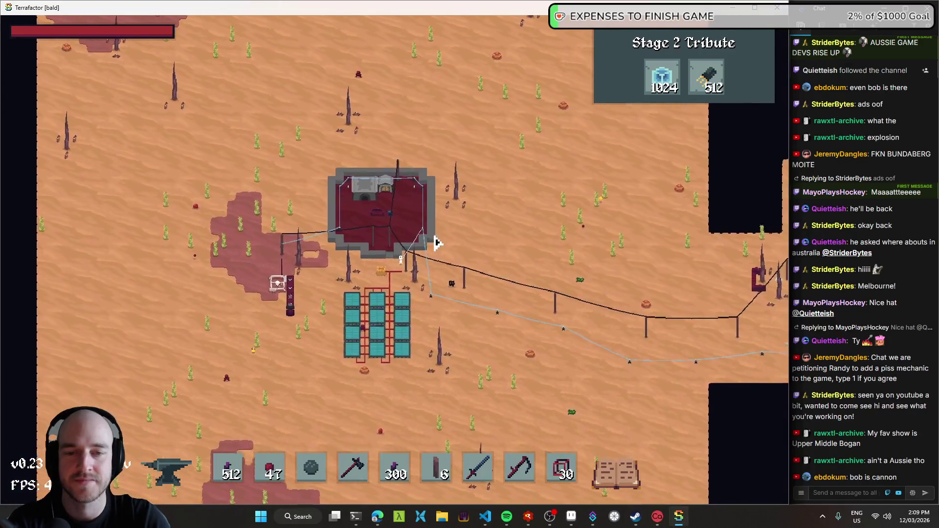
key(s)
key(d)
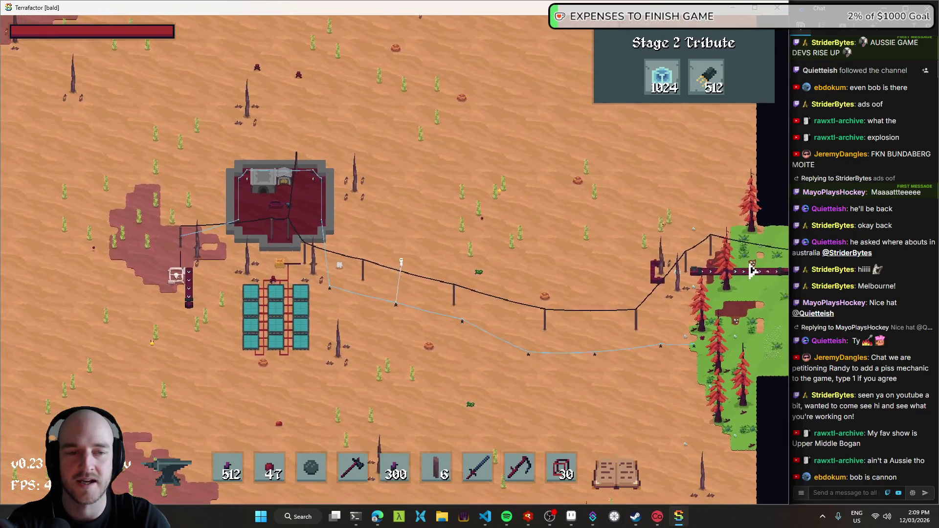
key(s)
key(d)
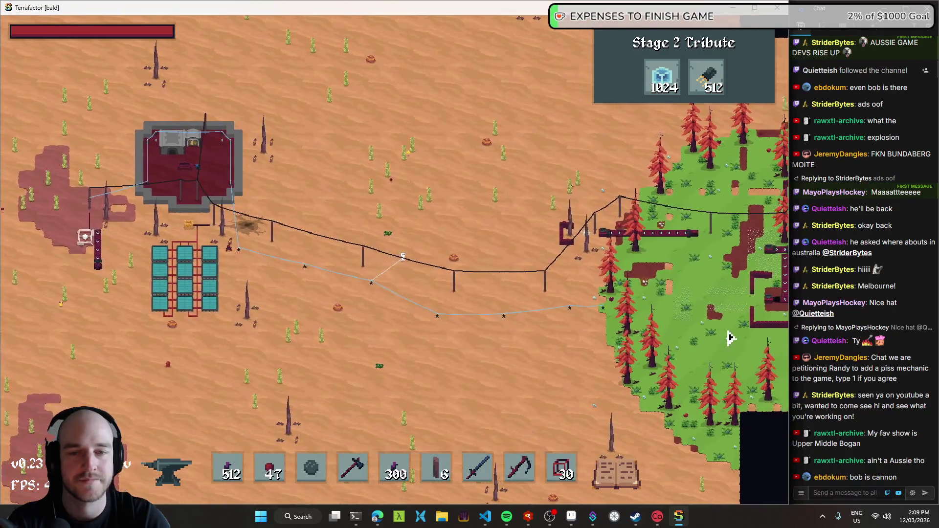
key(s)
key(d)
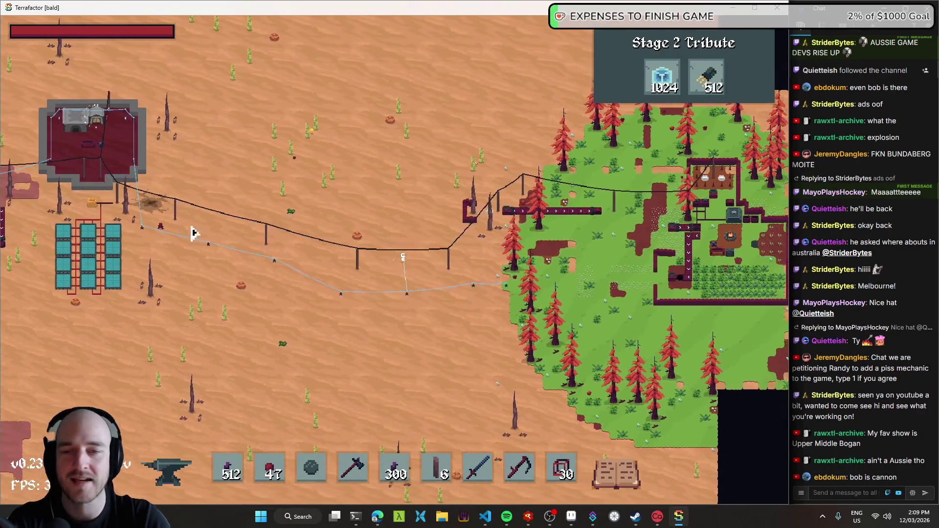
- Walk the player right and down-right into the grassland, then close the game with Alt+F4
key(d)
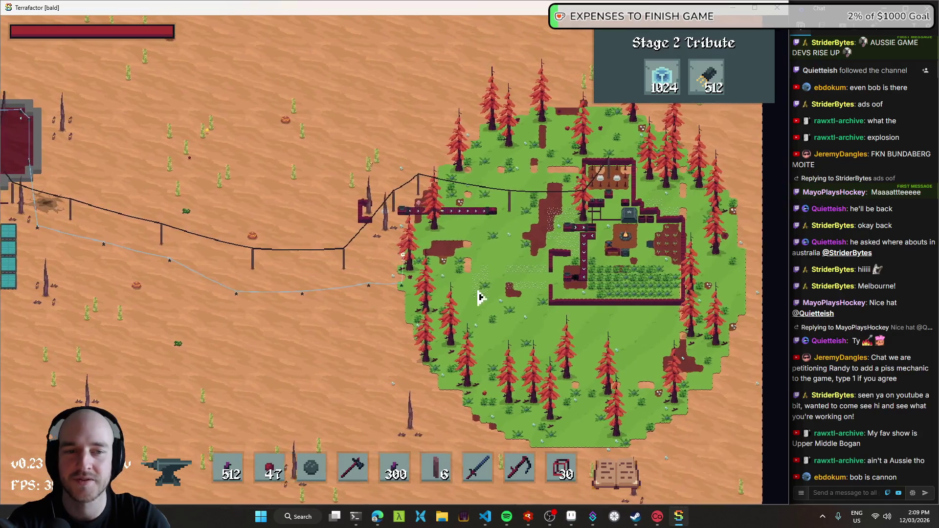
key(d)
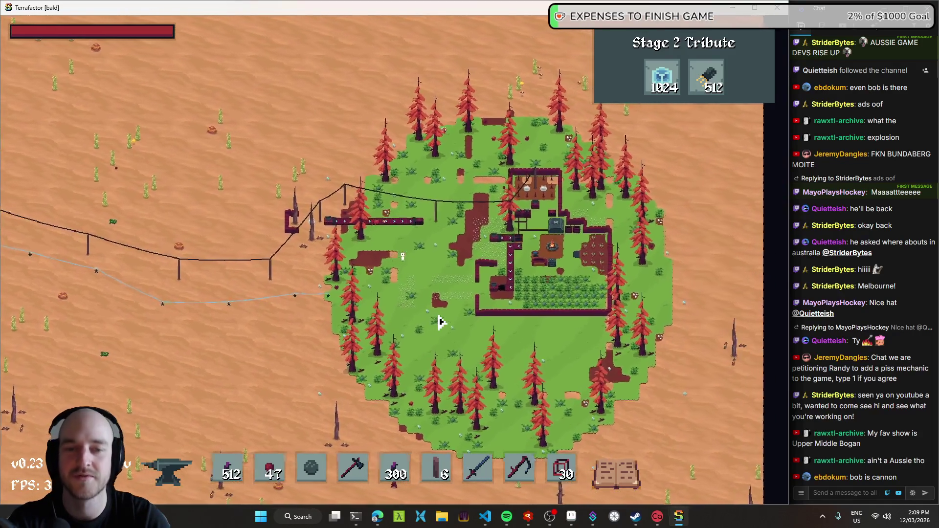
key(s)
key(d)
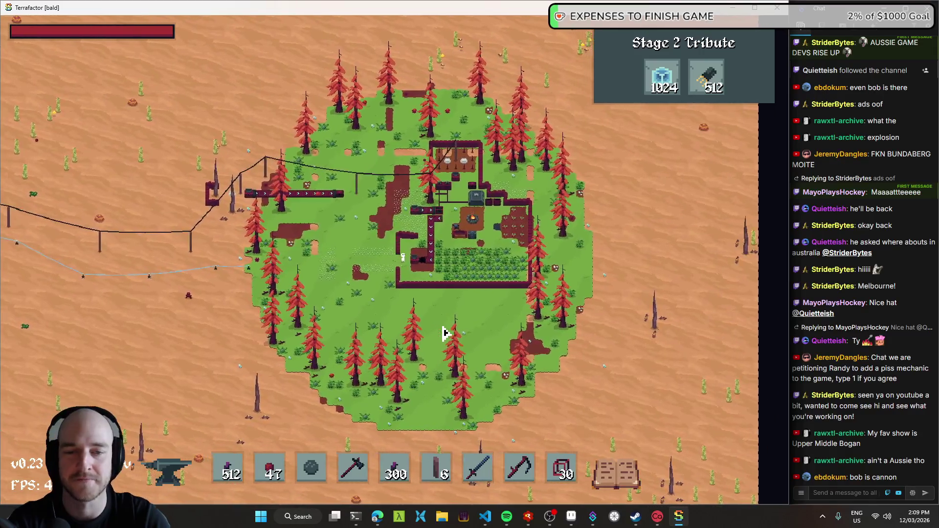
key(s)
key(d)
key(alt+F4)
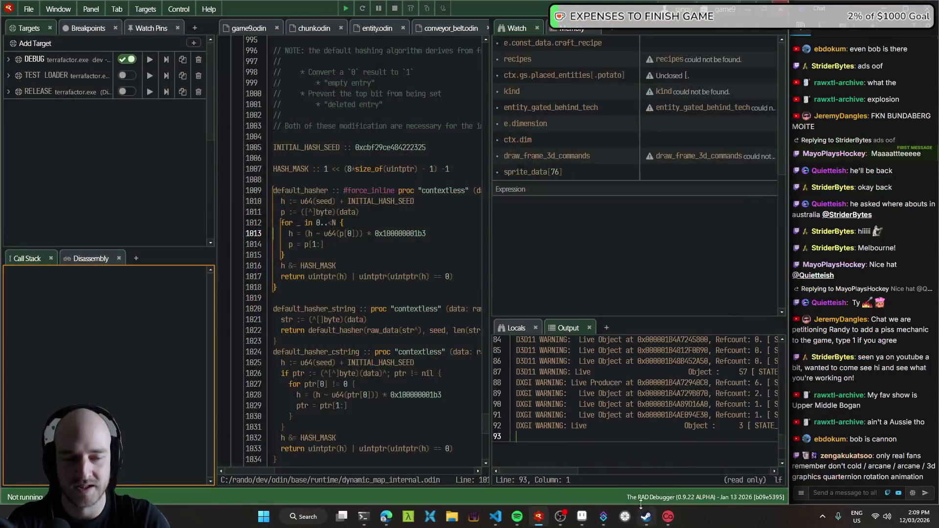
- Back in Aseprite, remove the grey test stroke near the arch
click(583, 516)
scroll(423, 241, up, 2)
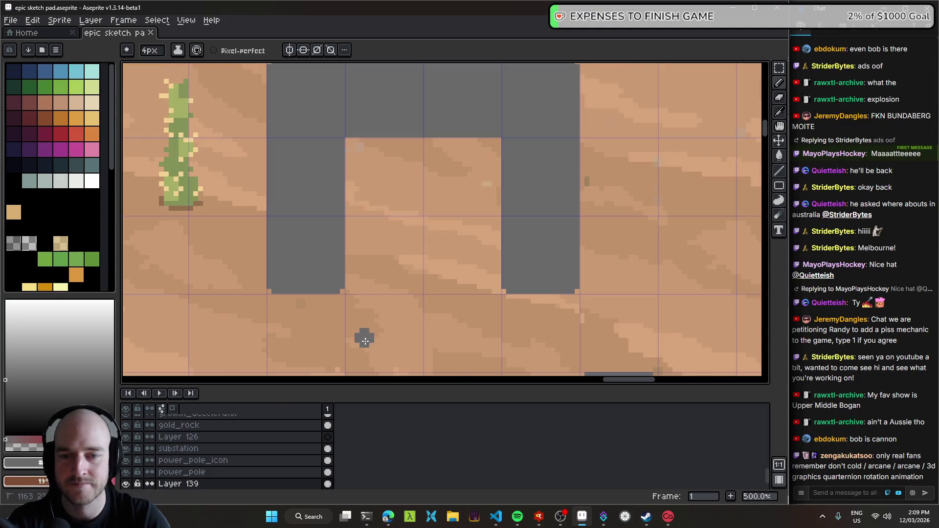
key(e)
key(ctrl+z)
scroll(383, 237, down, 2)
scroll(321, 153, up, 2)
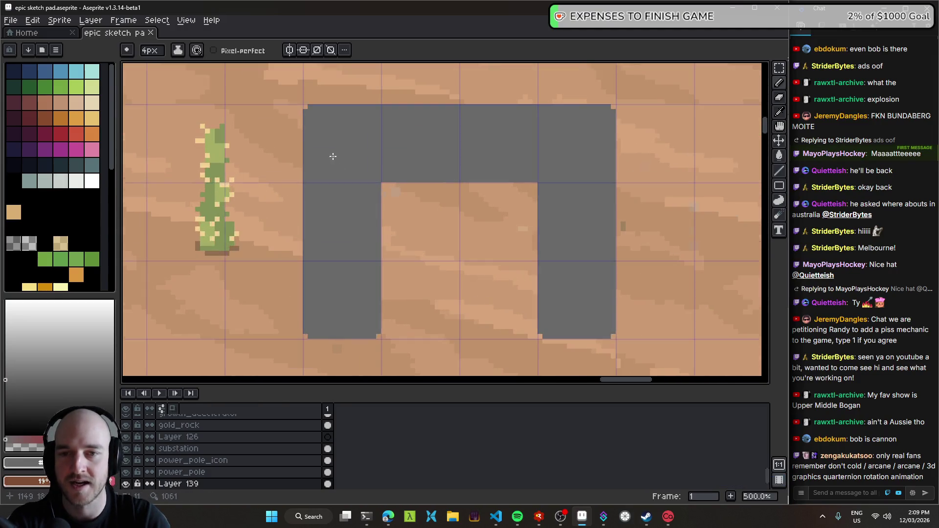
- Sample the arch's grey, magic-wand select the whole arch shape, then deselect
key(b)
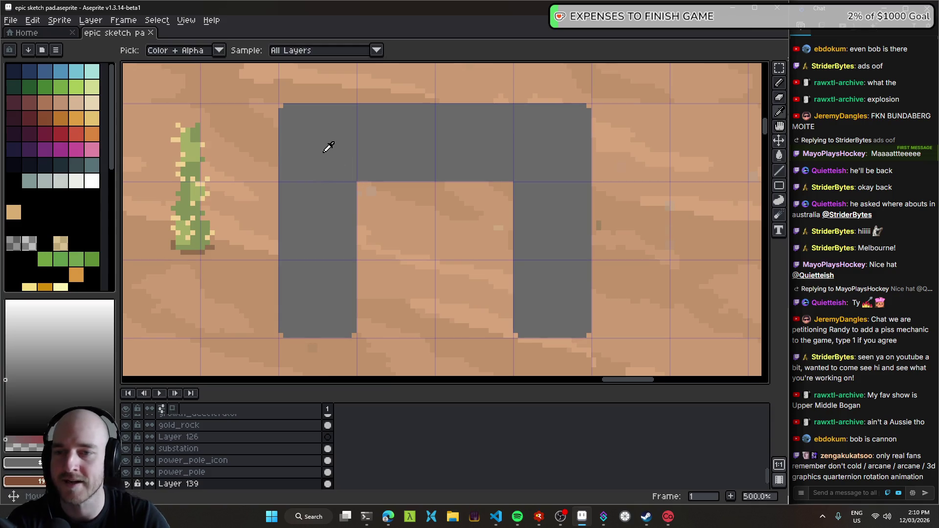
alt+click(325, 191)
key(w)
click(329, 212)
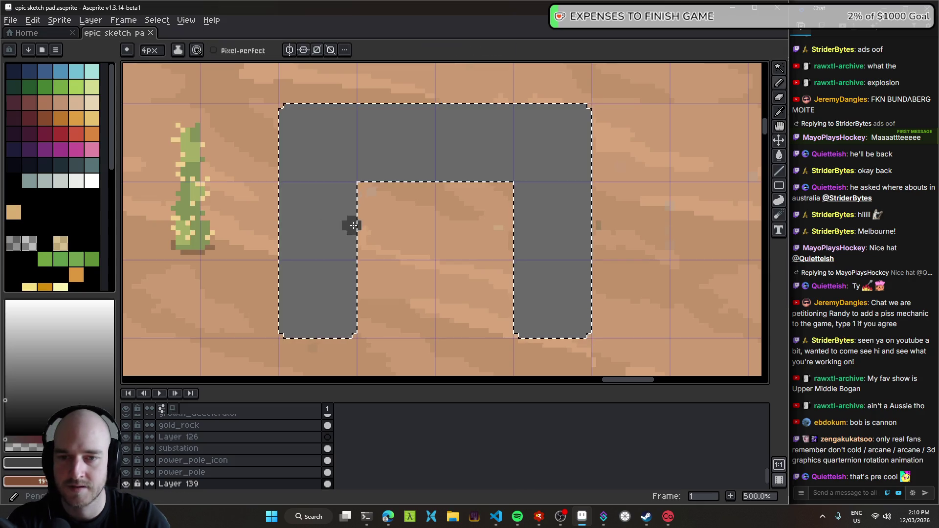
key(ctrl+d)
- Pan and zoom around the desert map to survey it
scroll(406, 206, down, 4)
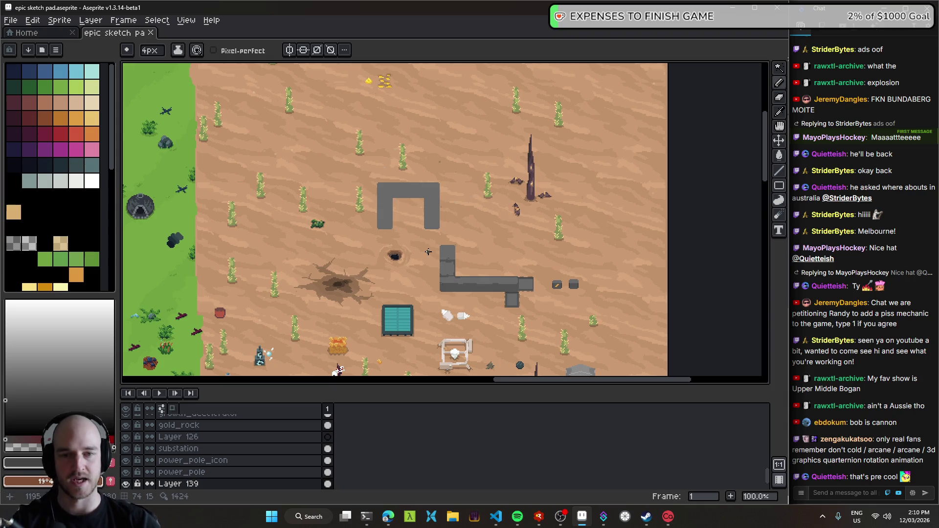
scroll(428, 252, down, 1)
drag(367, 288, 499, 177)
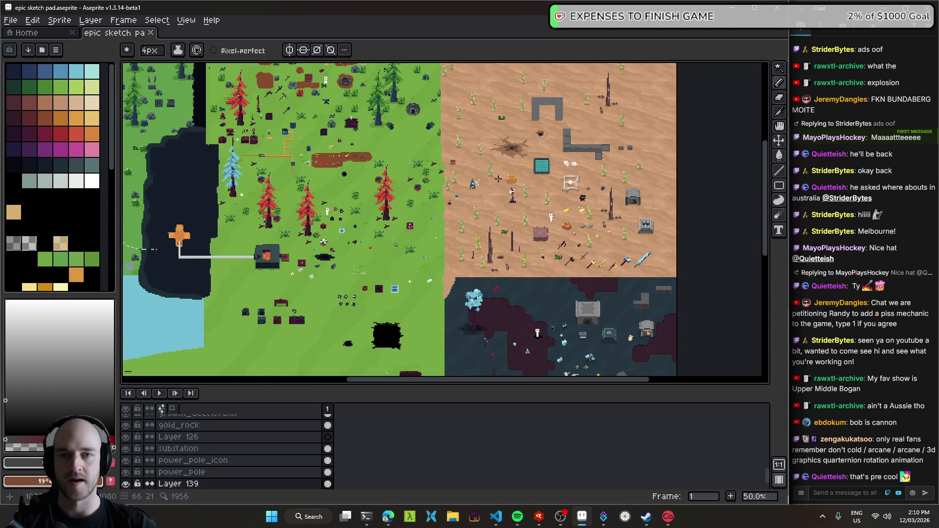
scroll(433, 214, up, 1)
drag(490, 174, 299, 254)
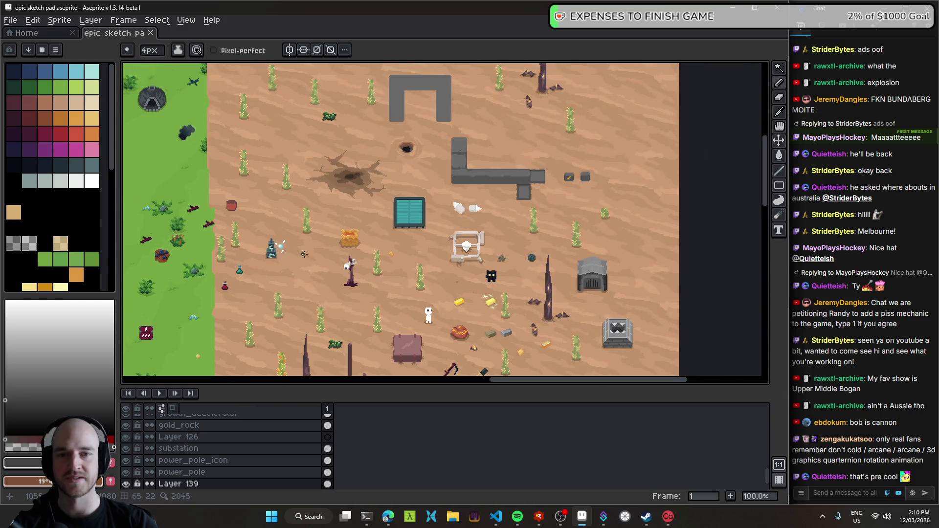
scroll(349, 262, down, 1)
drag(665, 186, 553, 186)
scroll(548, 206, up, 3)
- Select the macerator sprite's layer and re-centre the zoomed view on the grey arch
ctrl+click(541, 220)
mouse_move(565, 220)
mouse_down()
mouse_move(405, 236)
mouse_move(540, 249)
mouse_up()
scroll(405, 235, down, 2)
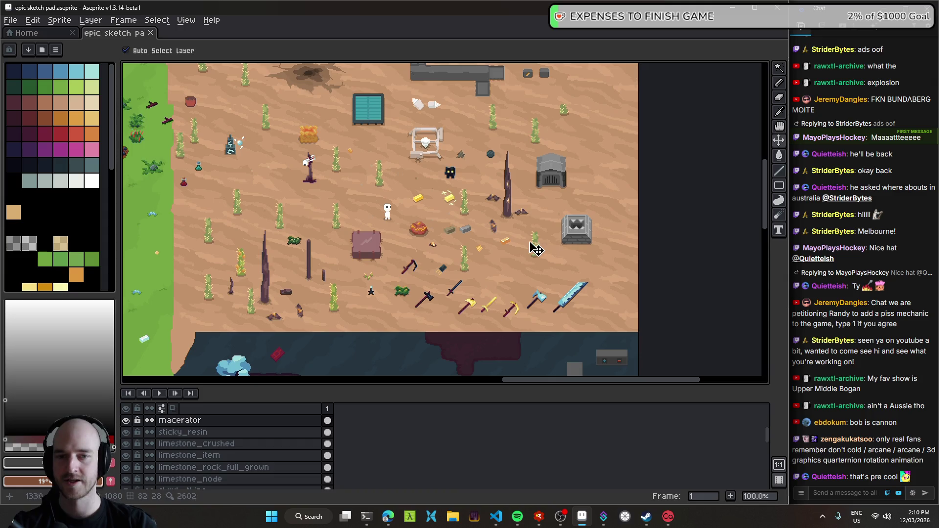
drag(469, 220, 523, 316)
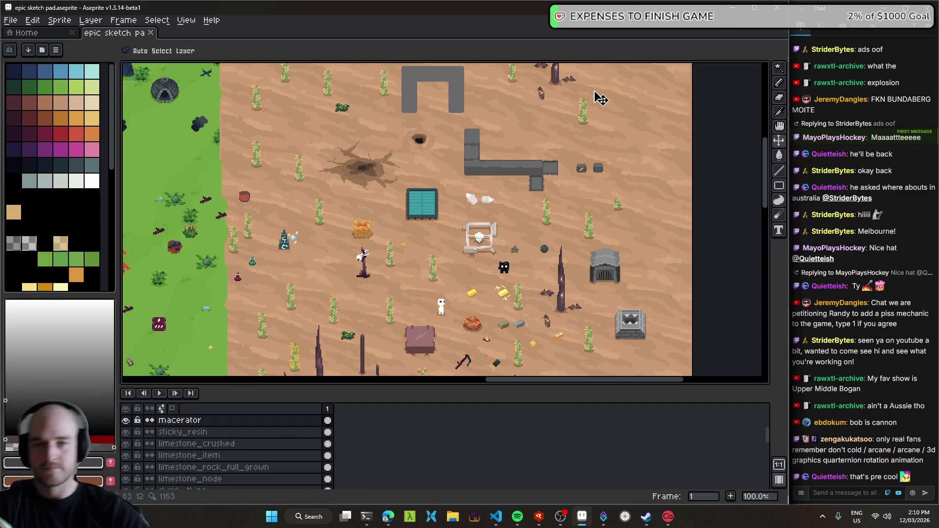
drag(449, 102, 418, 186)
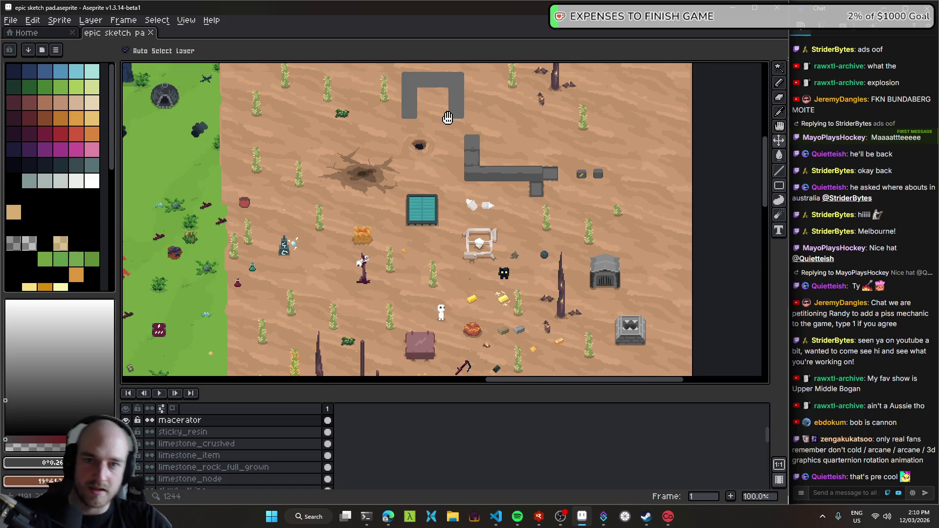
scroll(419, 186, up, 2)
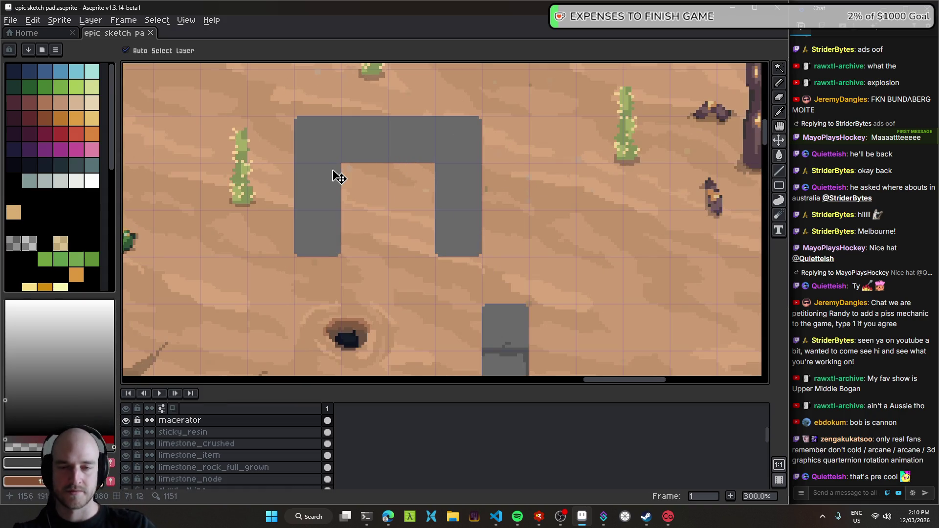
scroll(344, 173, up, 2)
mouse_move(381, 181)
mouse_down()
mouse_move(371, 241)
mouse_move(330, 223)
mouse_up()
- On the arch layer, magic-wand the arch and paint a lighter grey band across the lintel top
click(391, 201)
key(w)
click(395, 214)
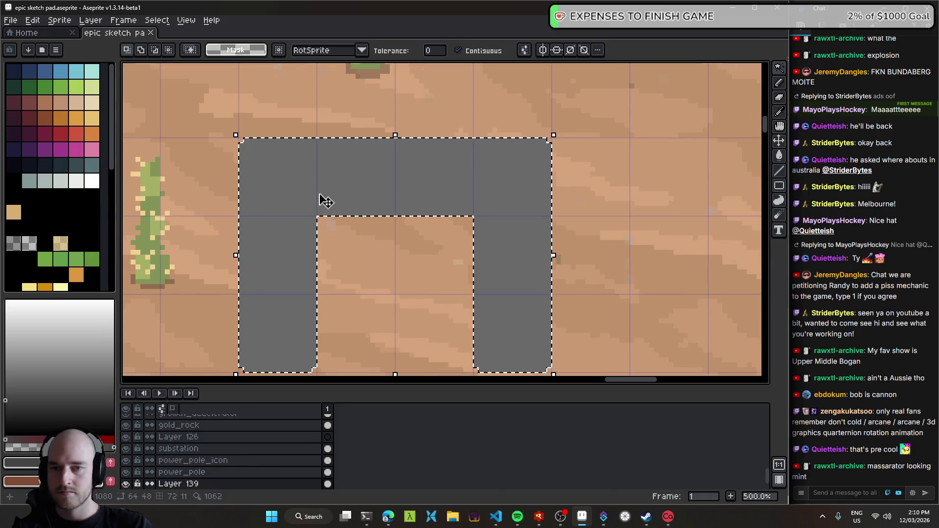
click(20, 381)
key(b)
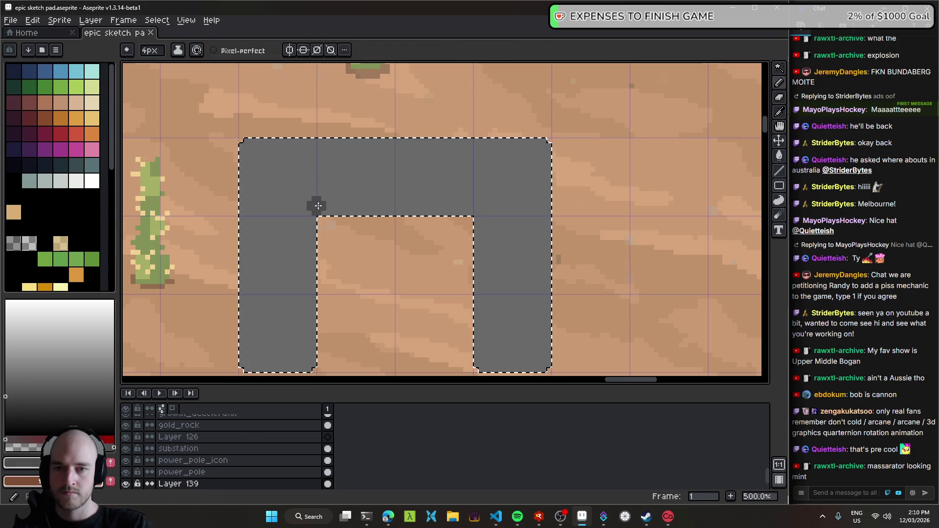
mouse_move(321, 167)
mouse_down()
mouse_move(215, 176)
mouse_move(556, 174)
mouse_move(168, 163)
mouse_move(566, 155)
mouse_up()
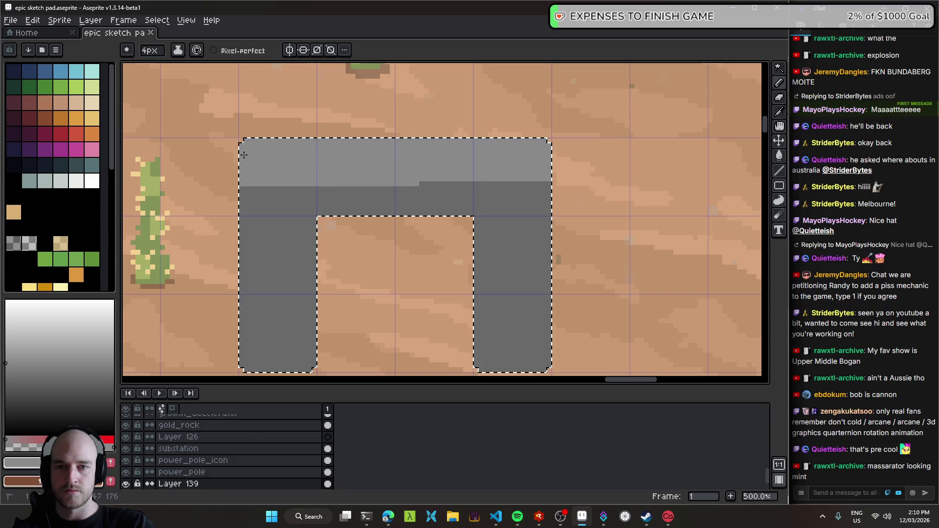
- Select the arch's dark grey and shade the inner edges of both legs, then deselect
scroll(550, 191, down, 4)
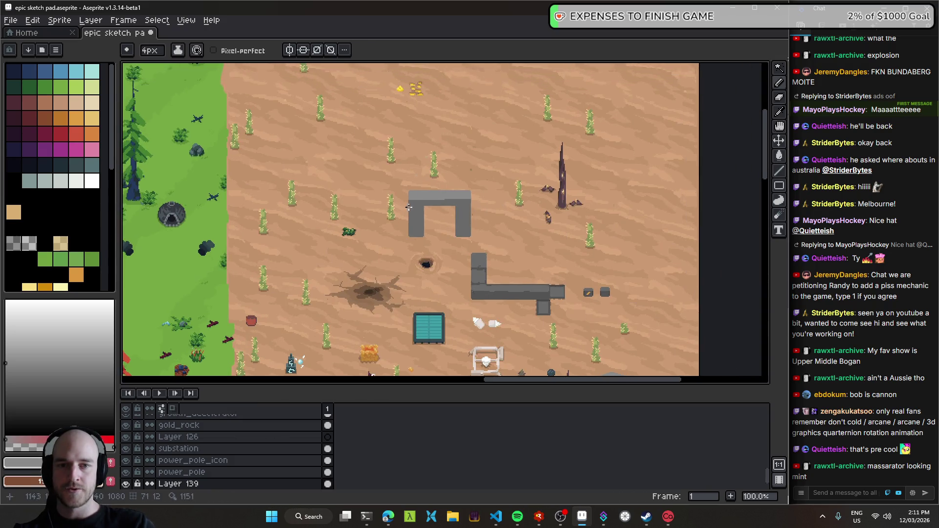
scroll(489, 196, up, 3)
key(w)
click(393, 215)
scroll(393, 216, down, 1)
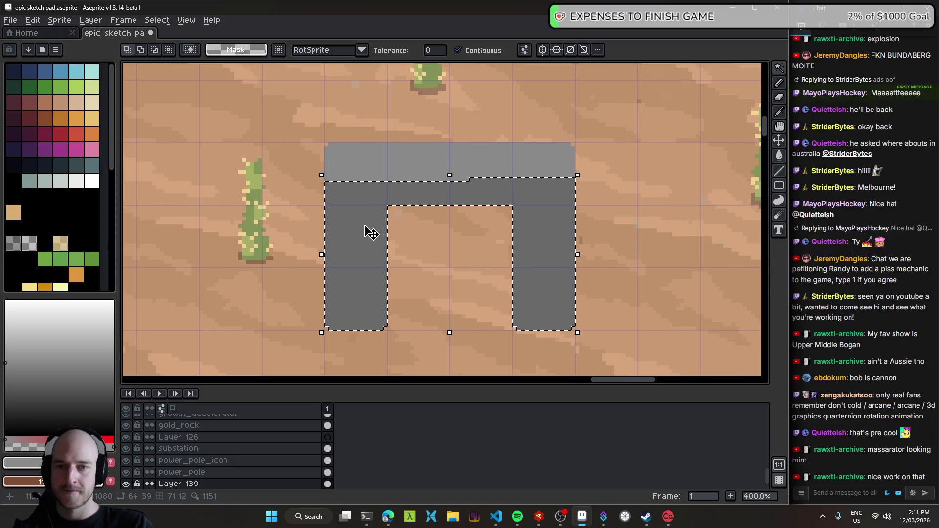
scroll(367, 231, up, 2)
key(b)
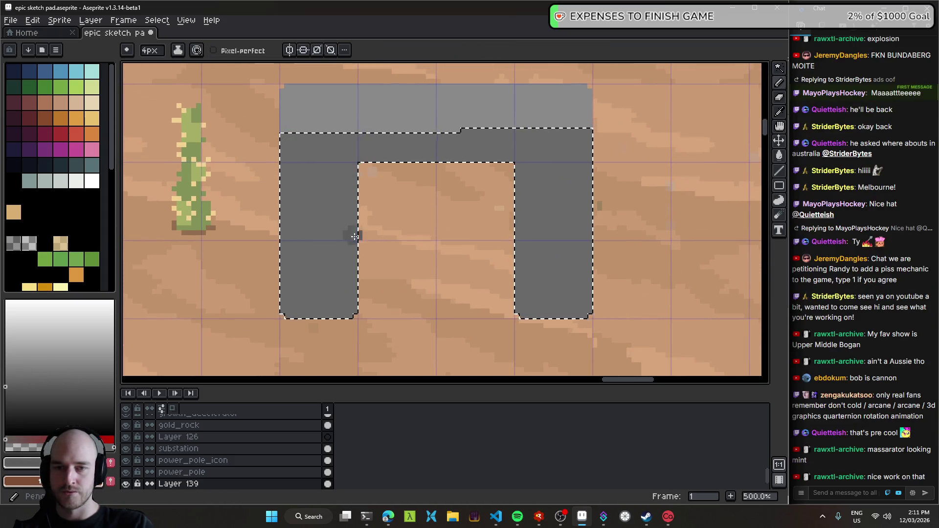
scroll(358, 226, up, 2)
drag(345, 200, 344, 367)
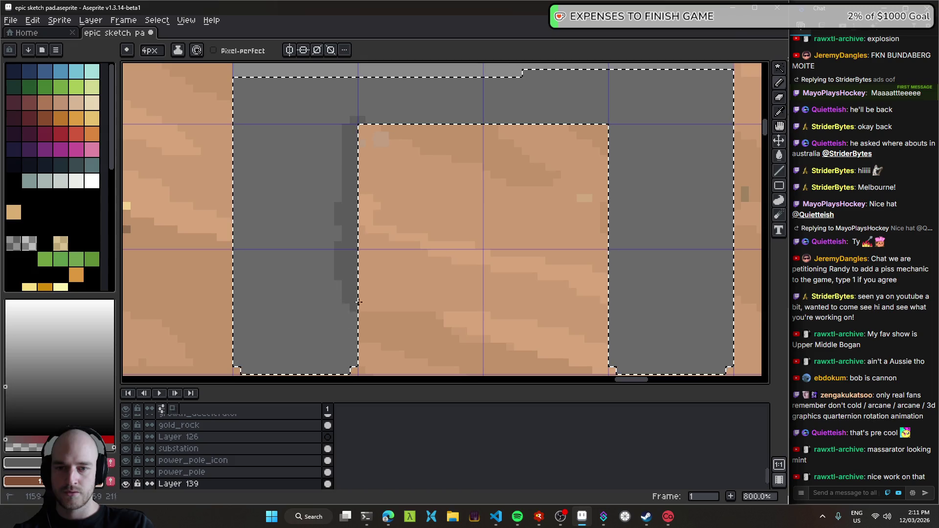
drag(621, 345, 614, 155)
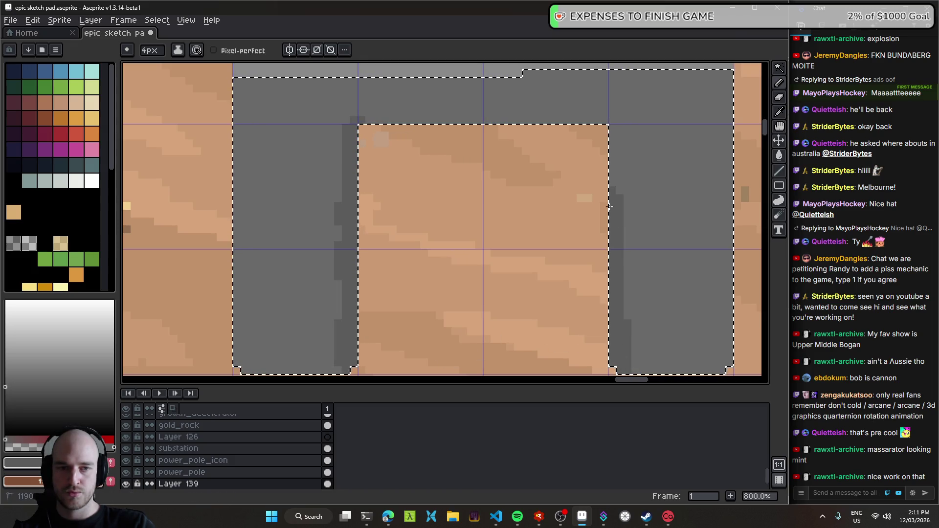
key(ctrl+d)
- Magic-wand the arch's darker grey regions, deselecting and reselecting them
scroll(417, 241, down, 5)
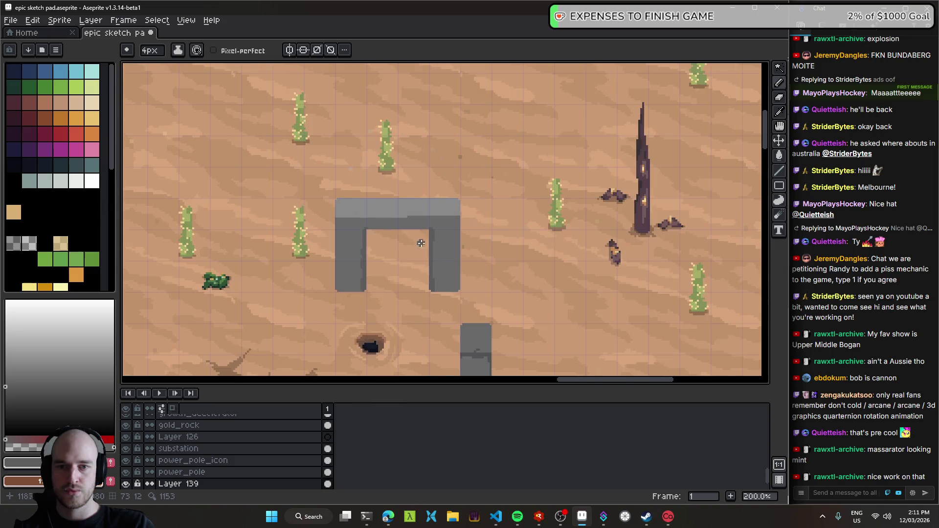
scroll(445, 254, down, 1)
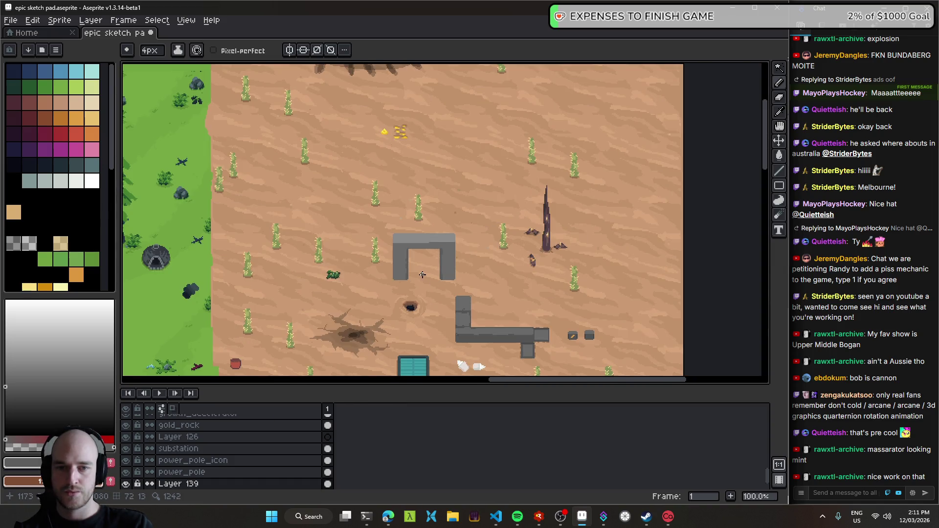
scroll(422, 275, up, 2)
scroll(471, 284, down, 2)
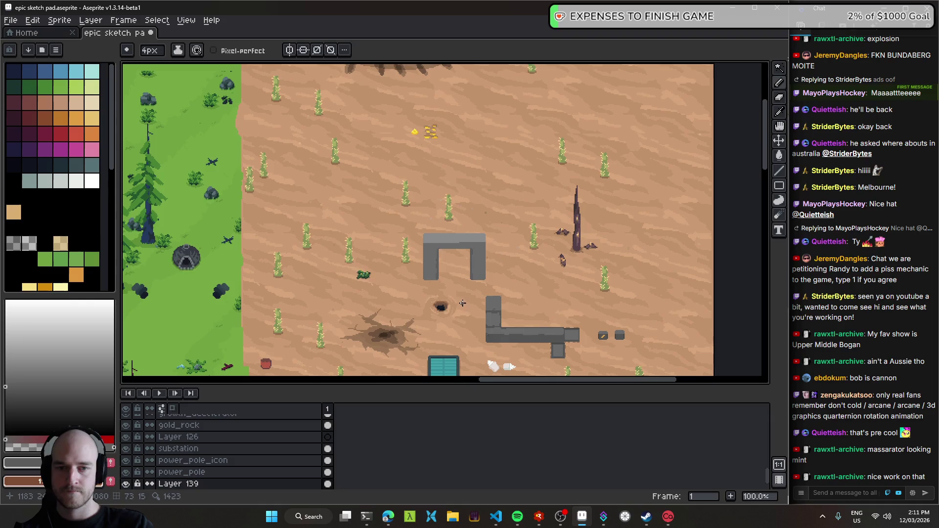
scroll(452, 276, up, 2)
key(w)
click(390, 248)
scroll(372, 249, up, 2)
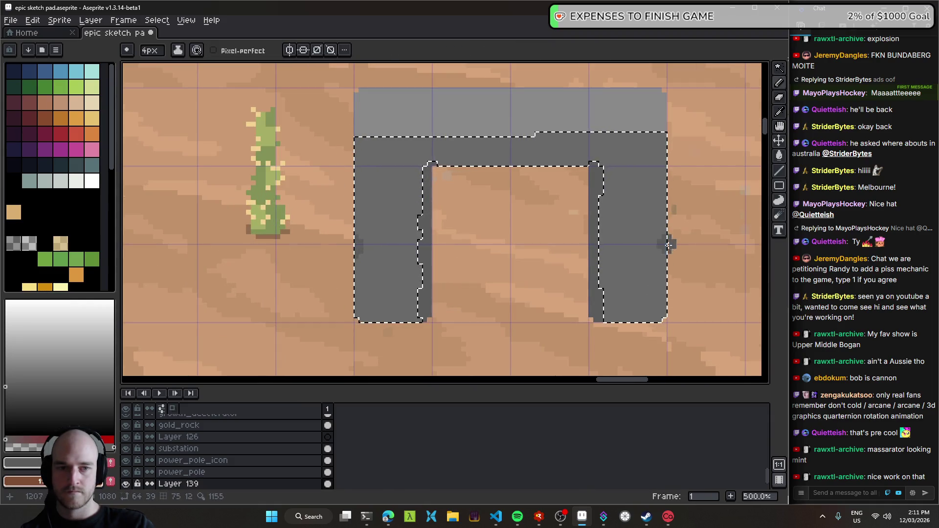
key(ctrl+d)
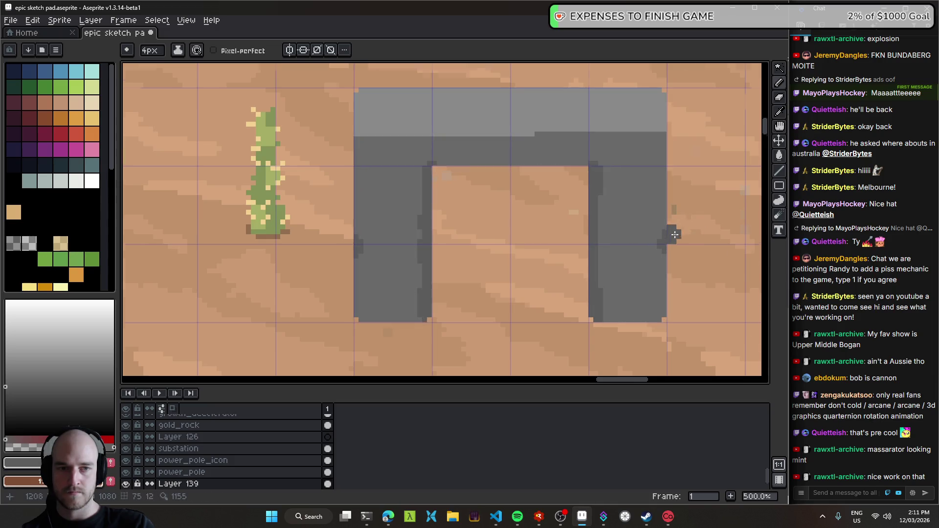
scroll(675, 228, down, 3)
scroll(563, 279, up, 2)
click(539, 286)
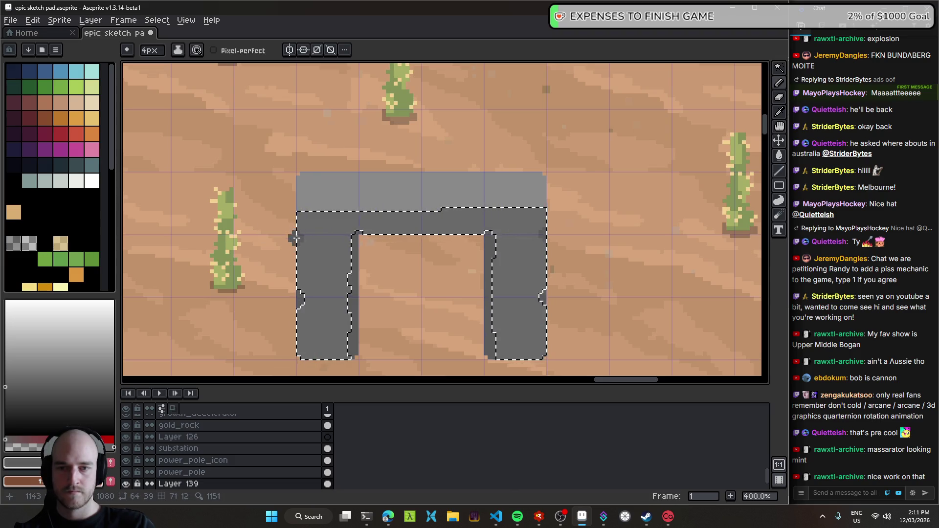
- Zoom out to the desert scene, then magic-wand select the arch's dark-grey body
key(1)
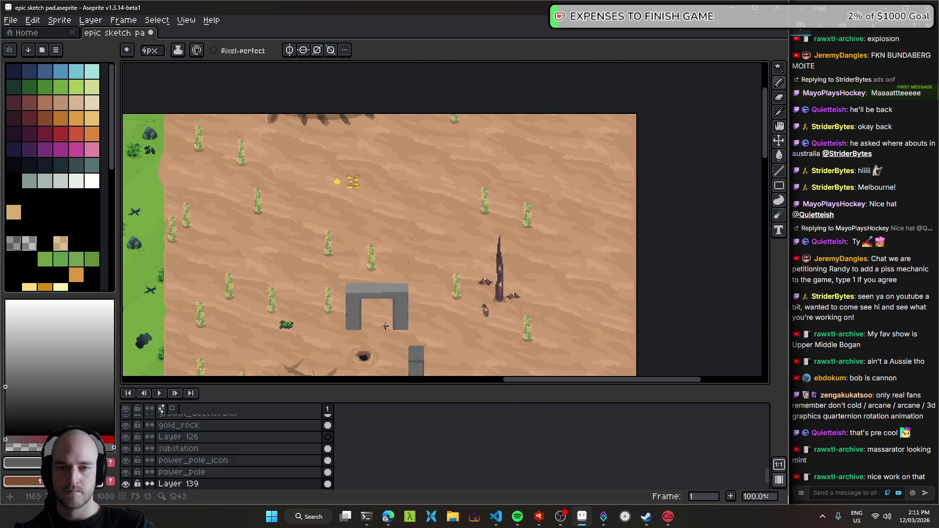
scroll(385, 326, down, 2)
scroll(394, 320, up, 2)
scroll(383, 293, up, 3)
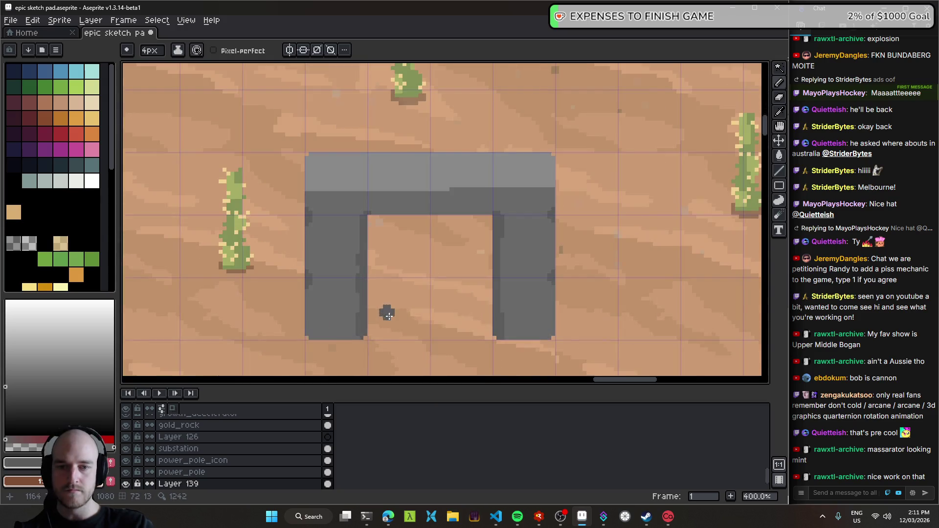
scroll(359, 292, up, 1)
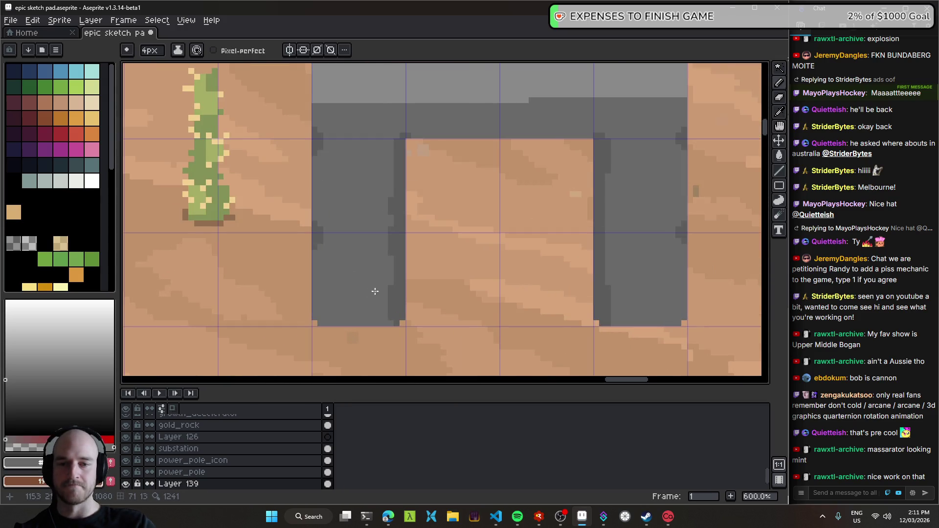
scroll(343, 293, up, 1)
key(w)
click(342, 313)
scroll(341, 313, up, 4)
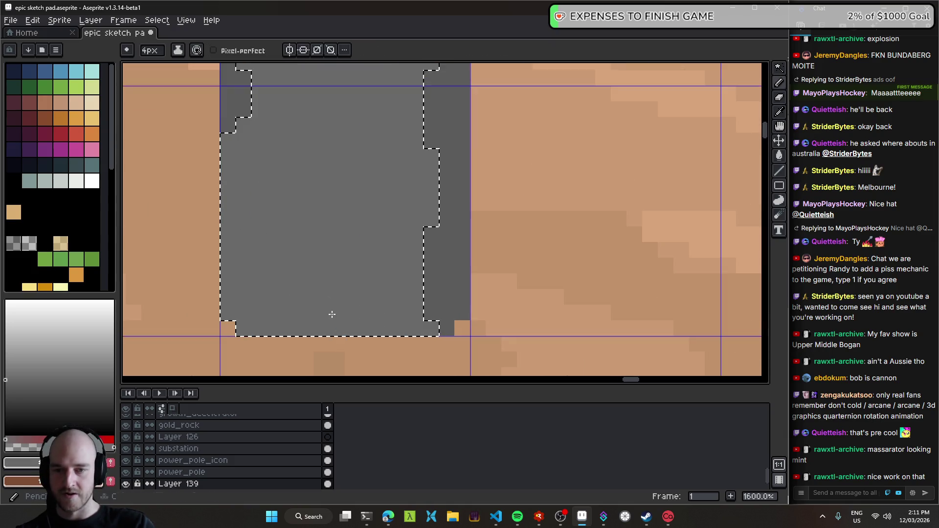
- Pick light blue with the Pencil and test a dot at the left leg's base, then undo it
key(b)
click(77, 73)
click(346, 317)
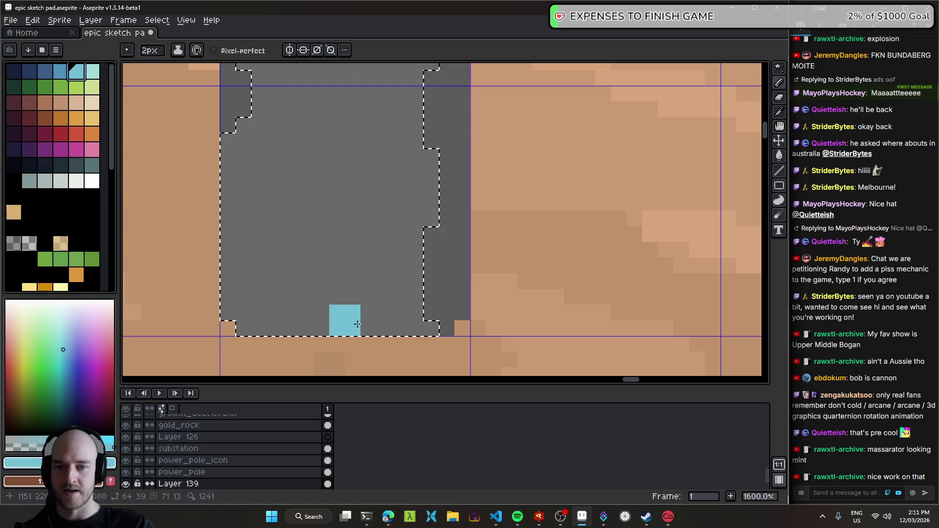
scroll(358, 328, down, 4)
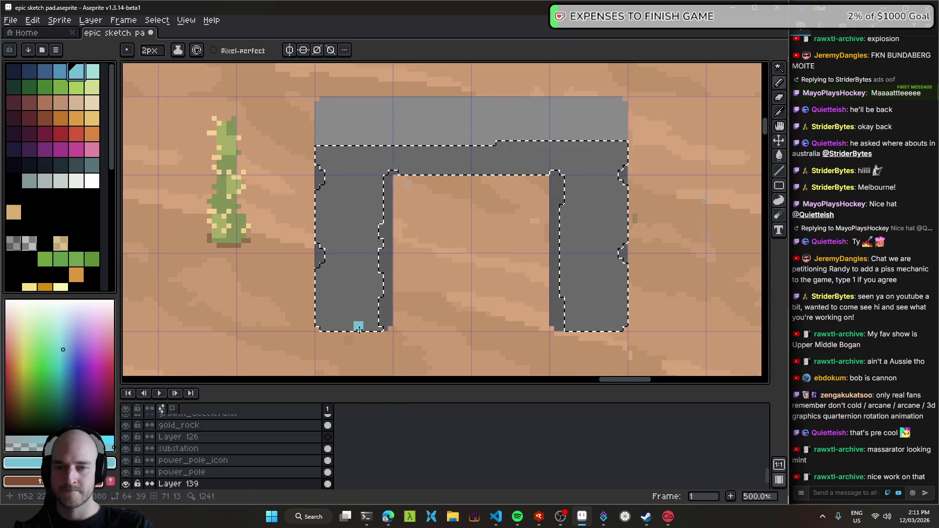
scroll(359, 329, up, 2)
key(ctrl+z)
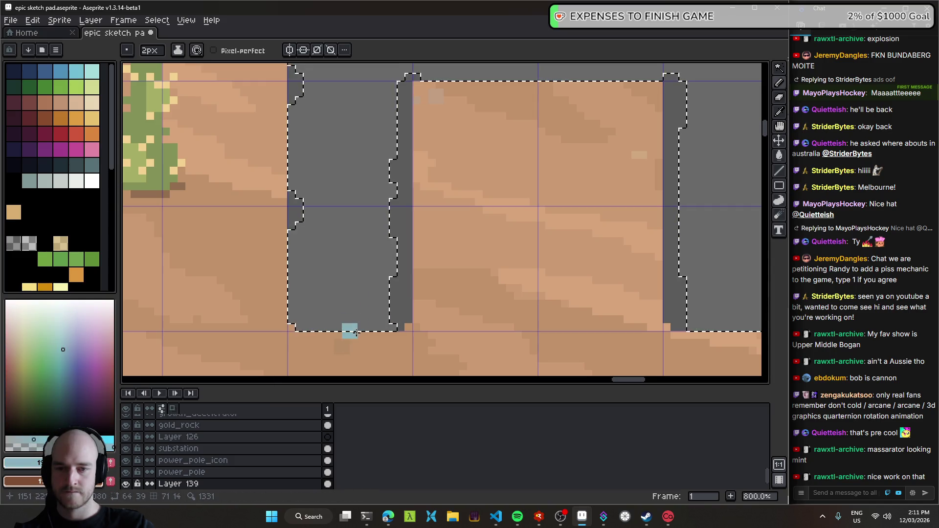
- Try a light-blue bar and branch on the left pillar at a one-pixel brush, then undo them
drag(349, 331, 350, 264)
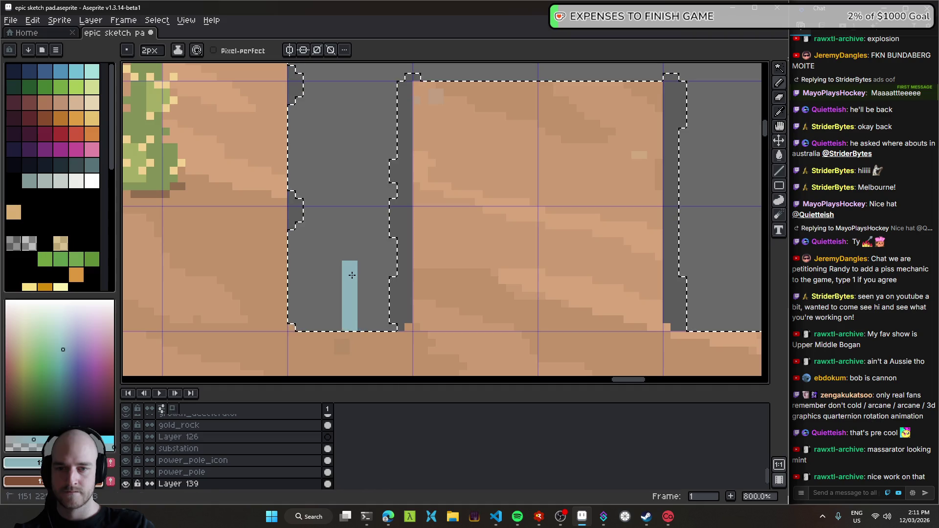
mouse_move(316, 301)
mouse_down()
mouse_move(343, 301)
mouse_move(350, 127)
mouse_up()
key(minus)
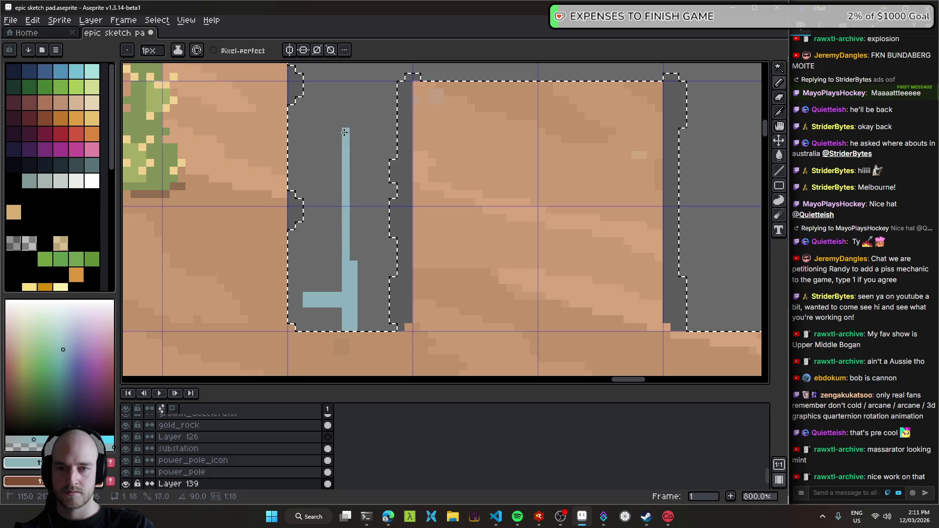
key(2)
scroll(384, 308, up, 3)
key(v)
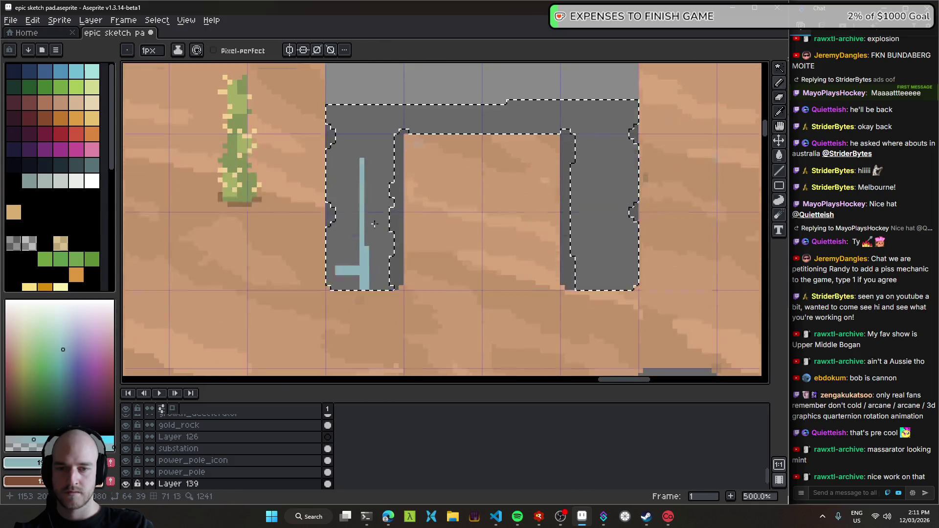
key(ctrl+z)
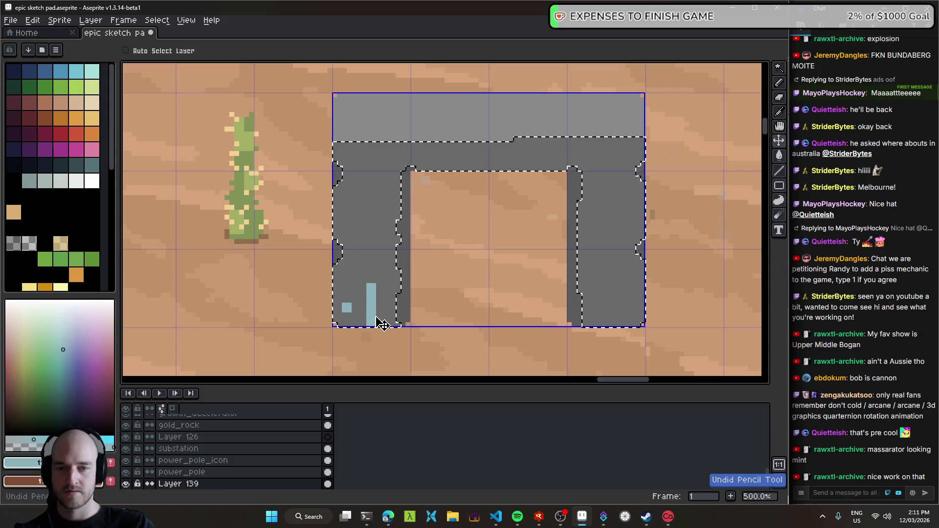
key(b)
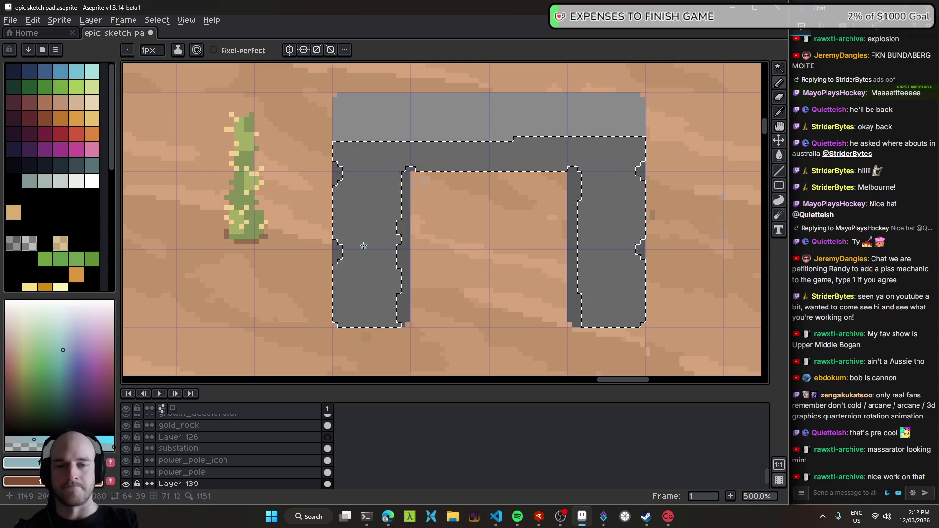
- Draw a light-blue circuit line with a short foot up the arch's left leg
scroll(363, 245, up, 4)
click(372, 344)
drag(372, 188, 372, 165)
drag(384, 343, 384, 331)
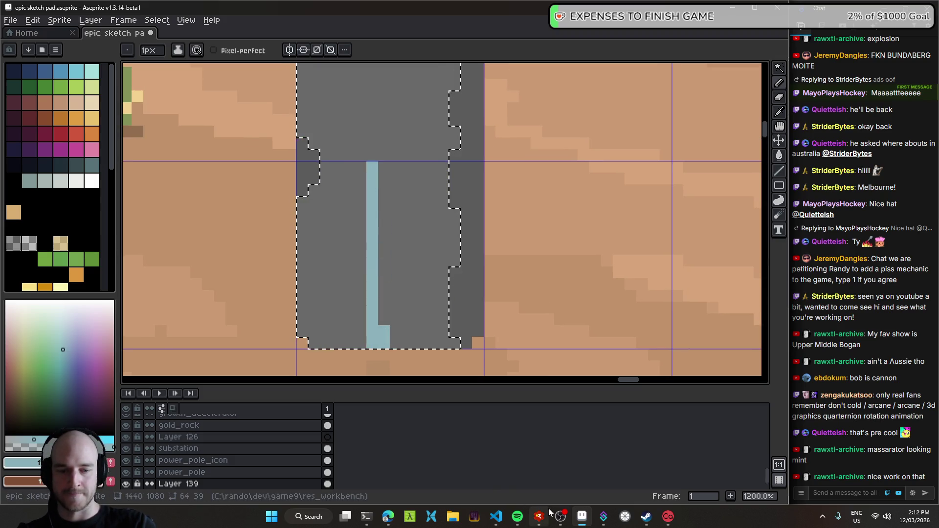
click(561, 517)
click(561, 517)
drag(398, 270, 356, 235)
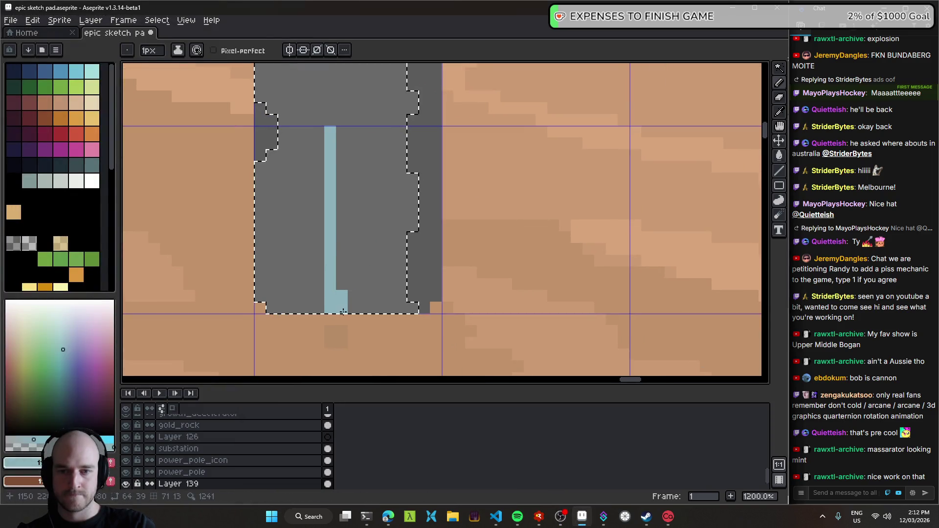
drag(343, 311, 342, 130)
scroll(376, 180, down, 8)
scroll(383, 218, up, 6)
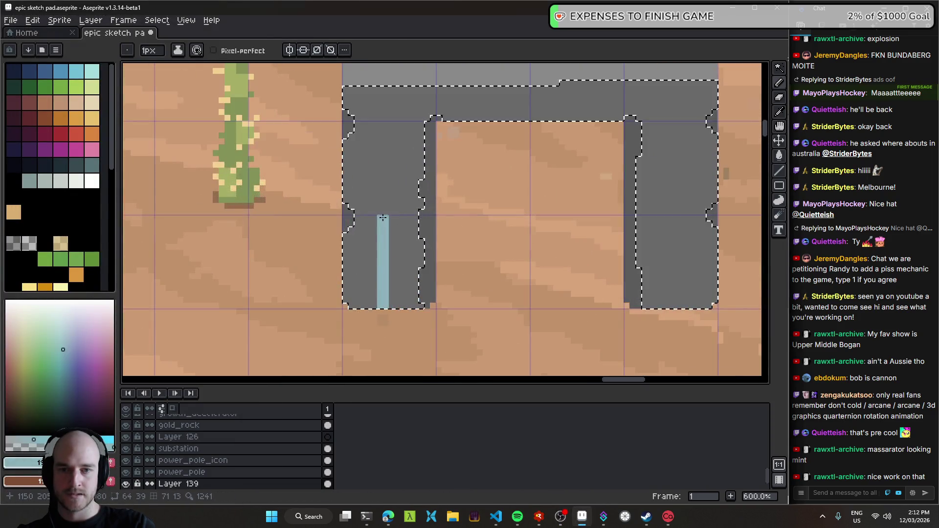
scroll(381, 220, up, 3)
scroll(368, 260, up, 1)
- Branch the blue line rightward, then run it across the lintel and down the right leg
mouse_move(360, 276)
mouse_down()
mouse_move(400, 278)
mouse_move(419, 229)
mouse_up()
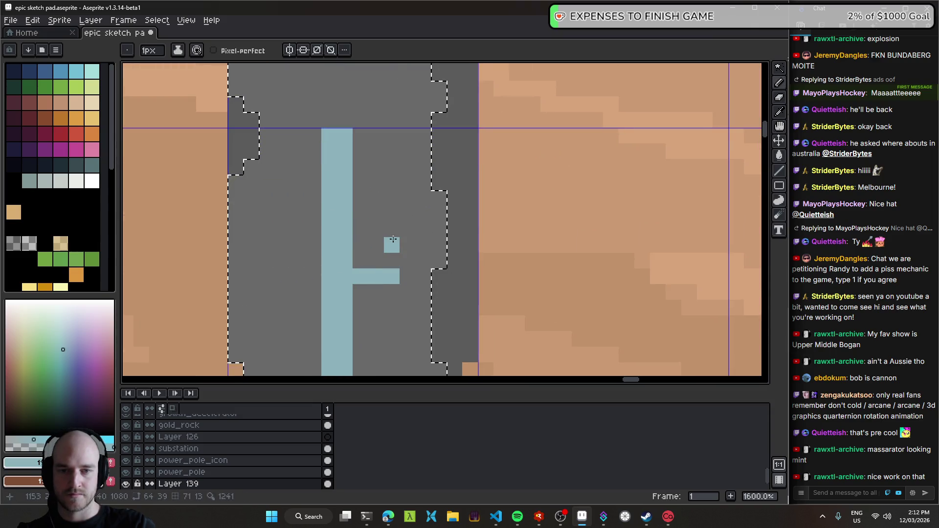
scroll(404, 260, down, 5)
scroll(403, 260, up, 2)
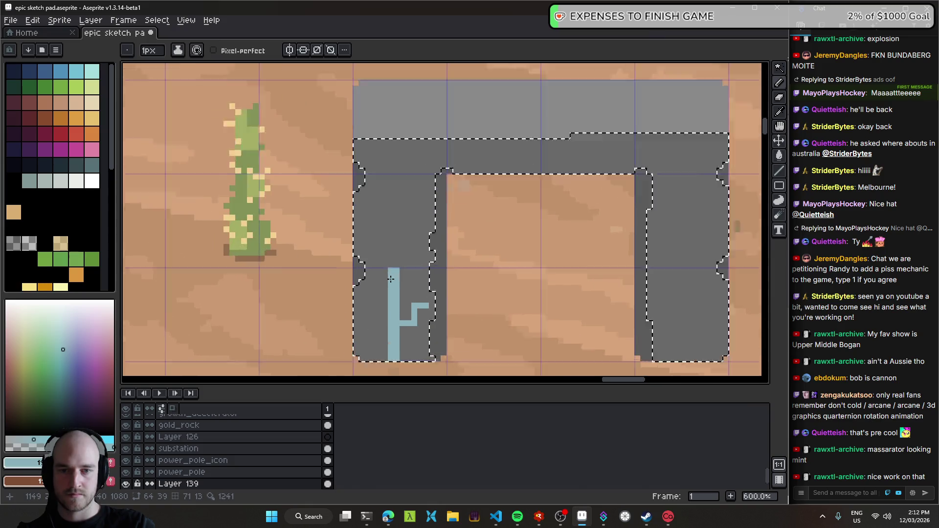
scroll(389, 288, up, 1)
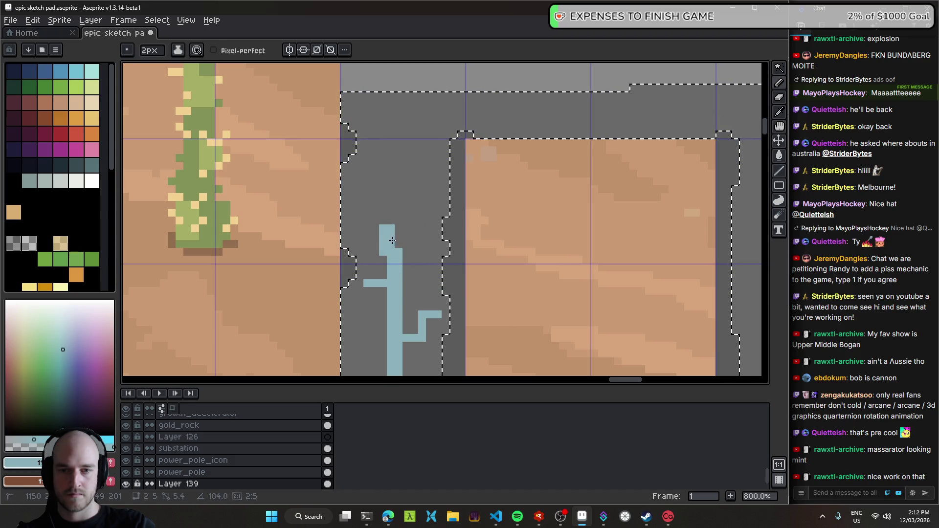
drag(417, 234, 422, 127)
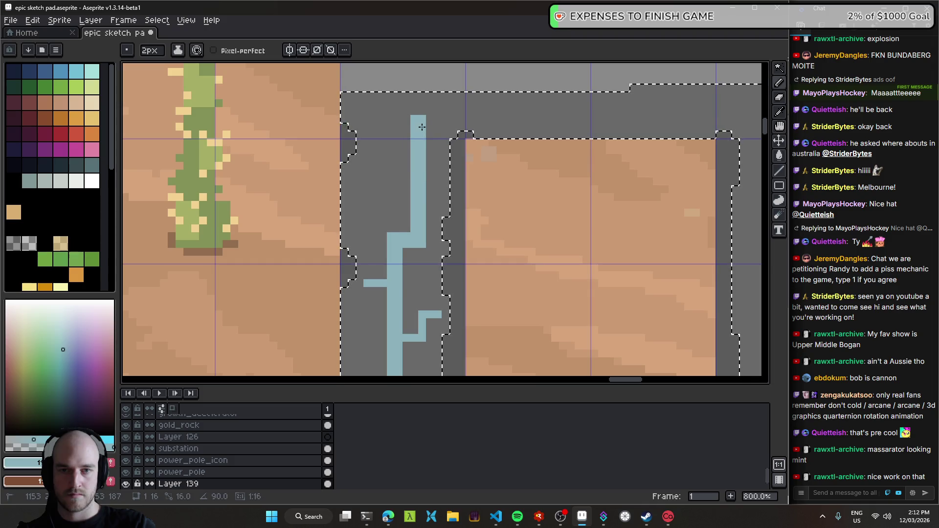
shift+click(398, 119)
drag(378, 120, 240, 156)
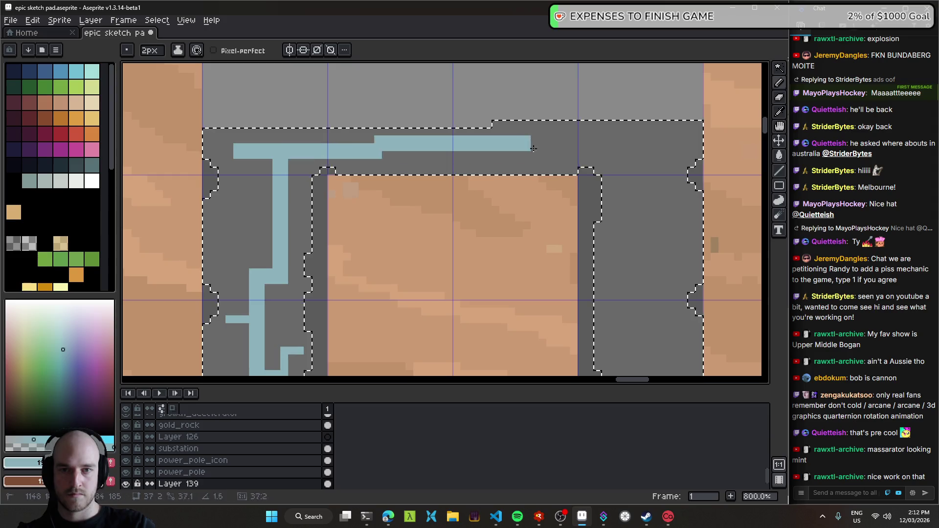
shift+click(615, 154)
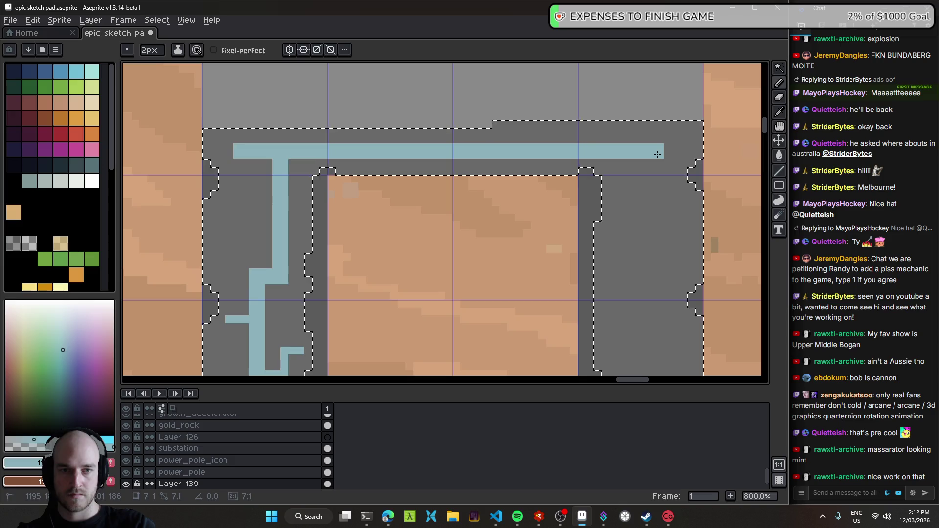
scroll(615, 153, down, 4)
scroll(622, 194, up, 2)
scroll(623, 195, up, 2)
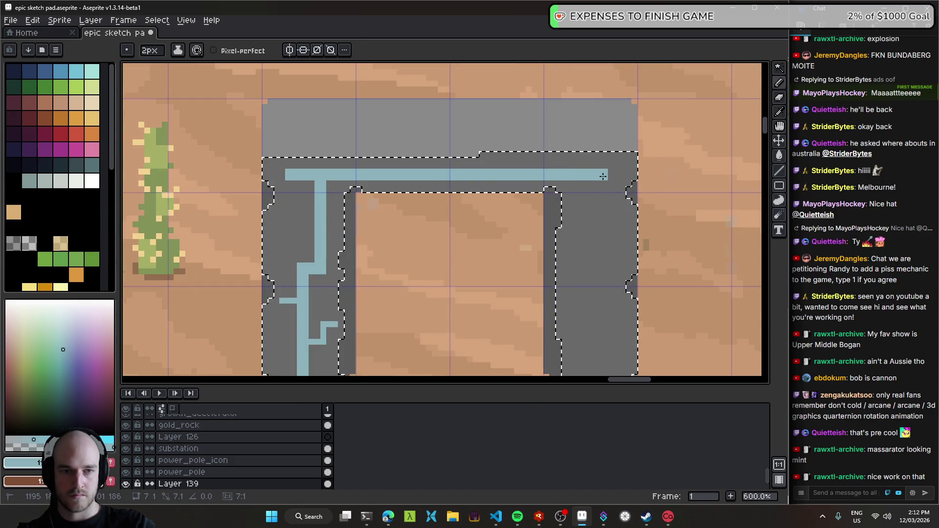
drag(580, 177, 605, 330)
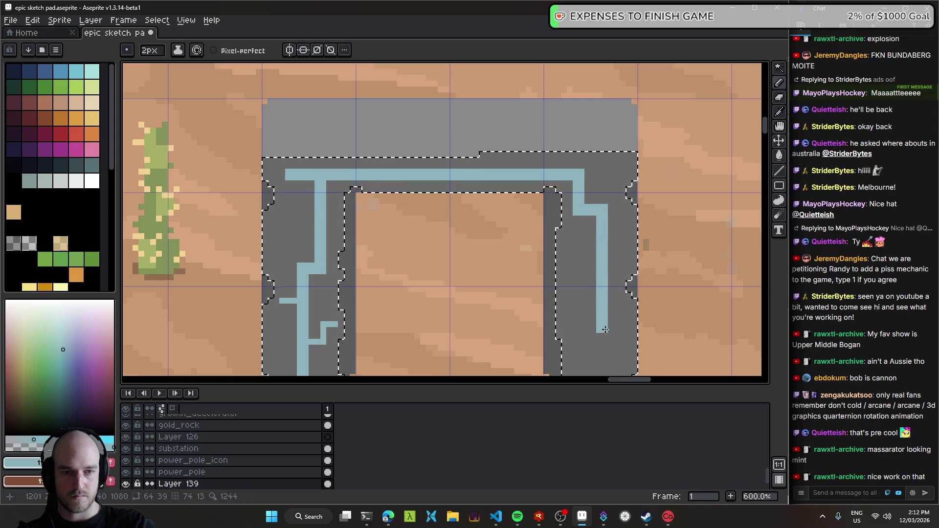
- Add small one-pixel blue branches and stubs off the right-leg and lintel lines, undoing the last
scroll(606, 330, up, 1)
scroll(566, 221, up, 3)
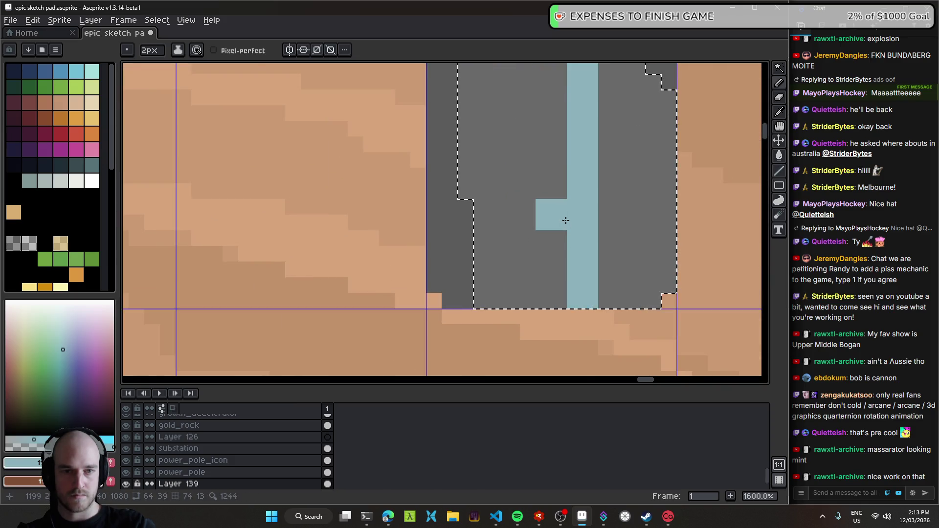
drag(531, 122, 562, 121)
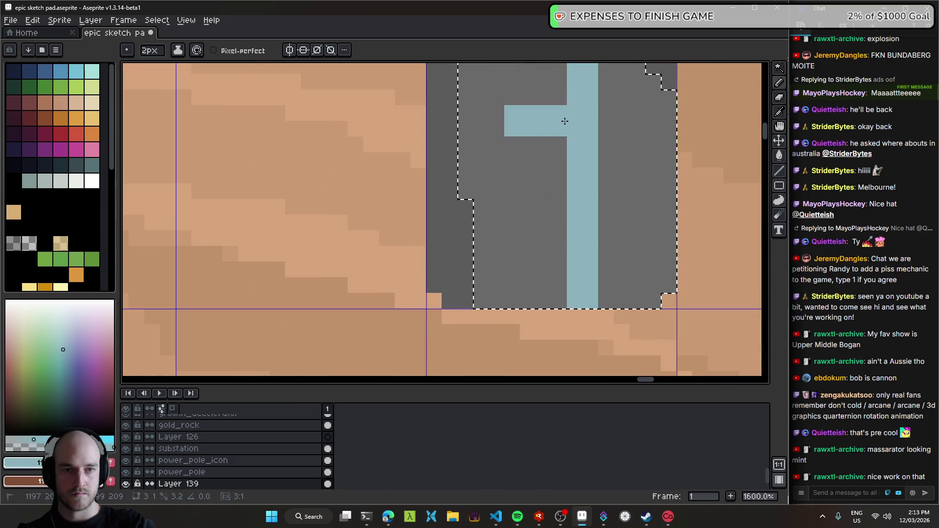
scroll(563, 121, down, 1)
scroll(557, 147, down, 2)
scroll(553, 196, up, 2)
drag(543, 206, 555, 251)
key(minus)
drag(512, 129, 512, 115)
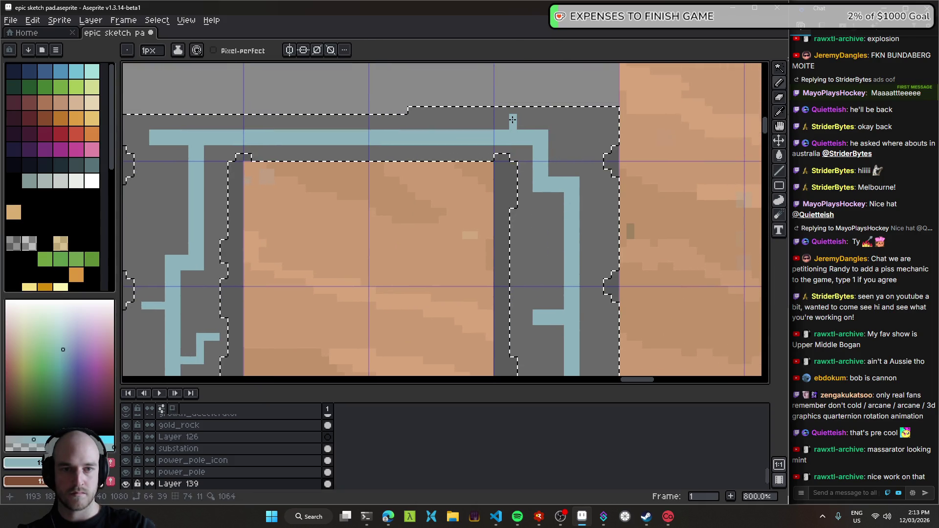
drag(561, 228, 536, 240)
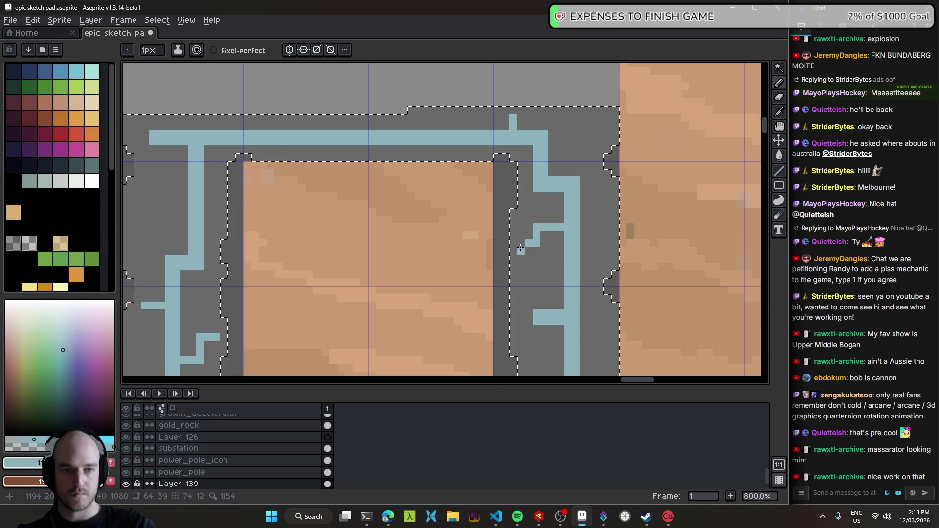
scroll(553, 286, down, 5)
scroll(553, 286, up, 4)
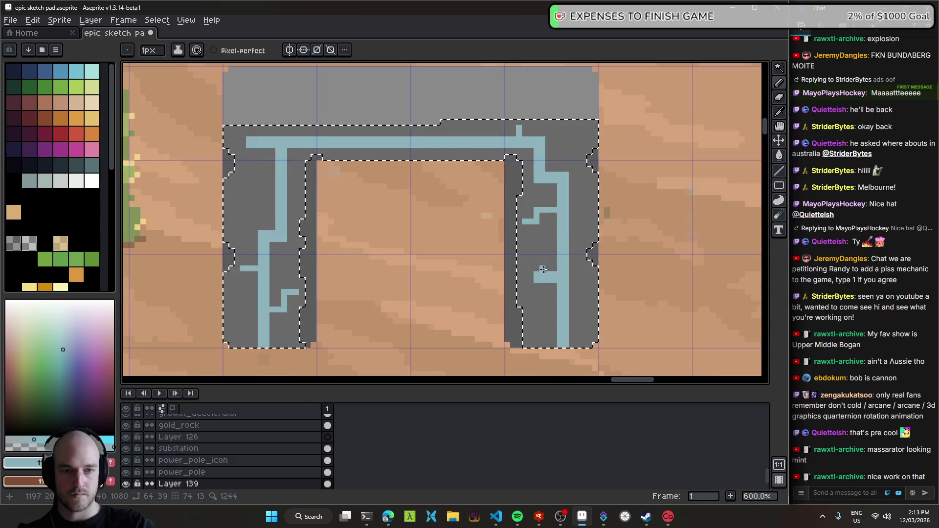
key(ctrl+z)
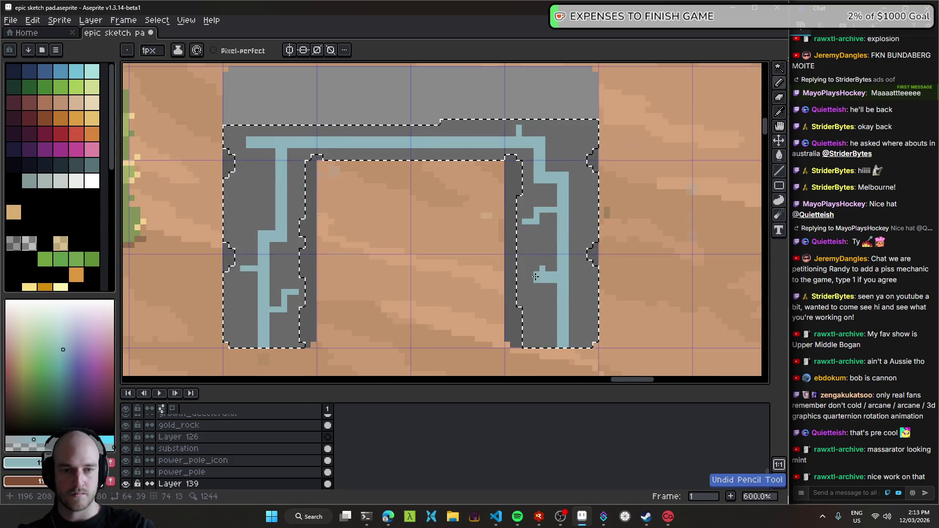
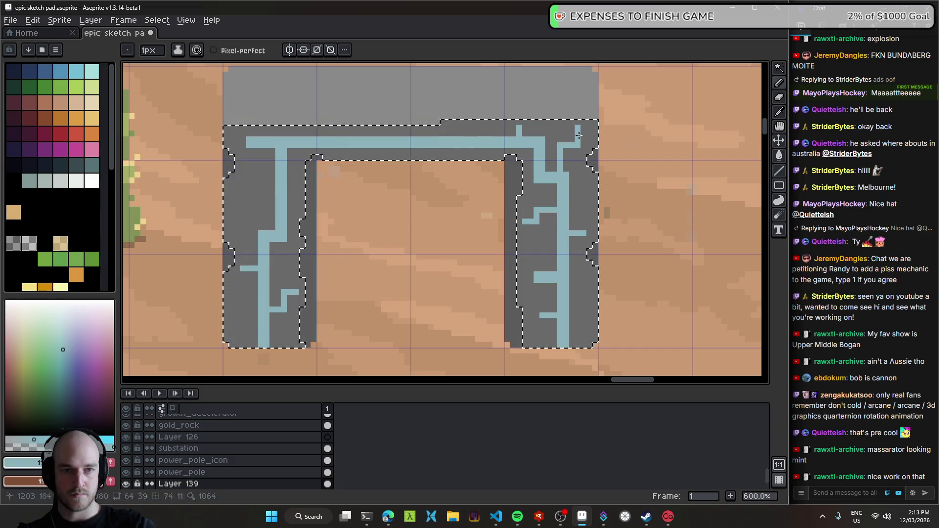
- Add small light-blue crack branches on the pillars, including a short offshoot on the left pillar
scroll(585, 142, down, 3)
scroll(567, 267, down, 2)
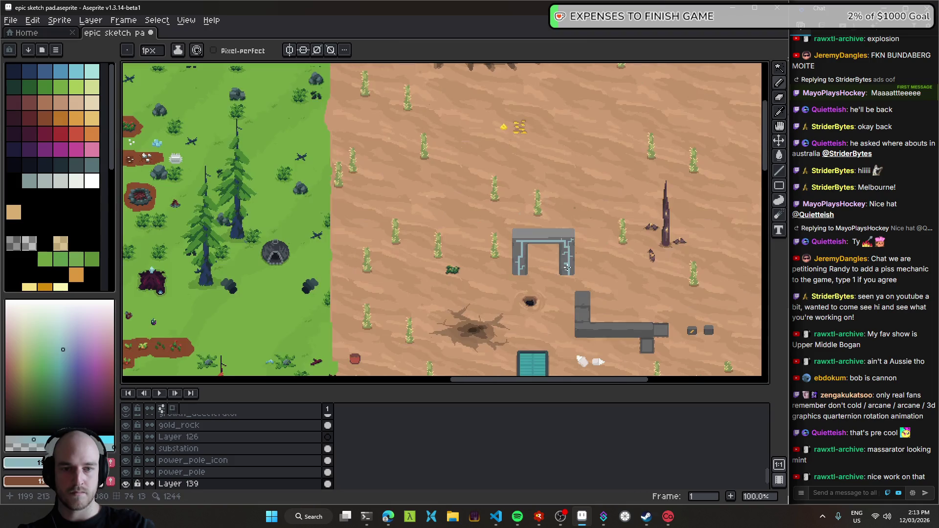
scroll(567, 268, up, 3)
scroll(567, 268, up, 3)
mouse_move(487, 239)
mouse_down()
mouse_move(436, 237)
mouse_move(457, 215)
mouse_up()
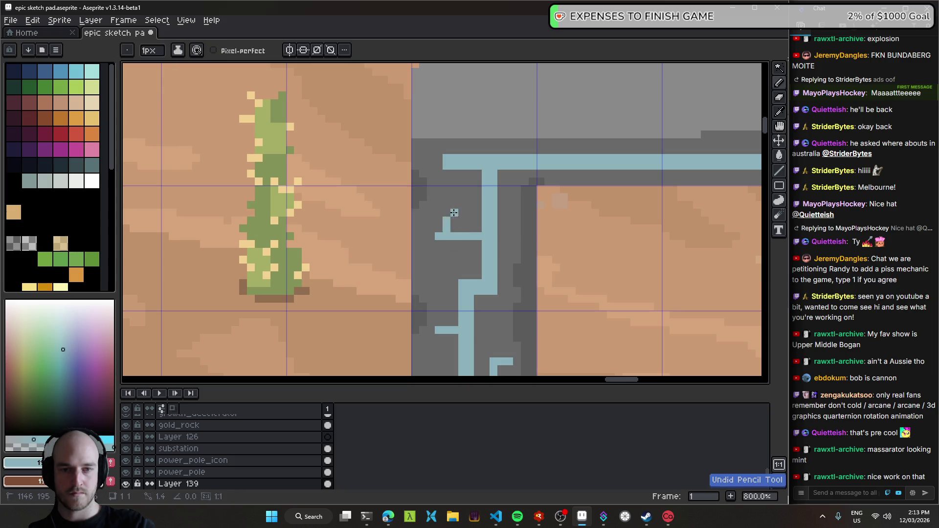
scroll(456, 212, down, 4)
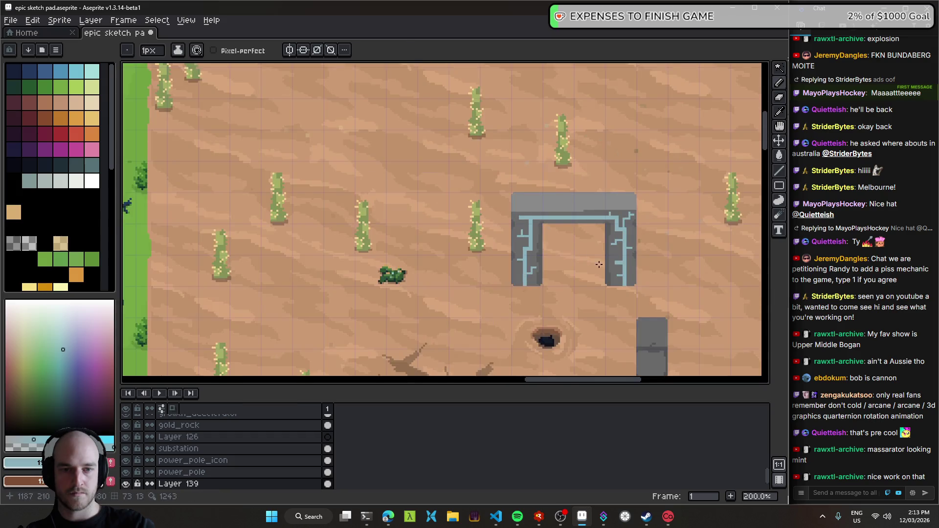
scroll(456, 211, down, 2)
drag(481, 284, 483, 292)
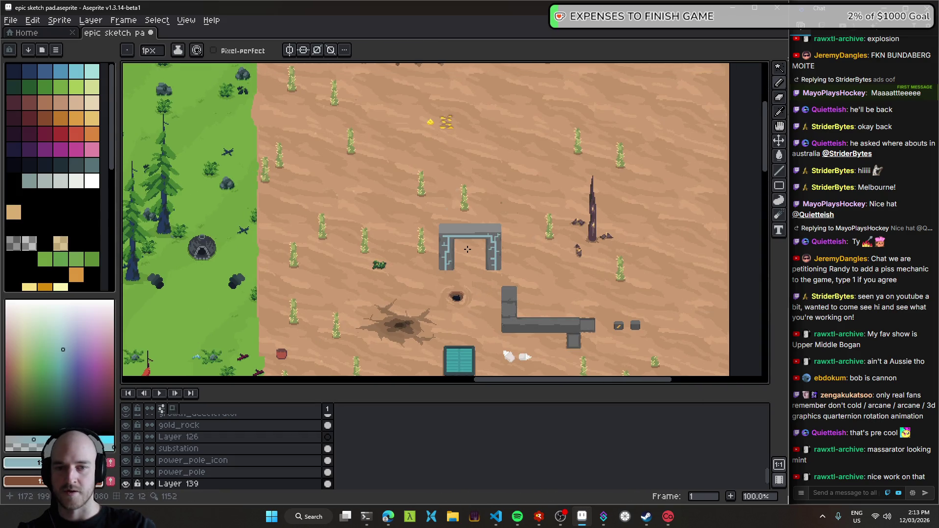
scroll(444, 199, up, 2)
scroll(444, 199, up, 3)
scroll(444, 198, up, 1)
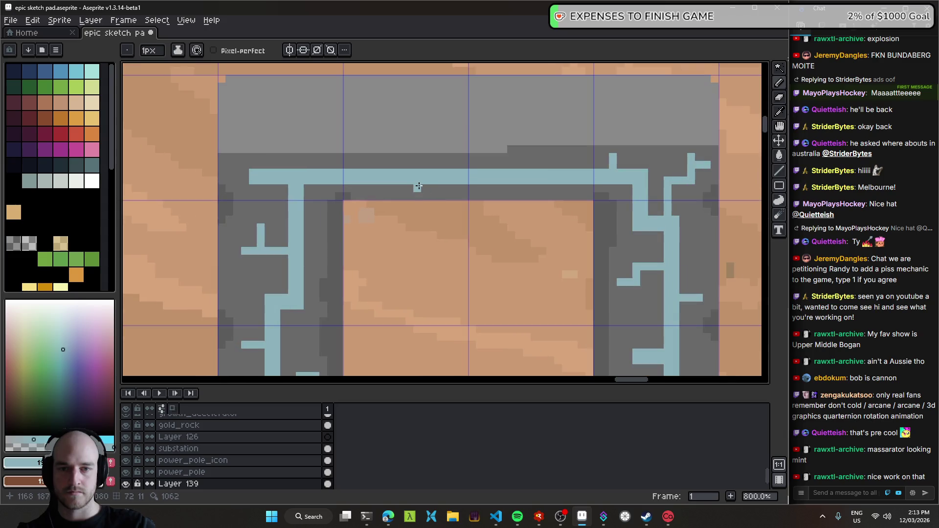
click(420, 186)
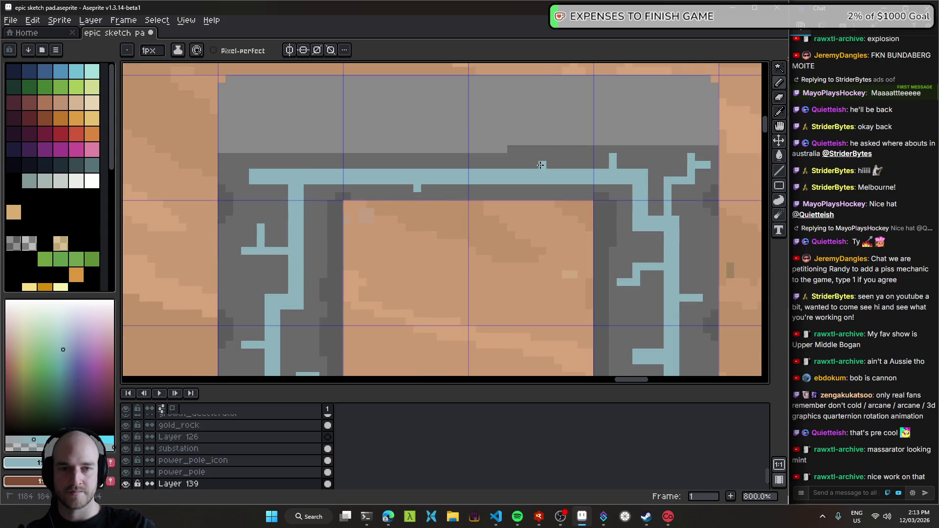
- Sample the arch's dark grey stone colour and paint a dark grey row along the arch top
scroll(562, 235, down, 5)
scroll(561, 234, down, 1)
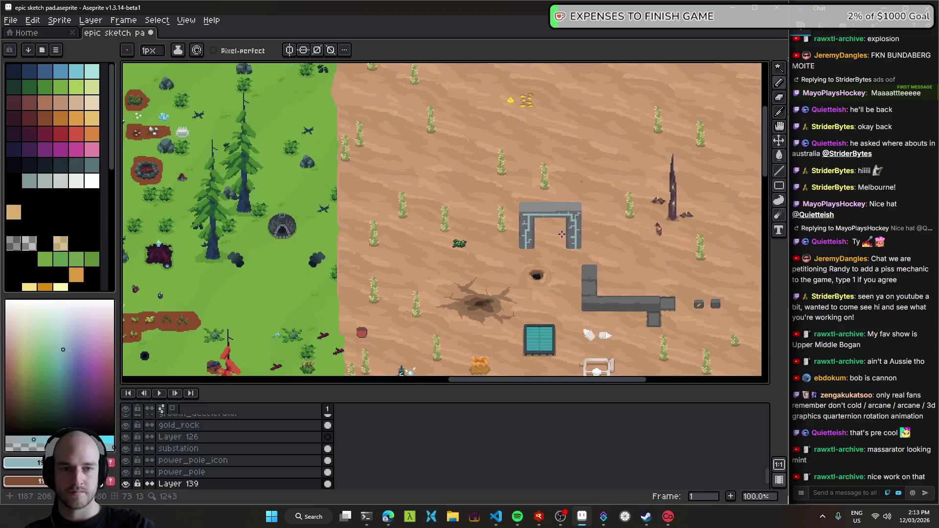
scroll(565, 228, up, 6)
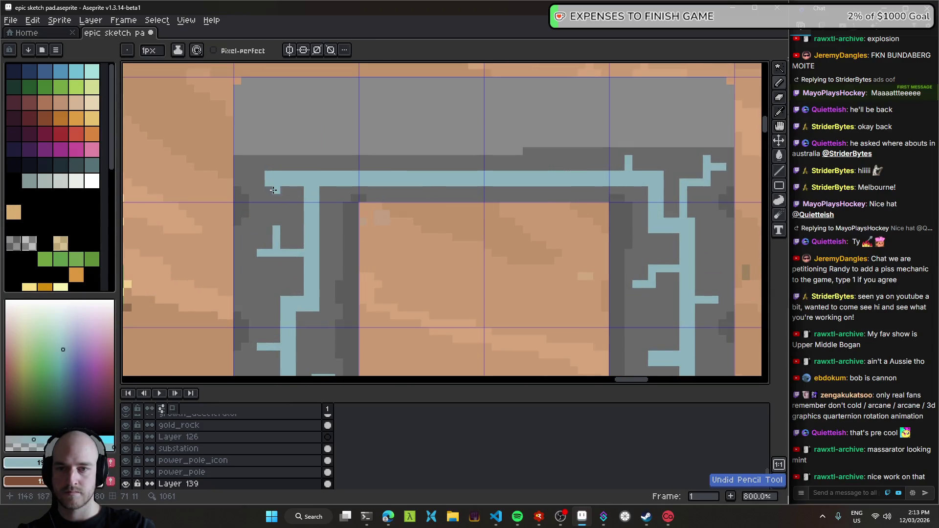
scroll(526, 142, down, 1)
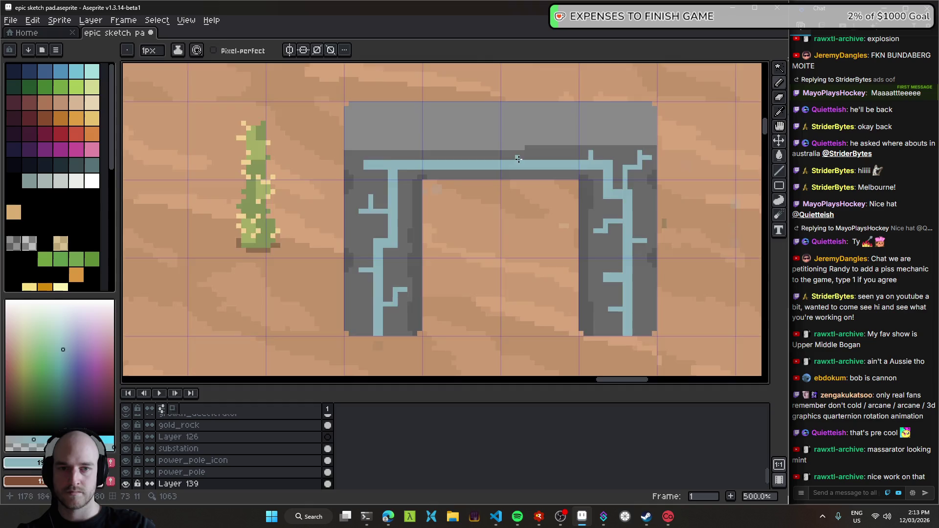
scroll(533, 142, up, 1)
alt+click(539, 142)
drag(539, 142, 266, 142)
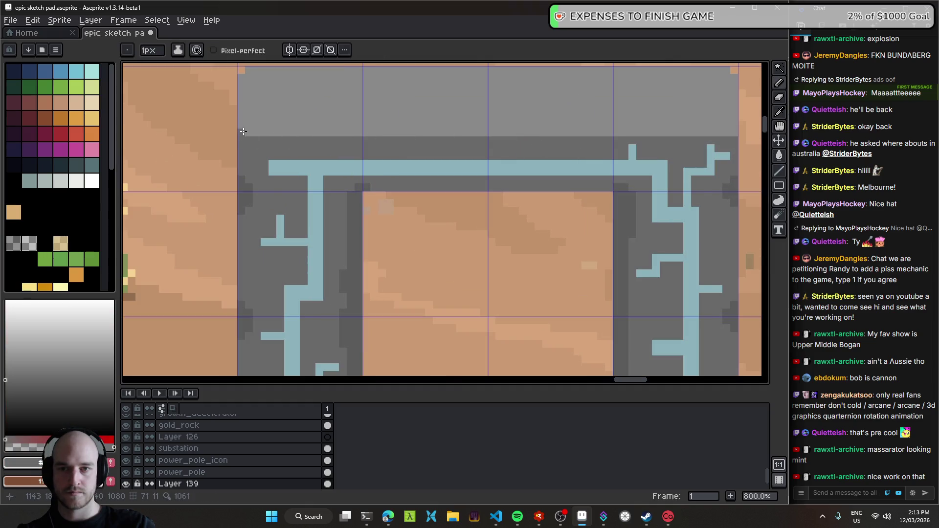
- Paint a dark grey step into the archway's top band for a jagged edge
drag(367, 125, 362, 134)
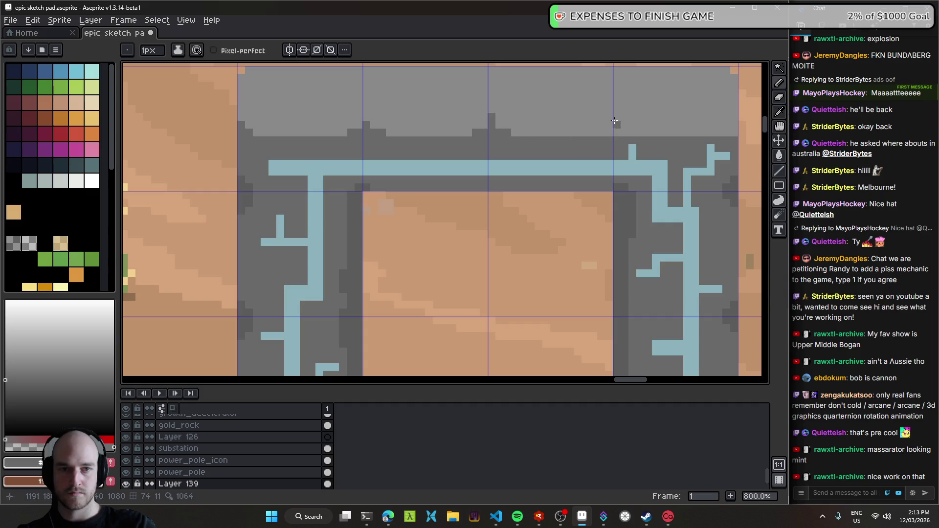
scroll(630, 140, down, 3)
scroll(503, 199, up, 3)
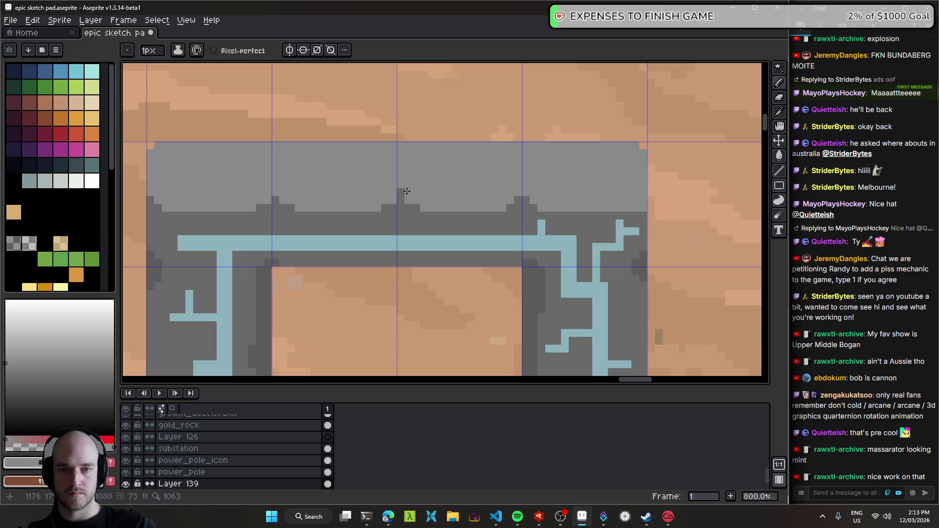
scroll(408, 190, down, 1)
scroll(440, 206, down, 4)
scroll(465, 220, down, 2)
scroll(476, 238, up, 3)
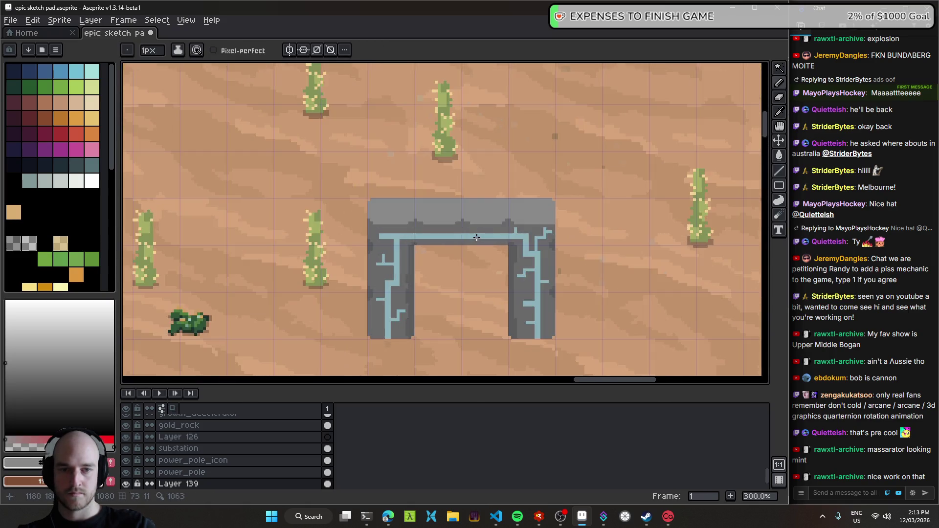
scroll(477, 237, up, 3)
- Switch to the Eyedropper and back to the Pencil, recentre the archway, and enlarge the brush to 2px
key(i)
key(b)
scroll(585, 210, down, 4)
scroll(563, 225, down, 1)
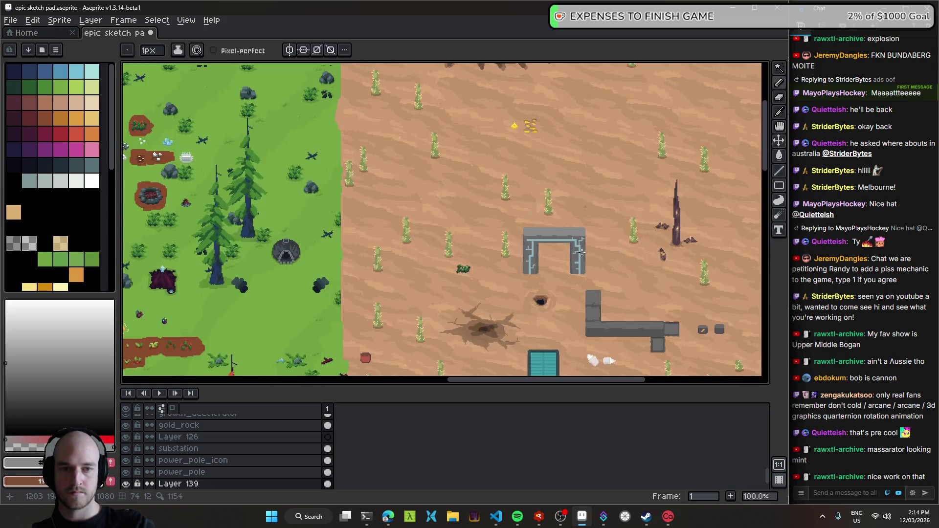
scroll(516, 252, up, 2)
scroll(489, 259, up, 3)
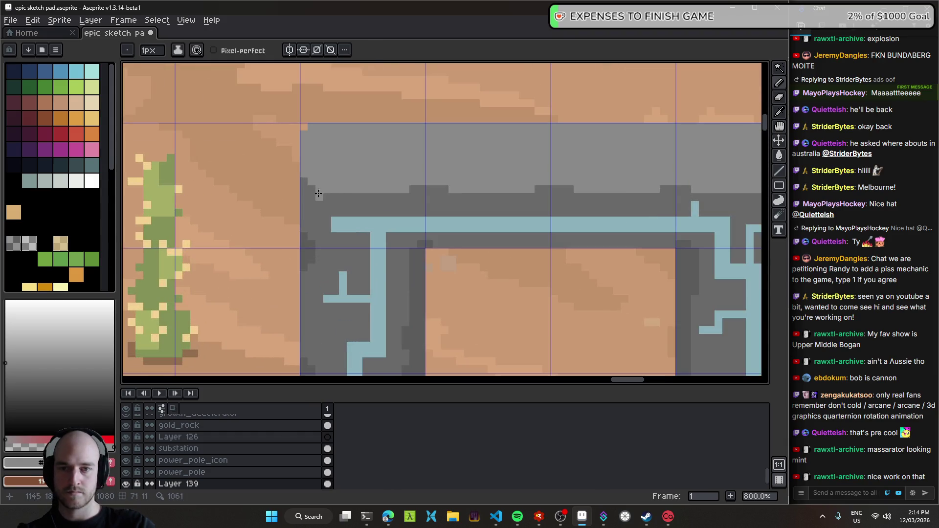
scroll(391, 269, down, 1)
scroll(371, 273, down, 3)
scroll(364, 249, down, 2)
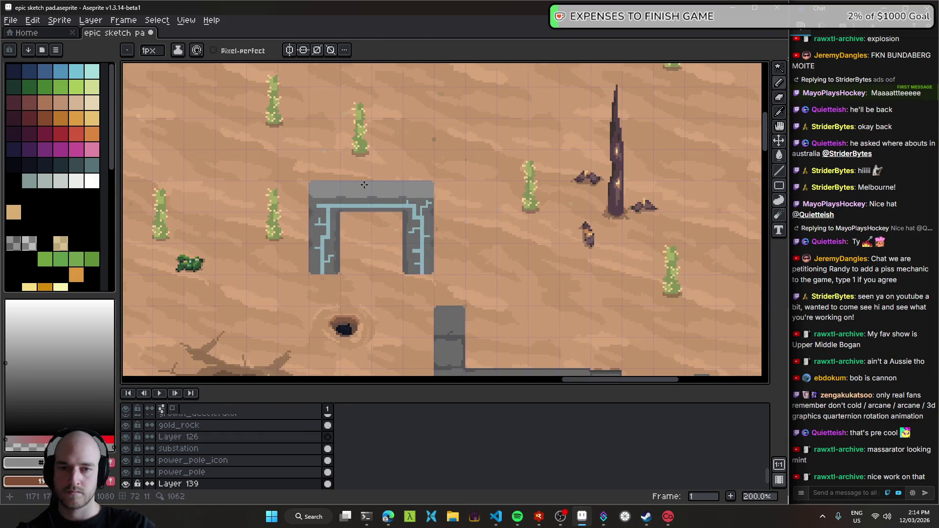
scroll(347, 228, down, 2)
scroll(348, 230, down, 2)
scroll(350, 234, up, 1)
scroll(353, 240, up, 2)
drag(352, 240, 410, 235)
scroll(413, 221, up, 5)
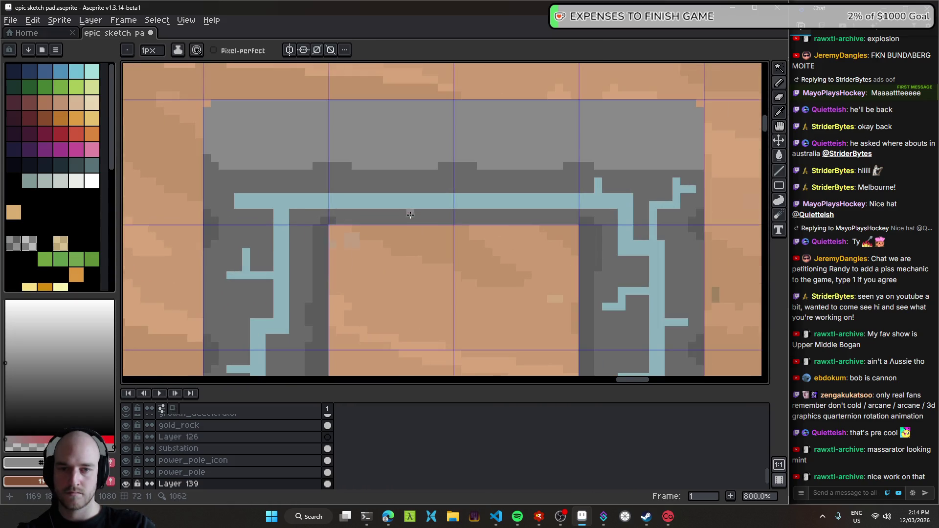
scroll(421, 203, left, 1)
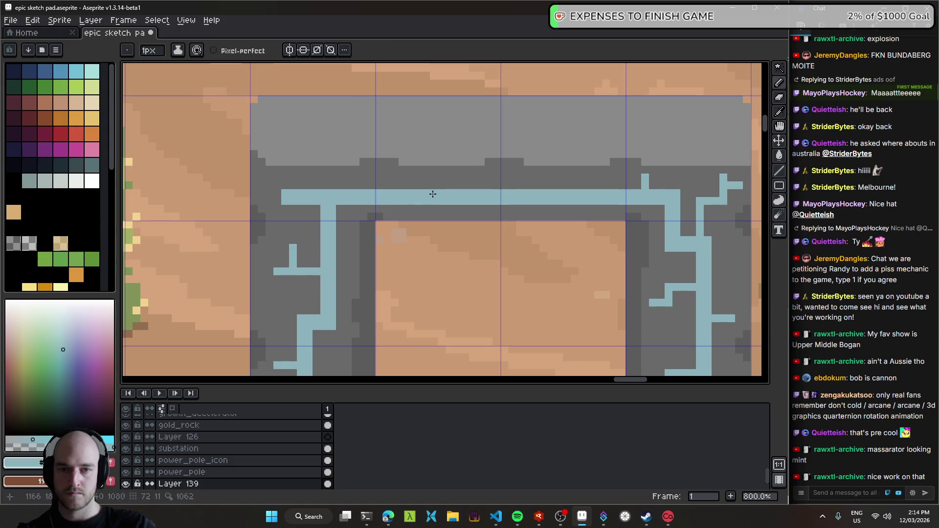
key(plus)
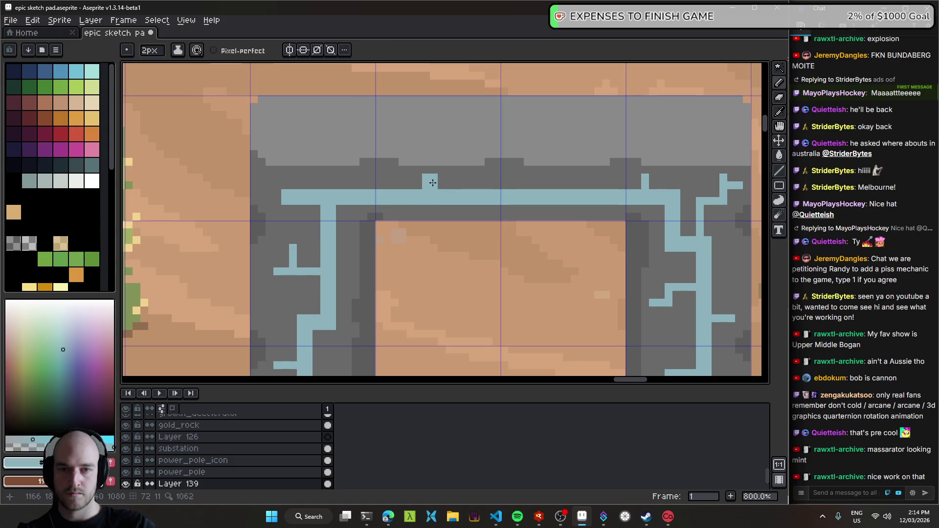
- Extend a light-blue crack upward from the archway's top crack
scroll(583, 277, down, 5)
drag(583, 277, 455, 263)
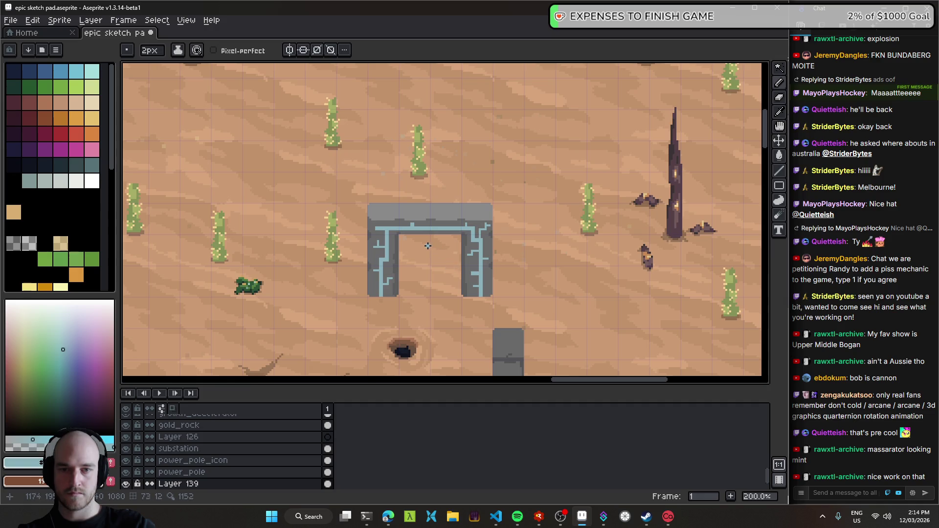
scroll(429, 246, down, 1)
scroll(421, 254, up, 4)
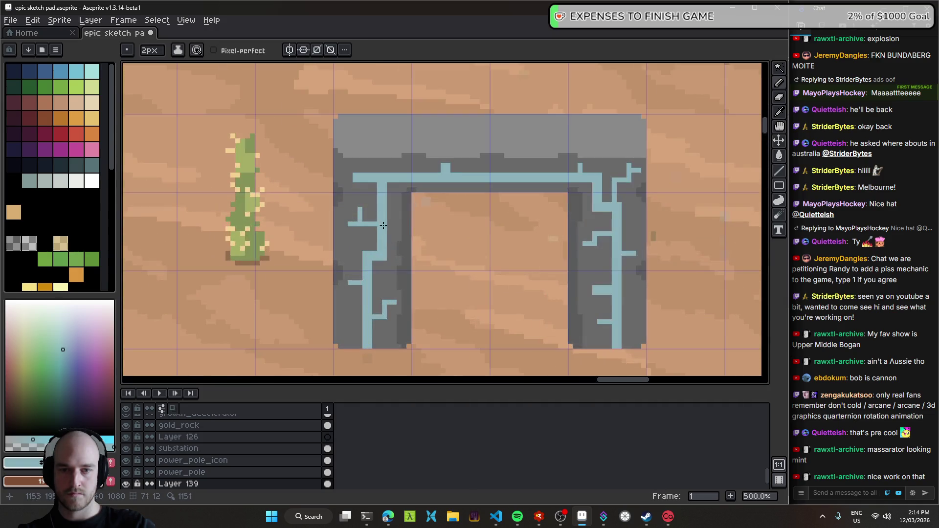
scroll(367, 186, up, 1)
scroll(376, 188, up, 1)
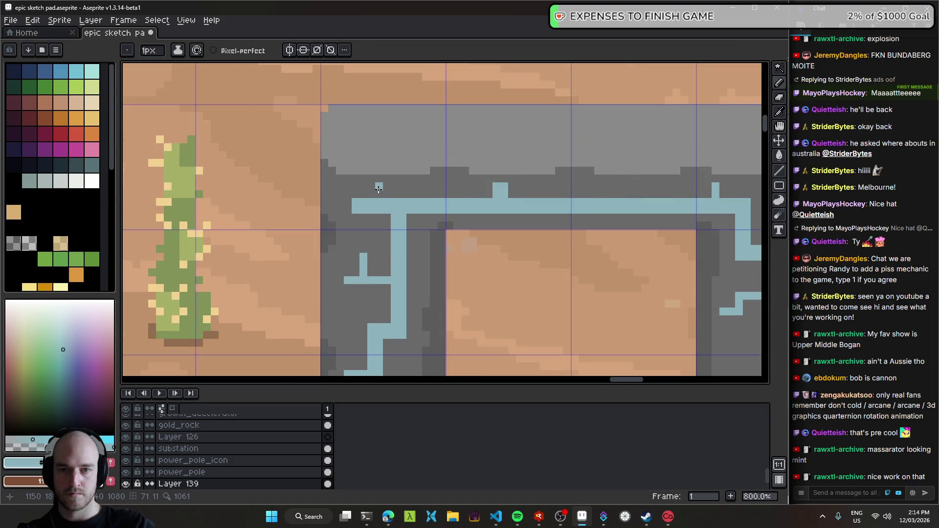
drag(377, 186, 402, 181)
- Sample the light-blue crack colour and set the Pencil brush to 2px
scroll(473, 208, down, 6)
scroll(480, 248, down, 1)
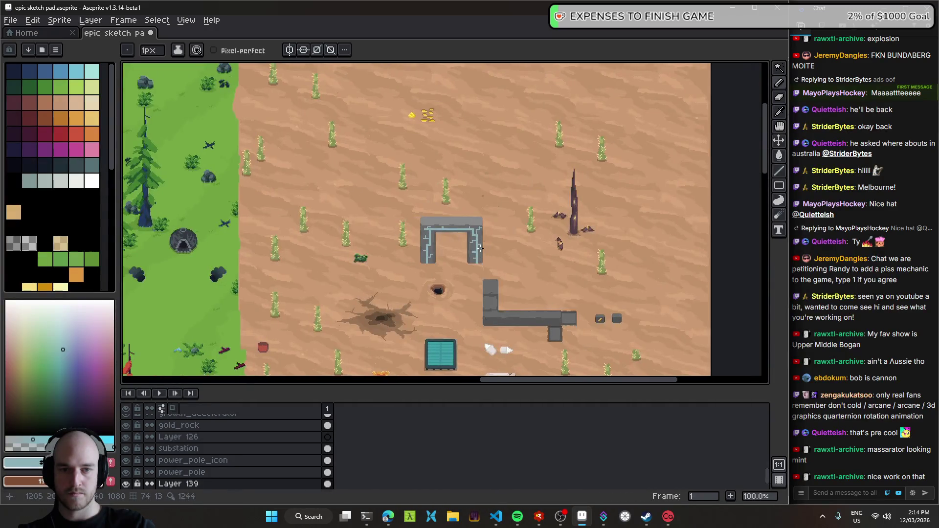
scroll(458, 261, up, 1)
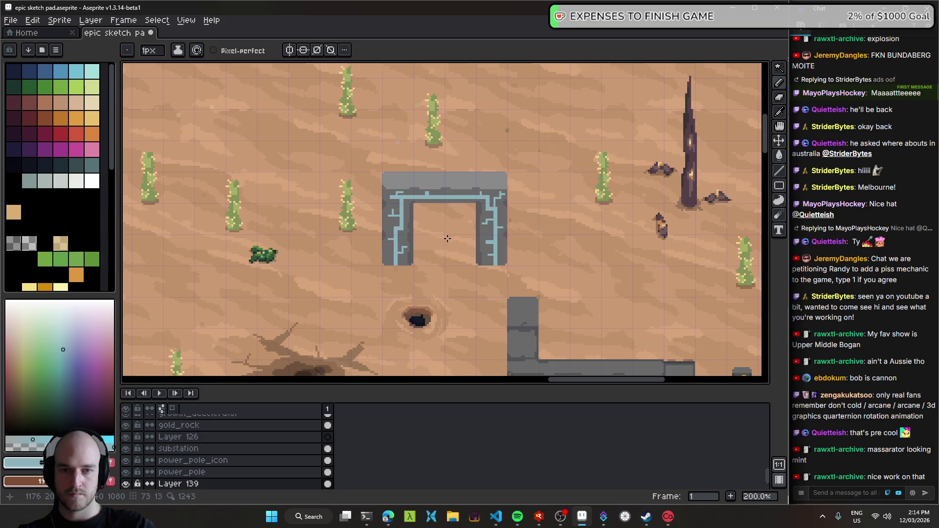
scroll(411, 201, up, 4)
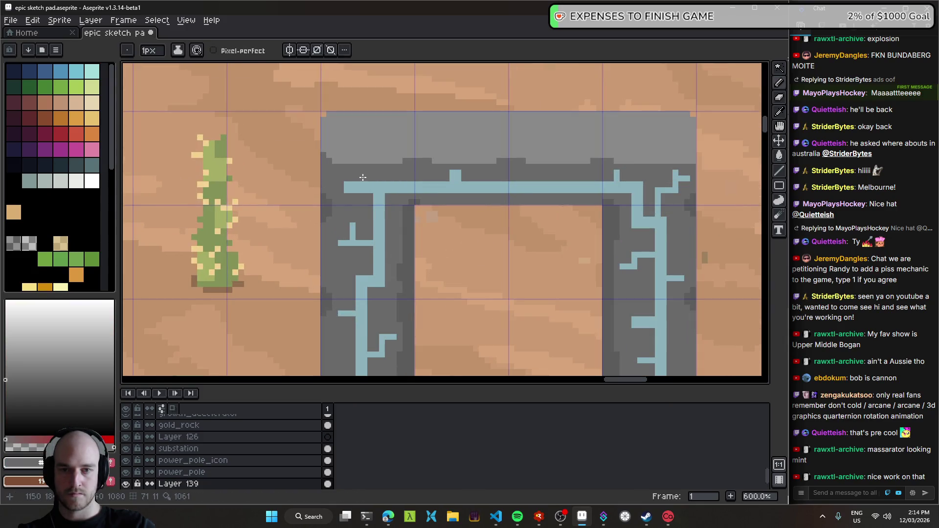
scroll(362, 177, down, 5)
scroll(579, 266, up, 3)
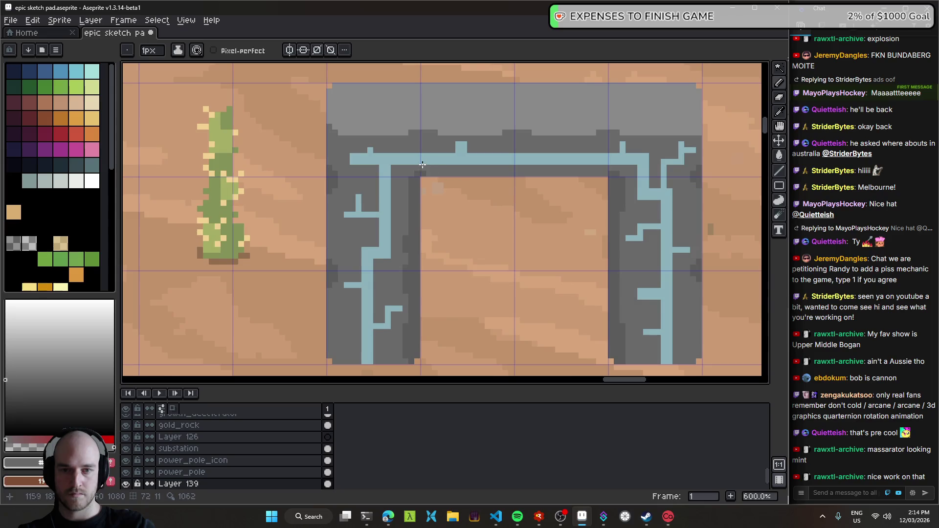
scroll(416, 192, down, 2)
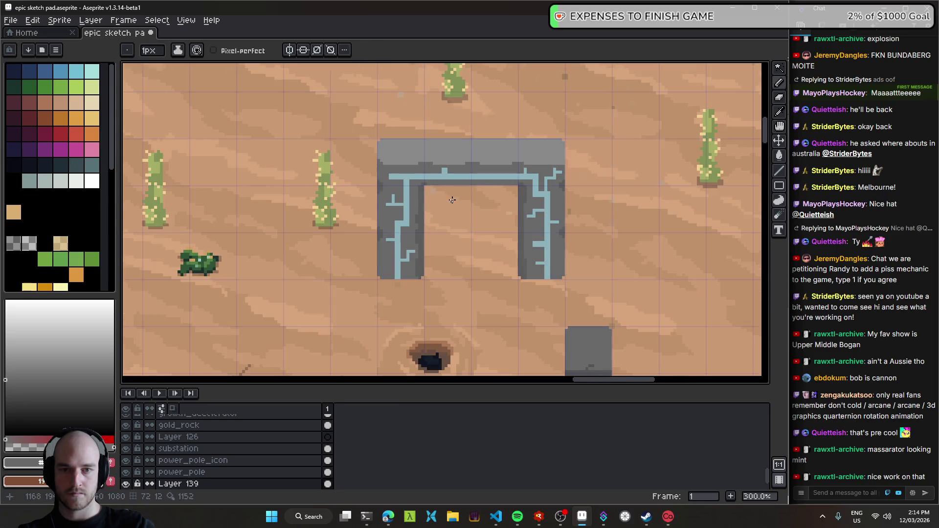
scroll(417, 193, down, 2)
scroll(408, 191, up, 6)
scroll(403, 190, up, 1)
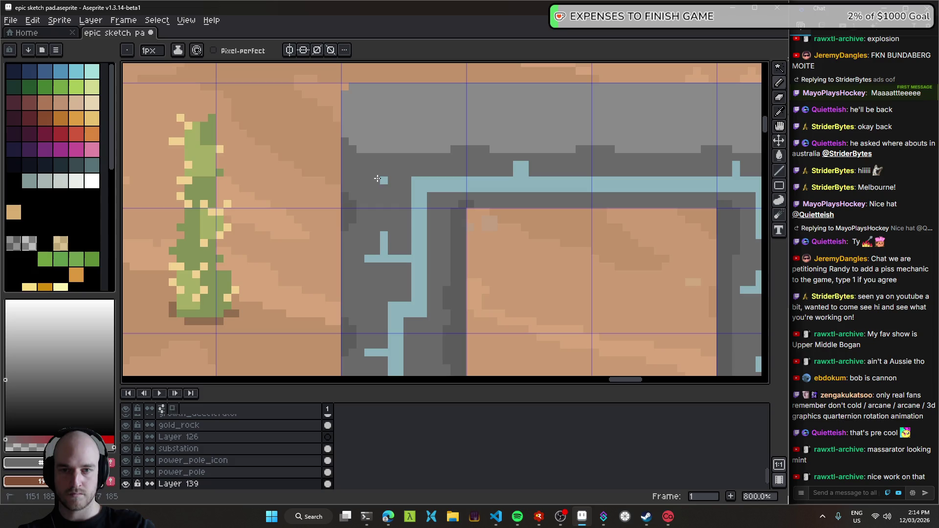
alt+click(421, 181)
key(plus)
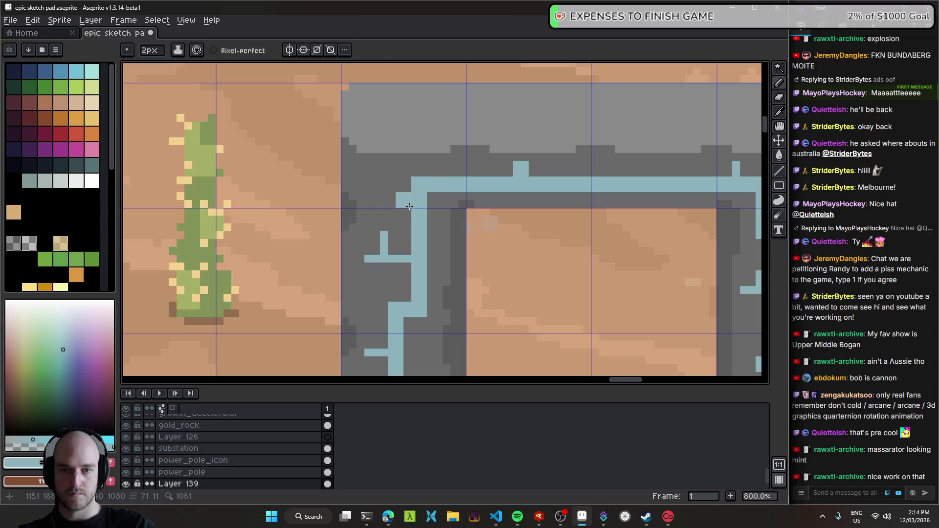
- Extend a light-blue crack leftward along the top bar with a block above its end, undoing an upward branch
drag(409, 207, 380, 203)
click(382, 185)
drag(385, 188, 393, 164)
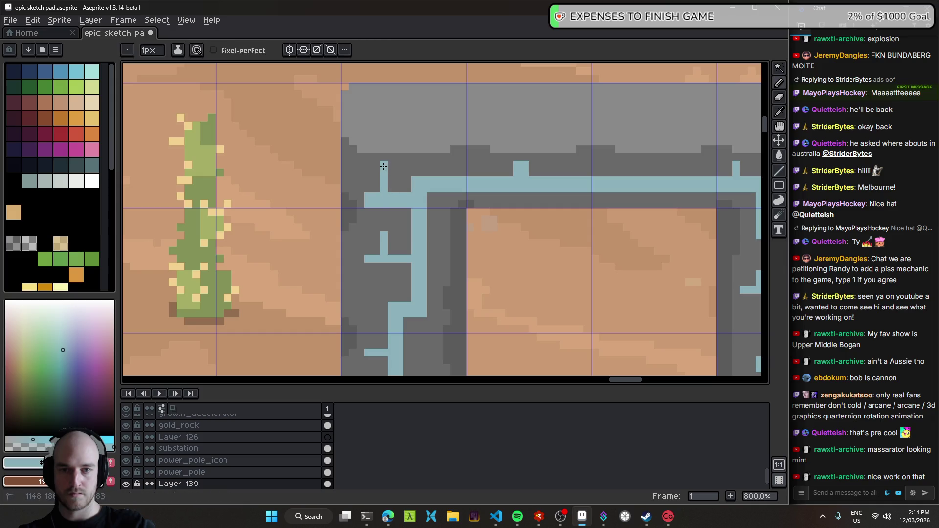
key(ctrl+z)
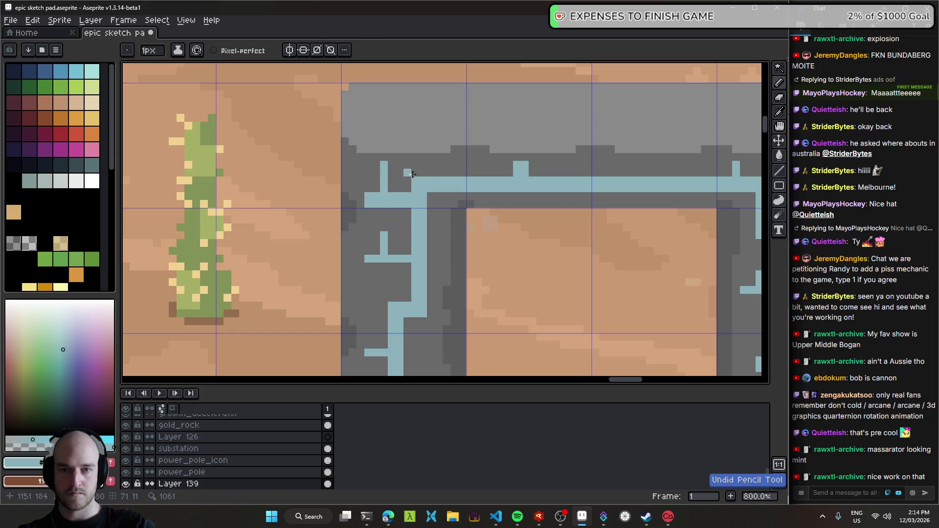
- Draw a light-blue crack stem running down from the top bar
scroll(401, 174, down, 5)
scroll(430, 245, up, 1)
scroll(442, 272, up, 3)
scroll(442, 272, up, 2)
alt+click(442, 272)
mouse_move(422, 250)
mouse_down()
mouse_move(437, 310)
mouse_move(371, 260)
mouse_up()
alt+click(434, 286)
- Extend the right pillar's light-blue crack stub rightward
scroll(437, 309, down, 7)
scroll(436, 310, down, 1)
scroll(430, 303, up, 3)
scroll(371, 260, down, 2)
scroll(372, 260, up, 6)
scroll(373, 258, down, 5)
scroll(373, 258, down, 2)
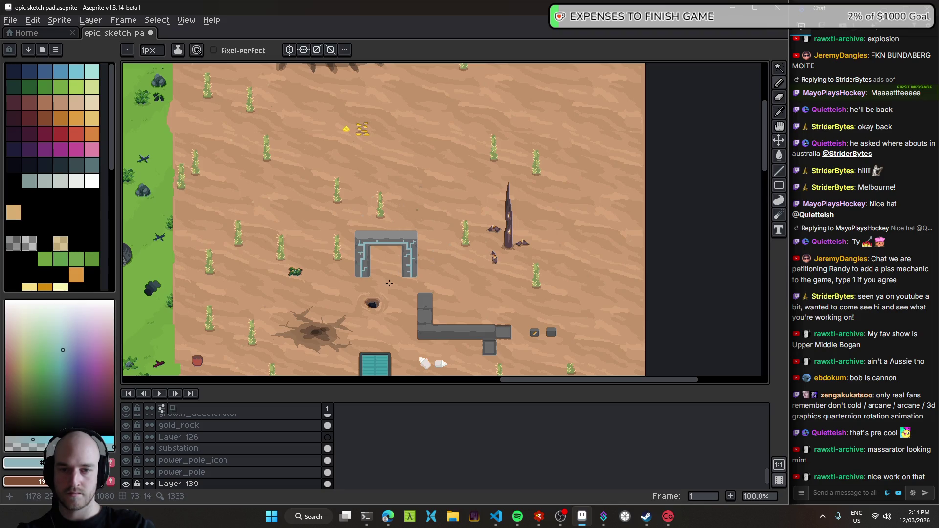
scroll(365, 256, up, 8)
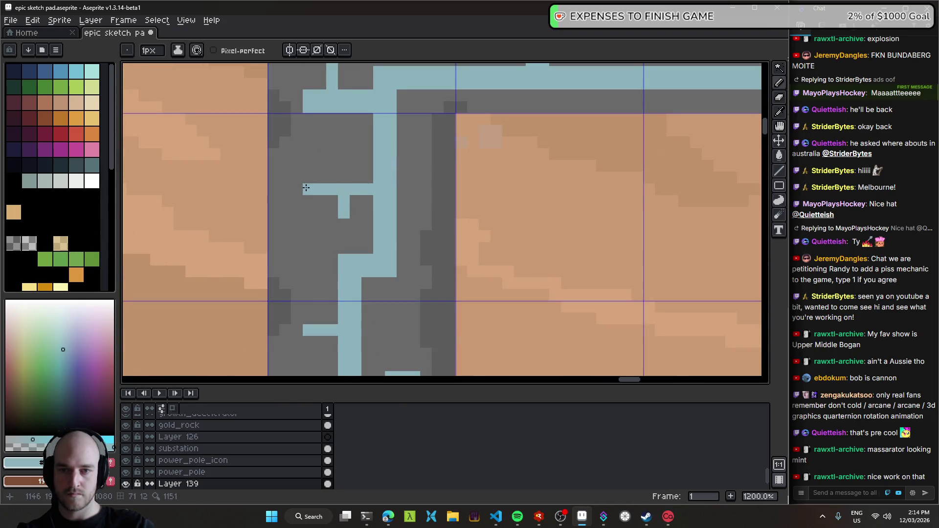
scroll(341, 186, down, 7)
scroll(433, 258, down, 1)
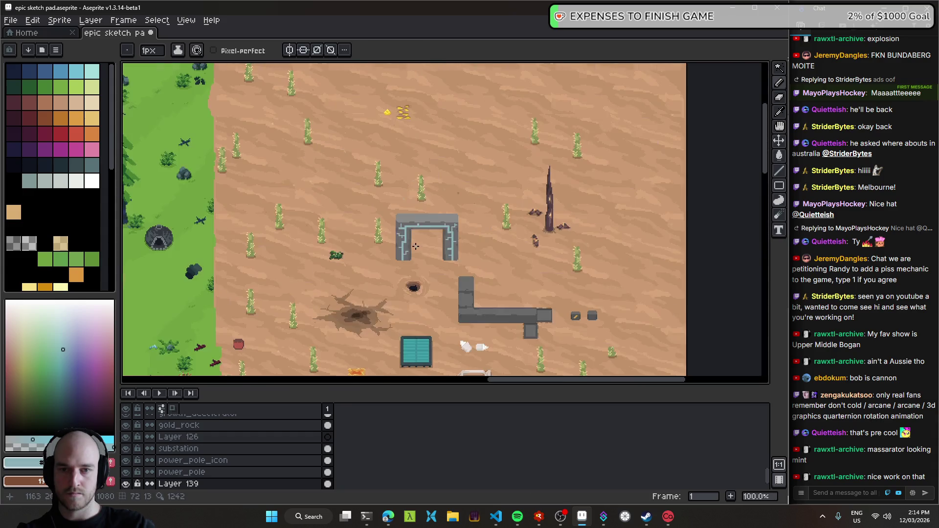
scroll(454, 275, up, 9)
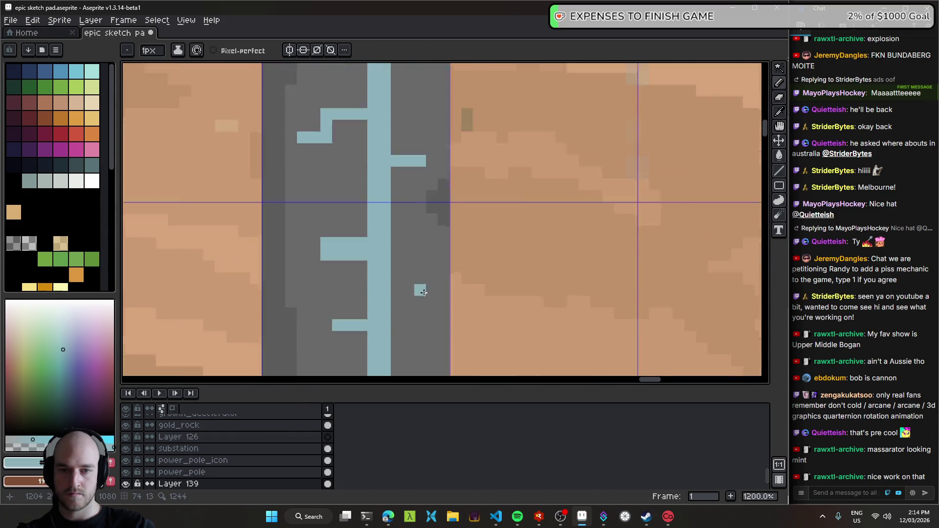
mouse_move(396, 288)
mouse_down()
mouse_move(423, 285)
mouse_move(438, 253)
mouse_up()
- Save, nudge the archway slightly down on the map with the Move tool, and save again
scroll(436, 238, down, 6)
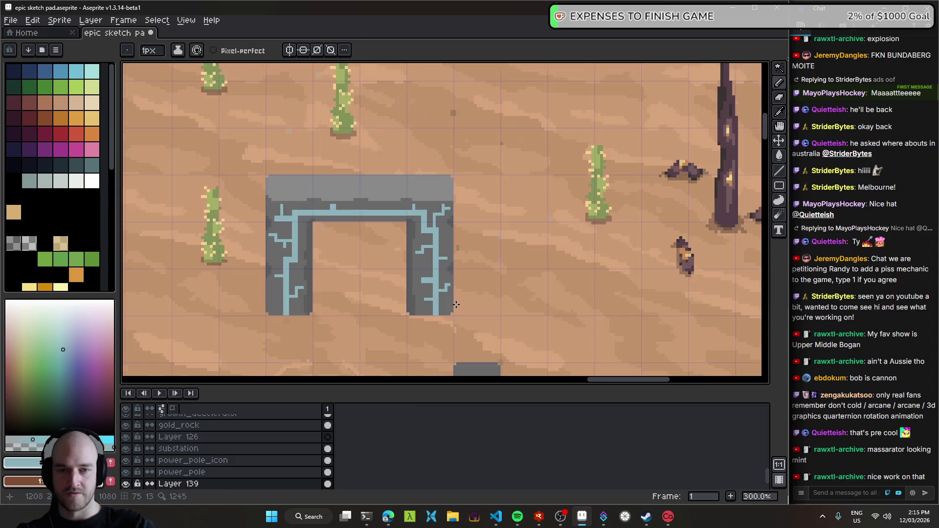
scroll(450, 294, down, 2)
scroll(457, 315, up, 1)
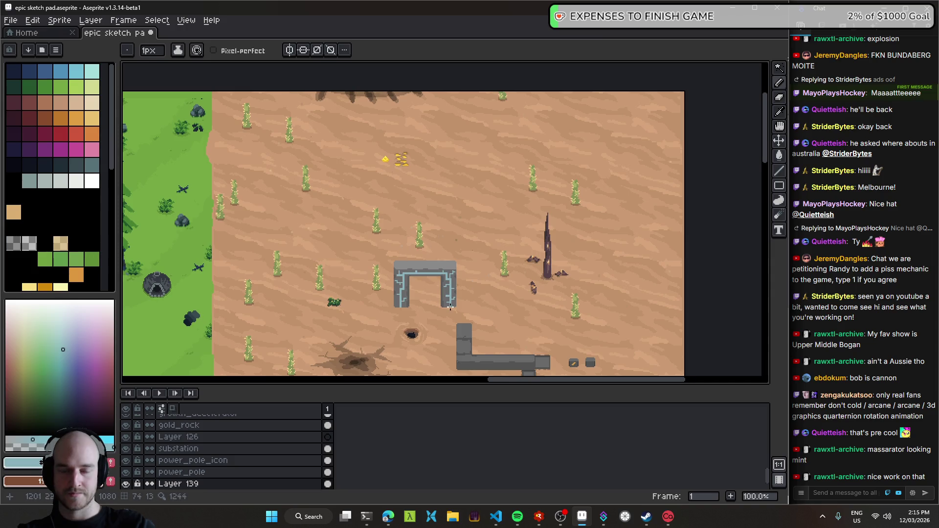
scroll(451, 307, up, 3)
scroll(411, 230, down, 3)
scroll(400, 229, up, 4)
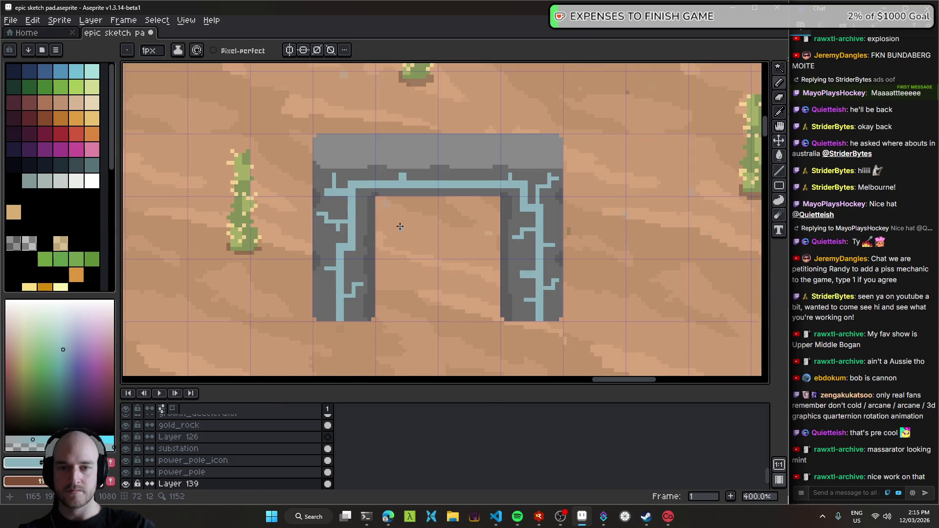
scroll(439, 178, down, 3)
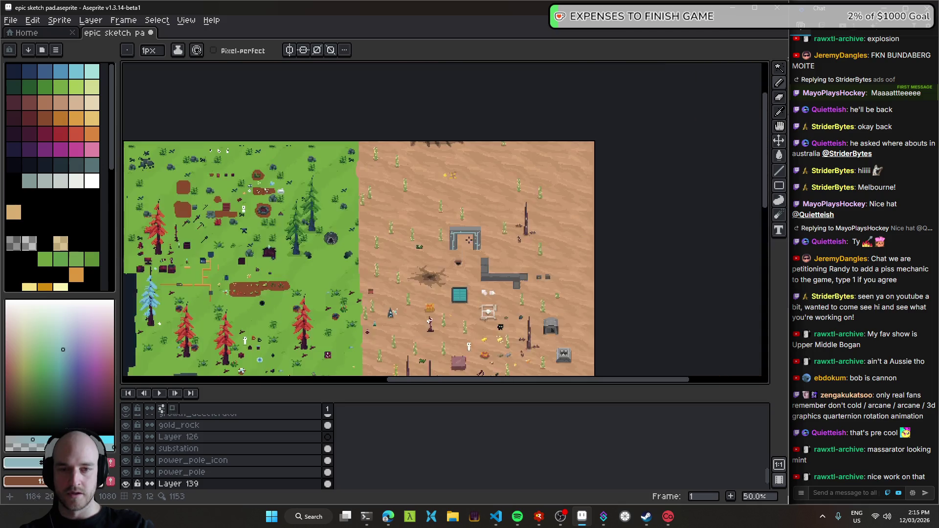
key(ctrl+s)
key(v)
scroll(469, 209, up, 2)
drag(481, 202, 477, 214)
key(ctrl+s)
scroll(489, 274, down, 2)
scroll(470, 281, up, 4)
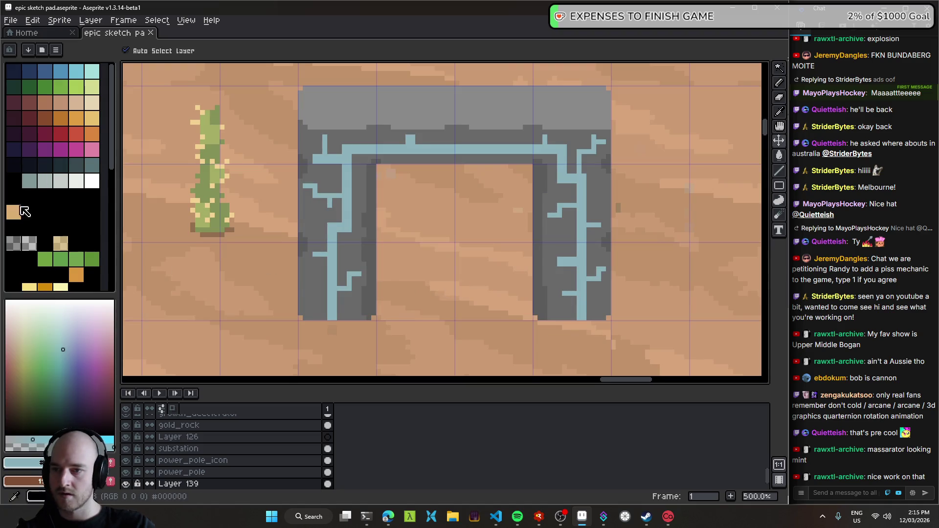
scroll(346, 309, up, 1)
- Draw dark-brown shadow pixels and a row along the left pillar's base
key(b)
scroll(325, 286, up, 4)
click(320, 264)
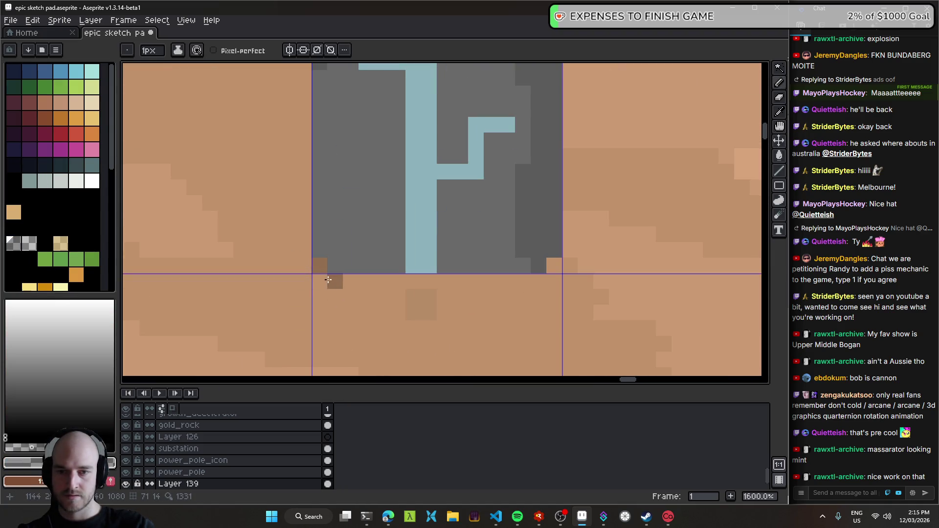
drag(336, 247, 608, 246)
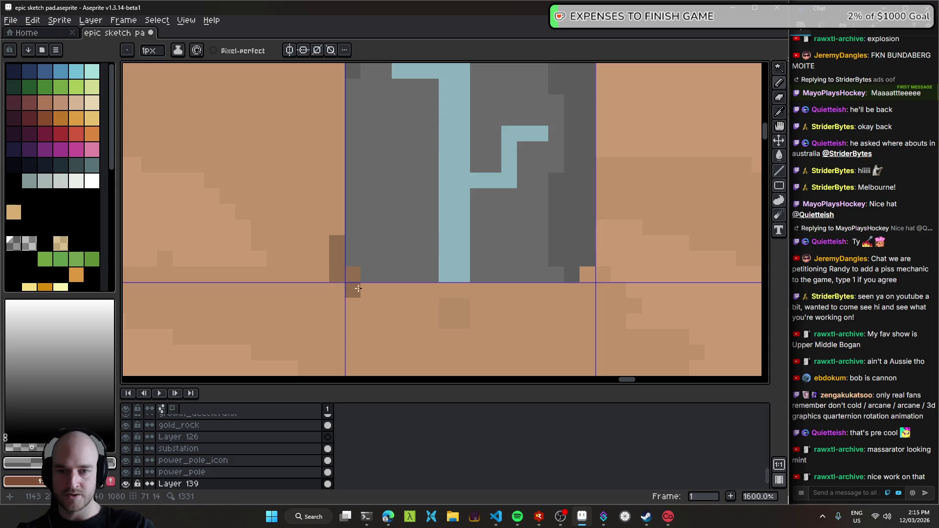
click(603, 228)
click(337, 228)
click(353, 290)
mouse_move(368, 306)
mouse_down()
mouse_move(580, 306)
mouse_move(603, 274)
mouse_up()
- Draw a dark-brown shadow row beneath the right pillar's base
scroll(601, 333, down, 7)
scroll(601, 332, down, 3)
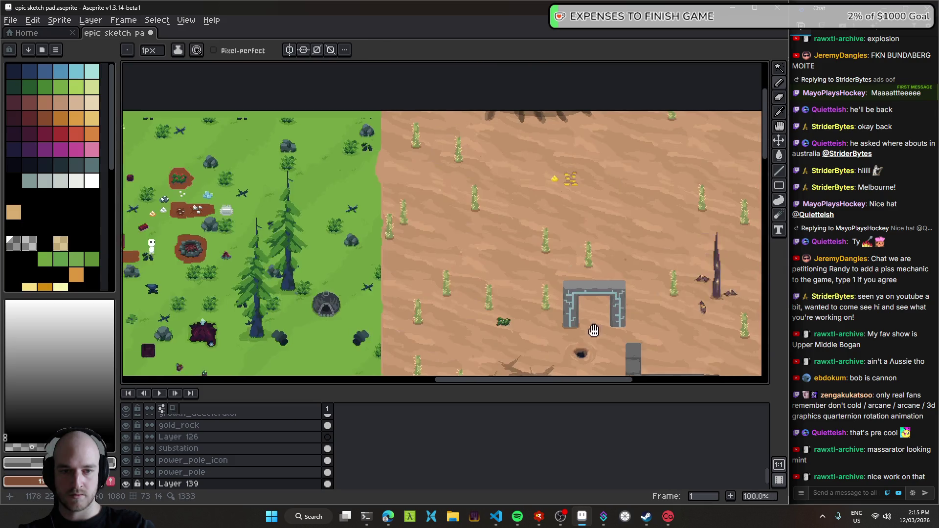
scroll(601, 333, down, 1)
scroll(540, 302, up, 6)
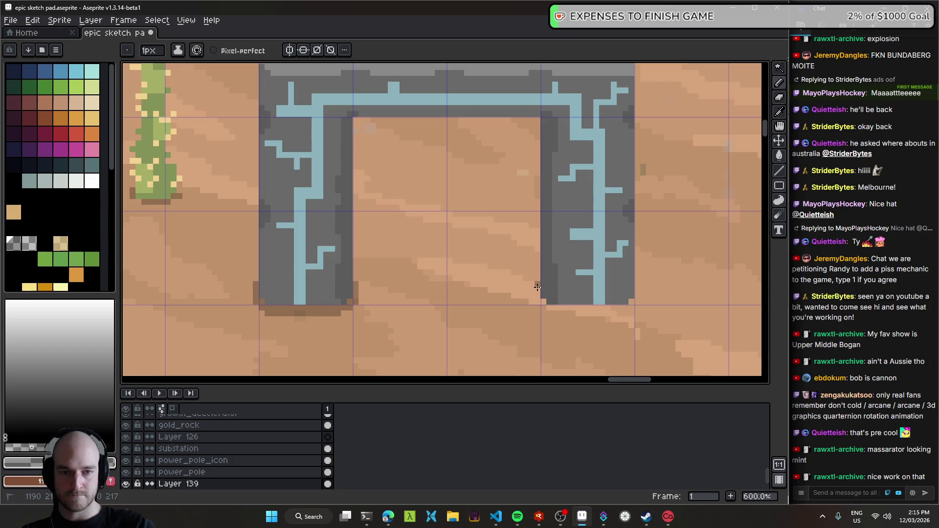
drag(548, 308, 539, 307)
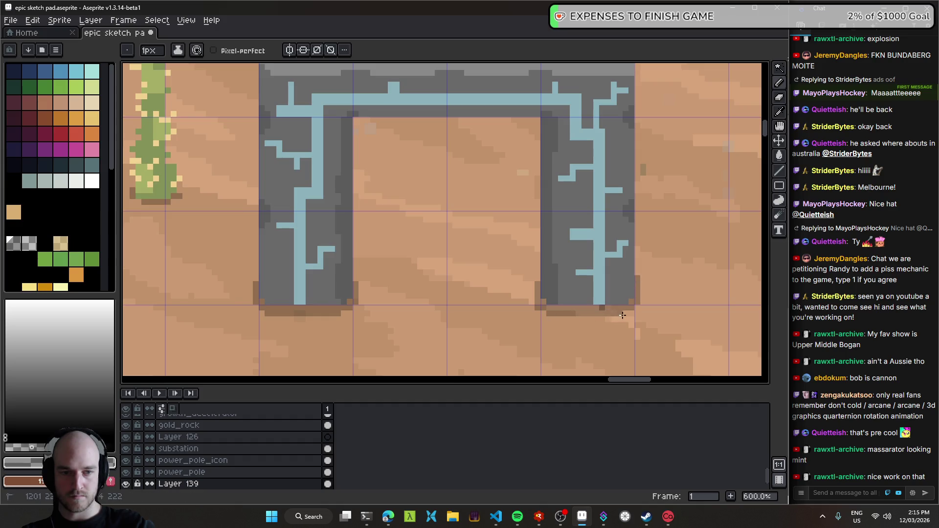
scroll(622, 315, up, 4)
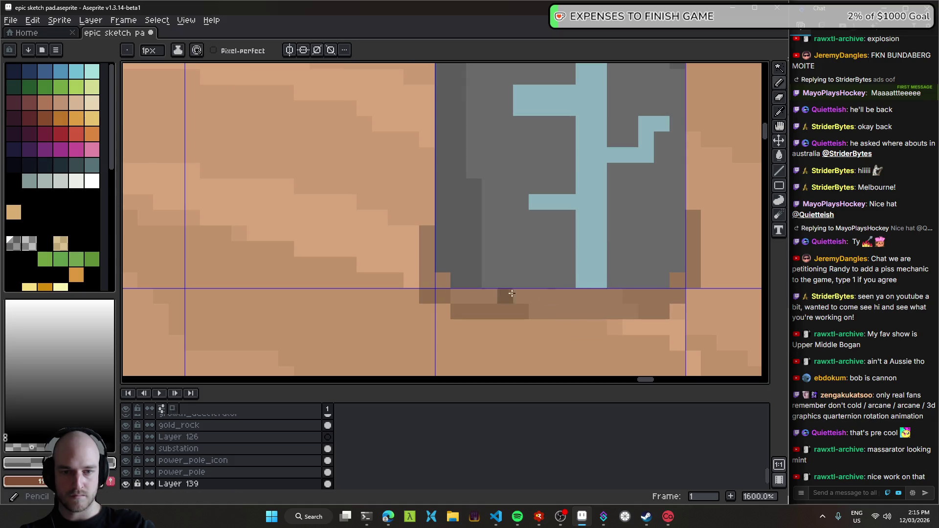
scroll(436, 303, down, 4)
key(e)
scroll(434, 310, down, 5)
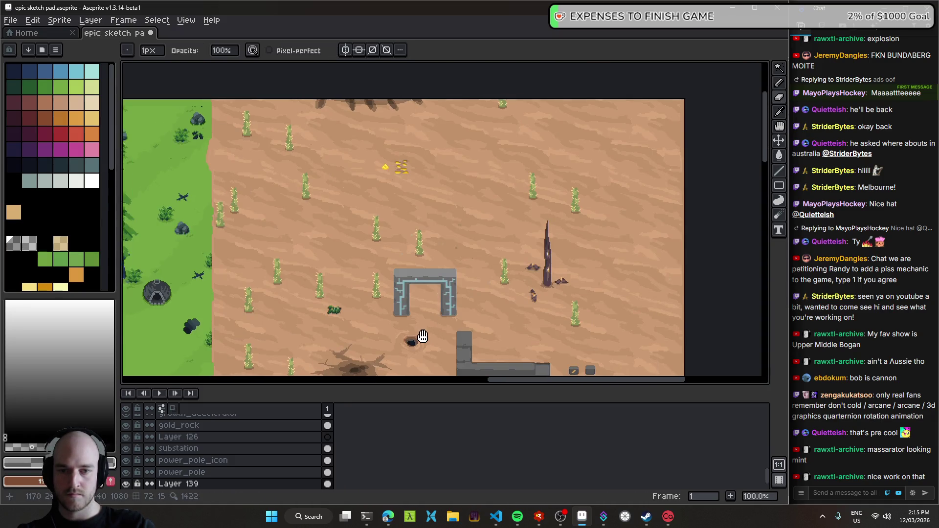
scroll(473, 319, up, 4)
scroll(458, 291, up, 1)
scroll(387, 319, down, 3)
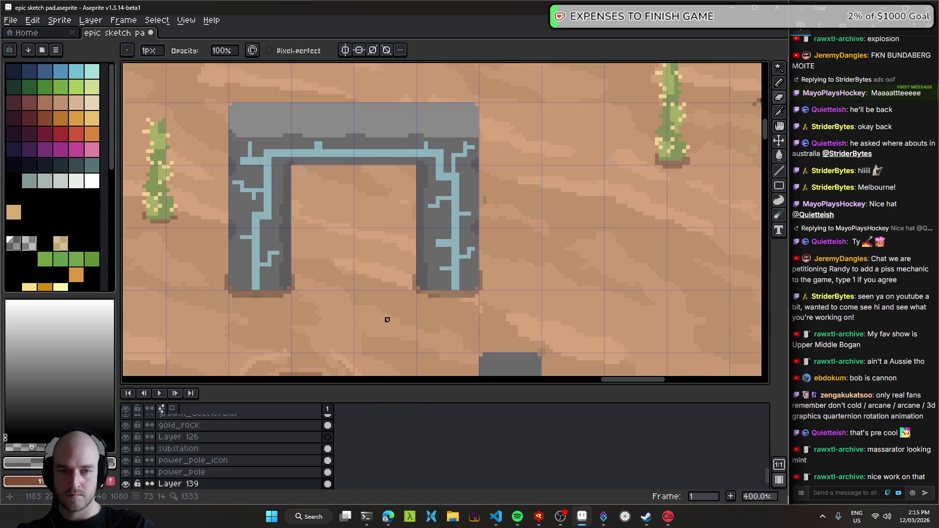
scroll(544, 318, up, 1)
scroll(615, 334, down, 4)
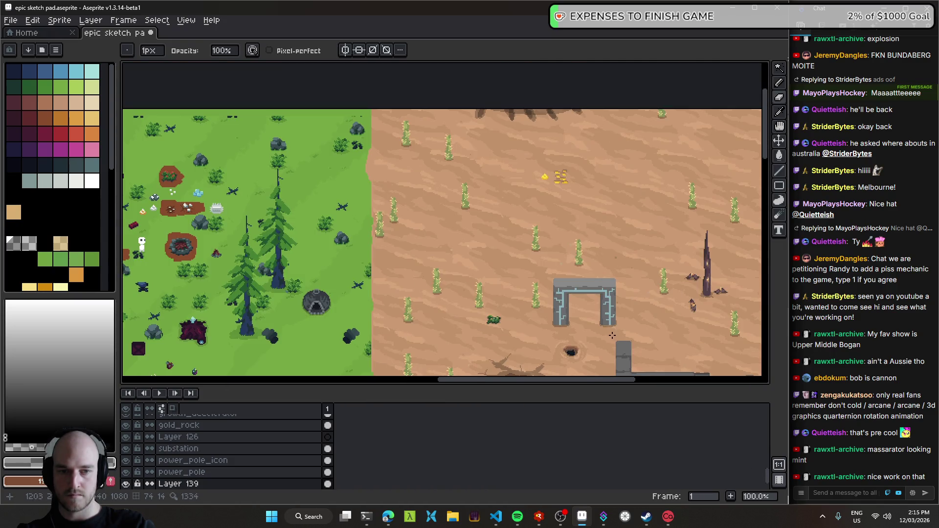
scroll(532, 309, up, 1)
scroll(523, 308, down, 1)
scroll(427, 364, up, 1)
- Move the stone arch into the desert, settling it just above the dark hole
key(v)
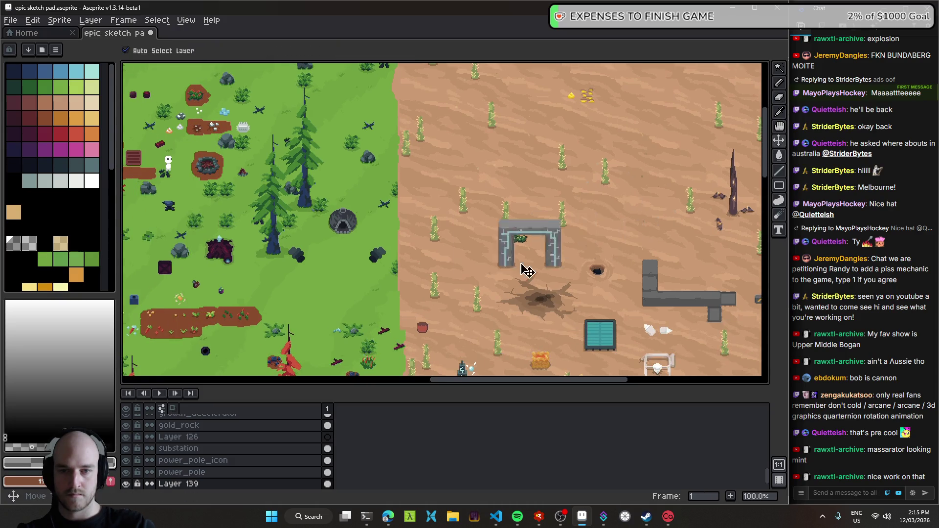
drag(636, 265, 366, 326)
scroll(361, 326, up, 2)
drag(470, 280, 458, 286)
scroll(457, 286, down, 3)
drag(309, 279, 612, 216)
scroll(545, 225, up, 1)
scroll(544, 224, up, 4)
scroll(521, 275, down, 1)
drag(520, 275, 520, 299)
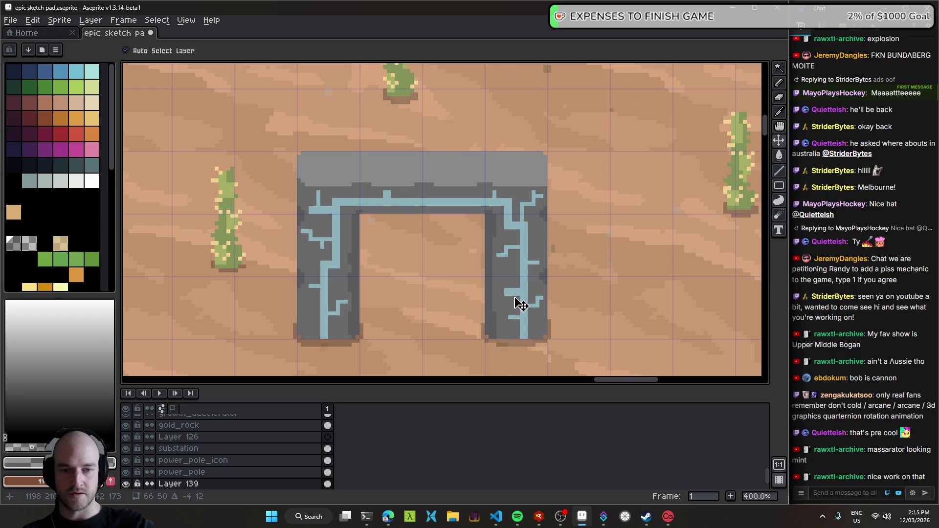
scroll(386, 198, down, 1)
- Save the sketch file, switch to the Pencil, review the arch's placement, and save again
key(ctrl+s)
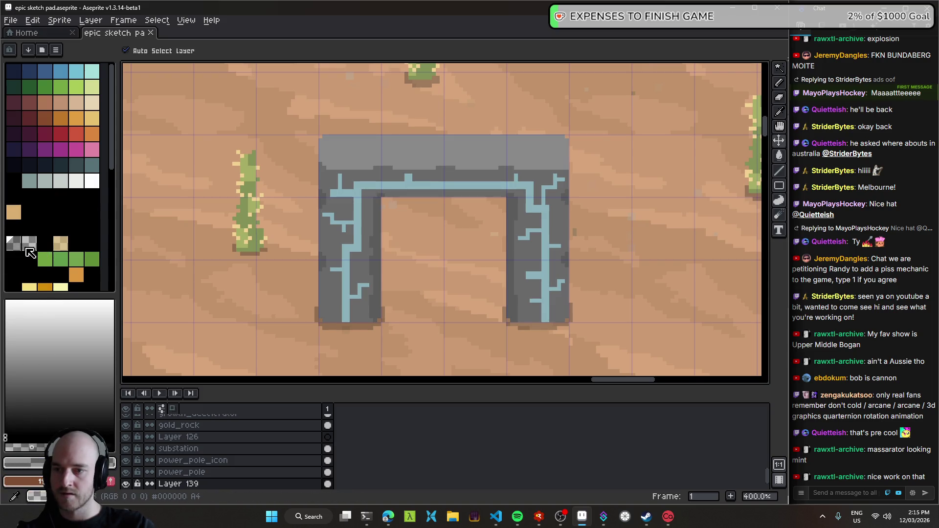
key(b)
scroll(272, 101, up, 1)
scroll(272, 101, up, 2)
scroll(271, 100, up, 3)
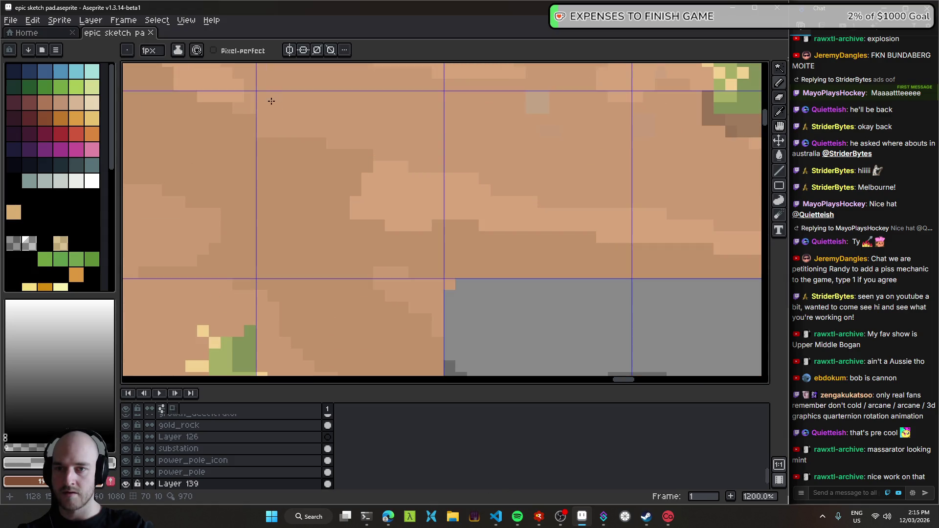
scroll(430, 204, down, 5)
scroll(434, 204, up, 1)
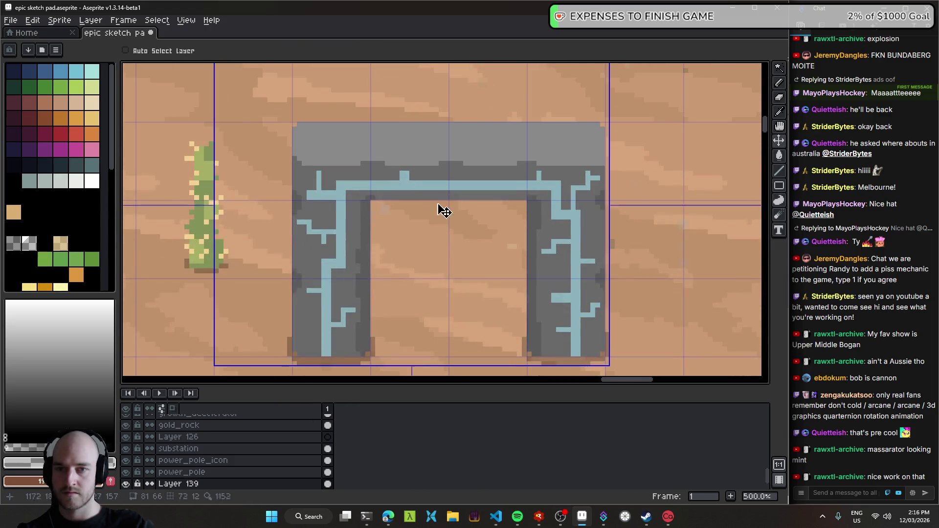
scroll(461, 203, up, 1)
scroll(579, 320, up, 5)
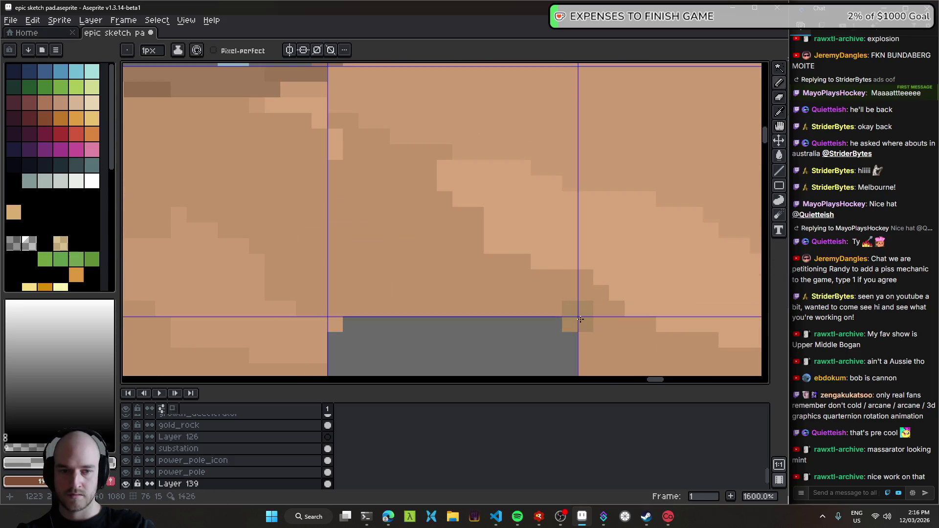
scroll(570, 307, down, 4)
scroll(353, 230, down, 3)
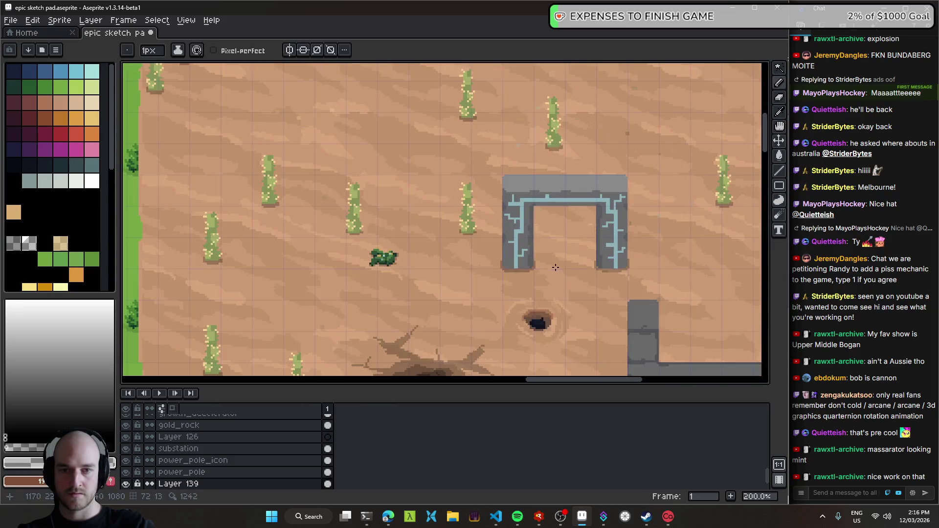
scroll(391, 220, right, 3)
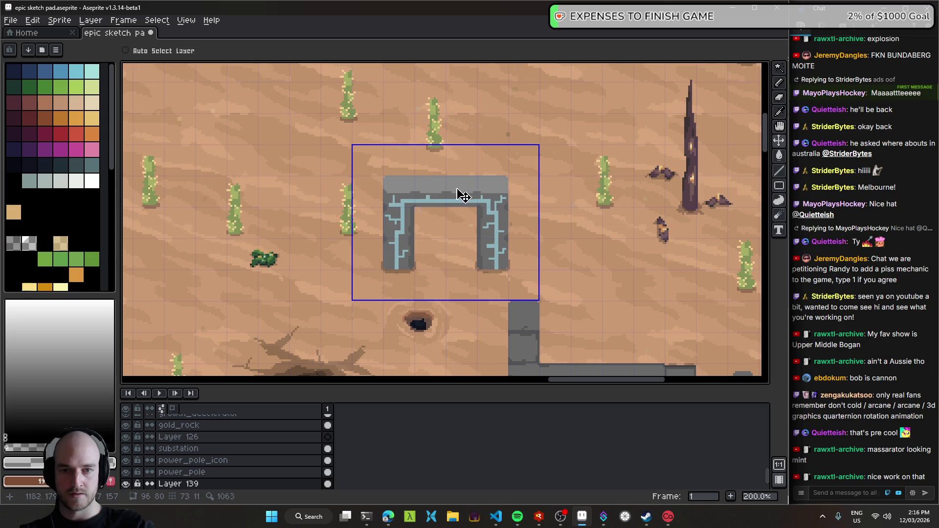
key(ctrl+s)
- Rename the arch layer to 'portal_gate' in Layer Properties
key(shift+p)
key(BackSpace)
text(portal_gate)
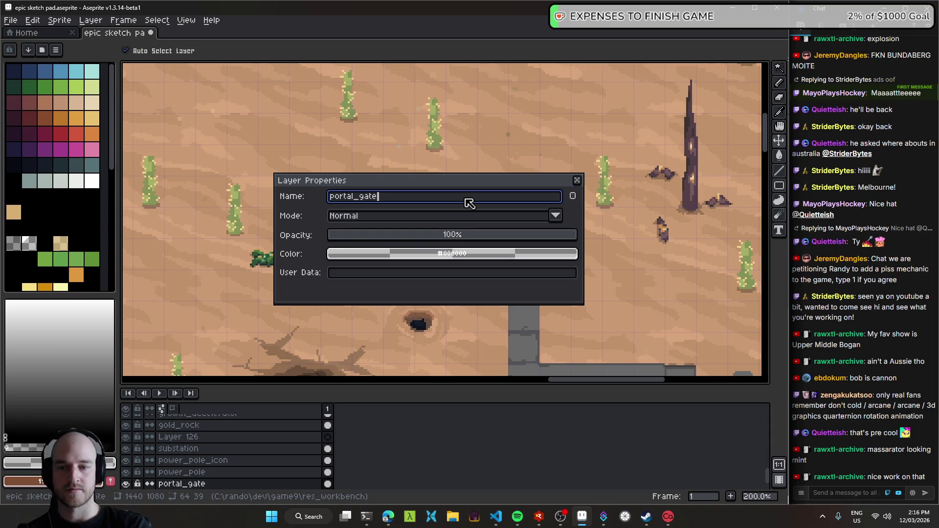
key(Return)
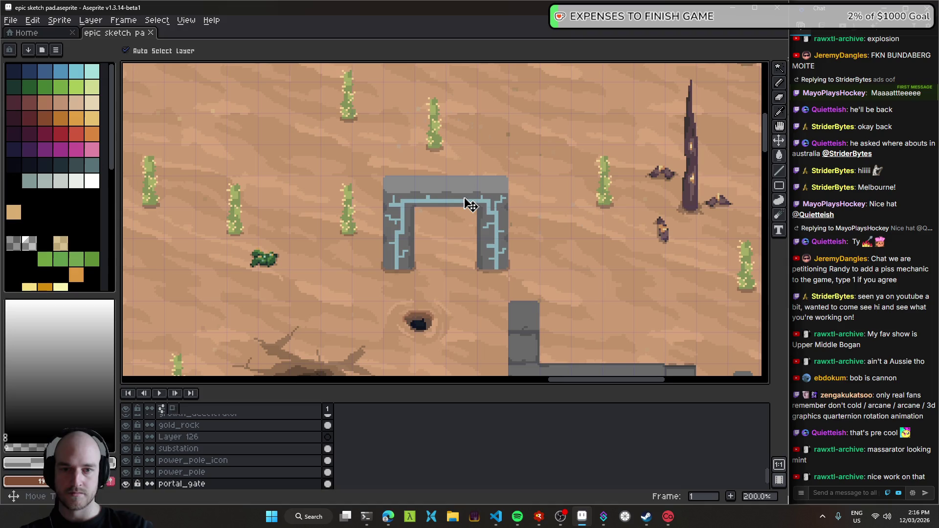
scroll(430, 269, up, 1)
scroll(391, 303, up, 1)
scroll(384, 292, up, 1)
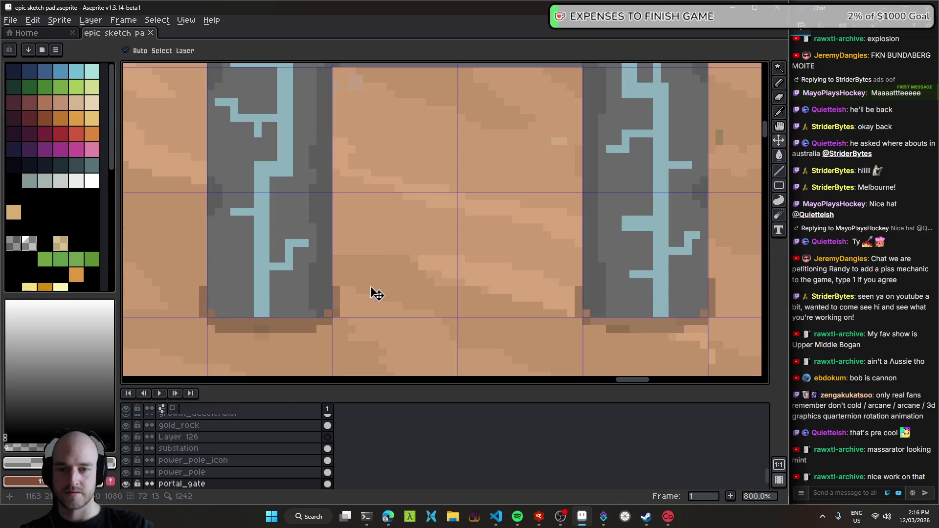
scroll(362, 306, down, 1)
scroll(220, 450, down, 1)
scroll(215, 463, down, 1)
- Add a new empty Layer 139 above portal_gate with Shift+N
right_click(206, 463)
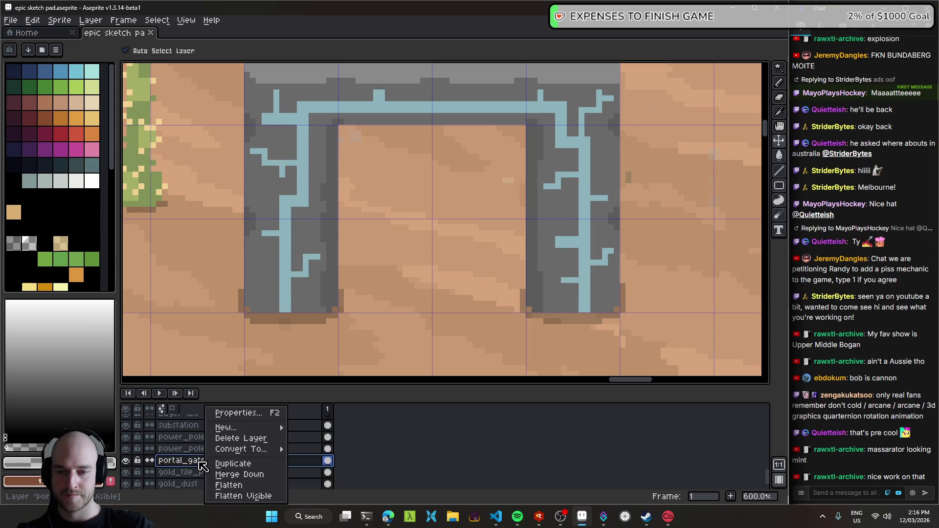
mouse_move(246, 427)
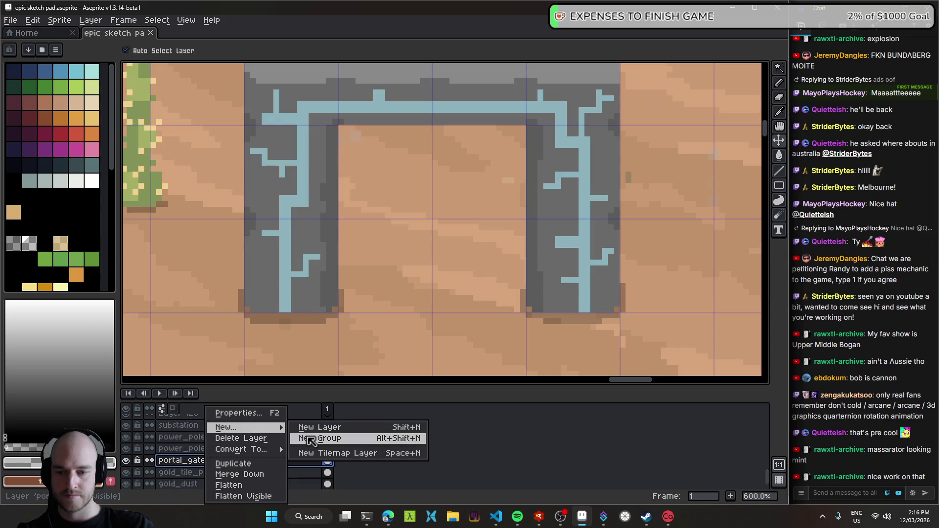
click(198, 462)
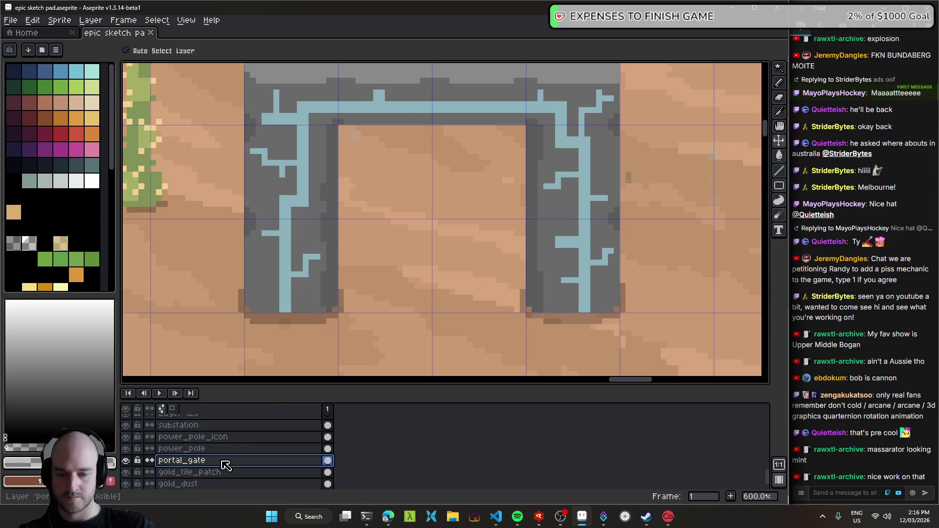
key(shift+n)
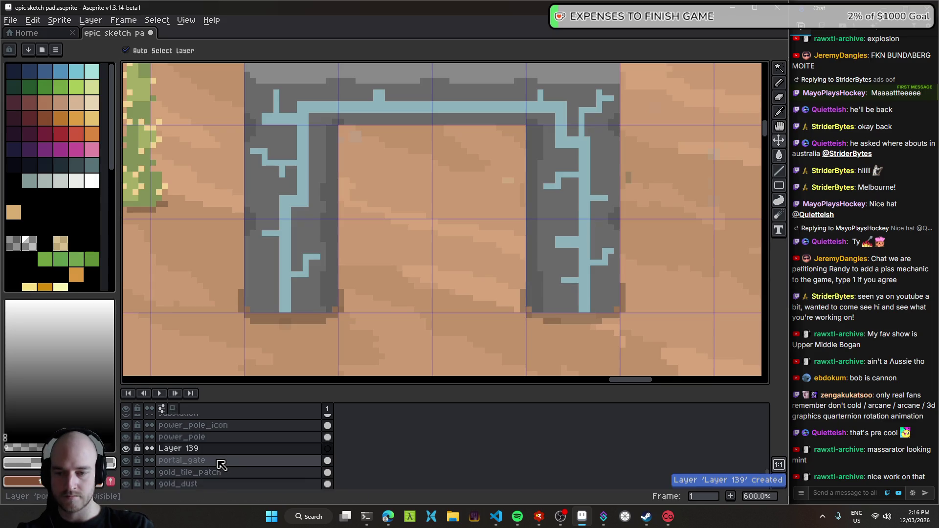
click(208, 449)
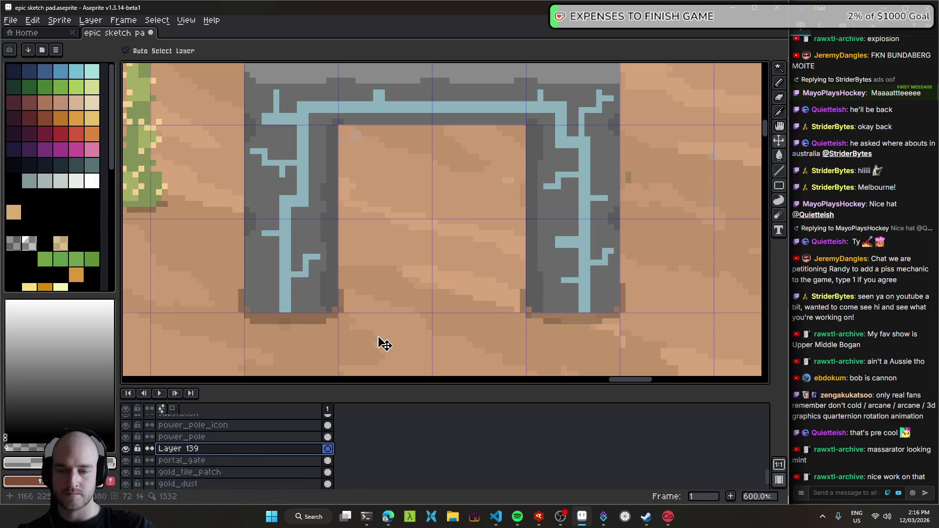
scroll(410, 303, down, 3)
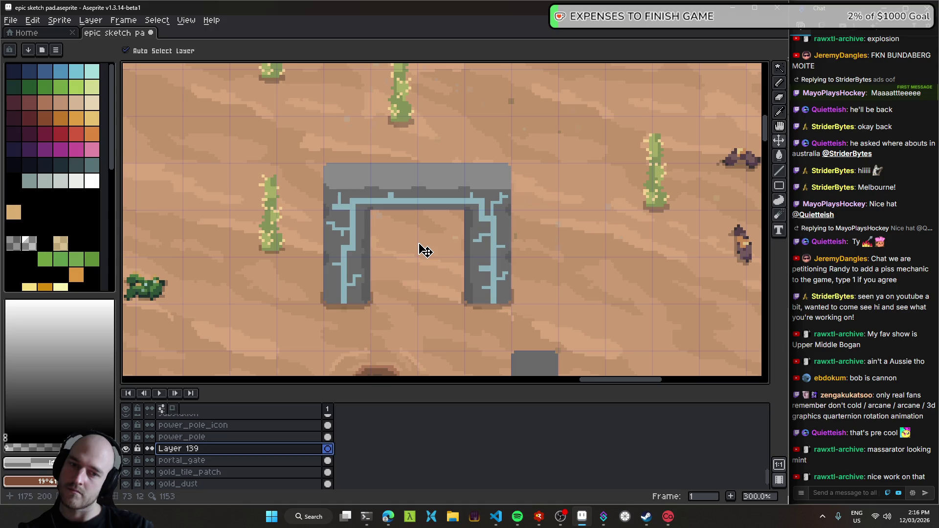
scroll(424, 251, up, 3)
scroll(382, 293, up, 3)
scroll(367, 330, up, 1)
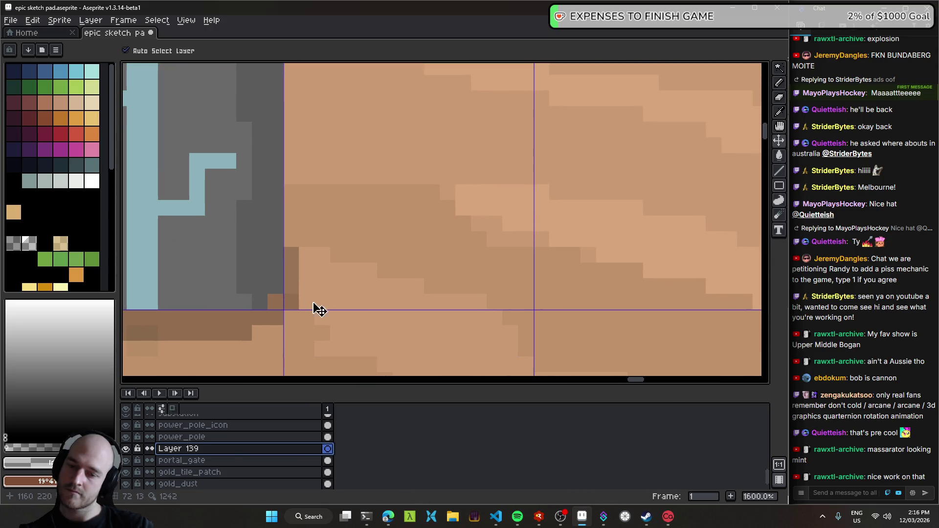
- Check portal_gate's contents by toggling its visibility, then rename it 'portal_gate_off'
click(176, 460)
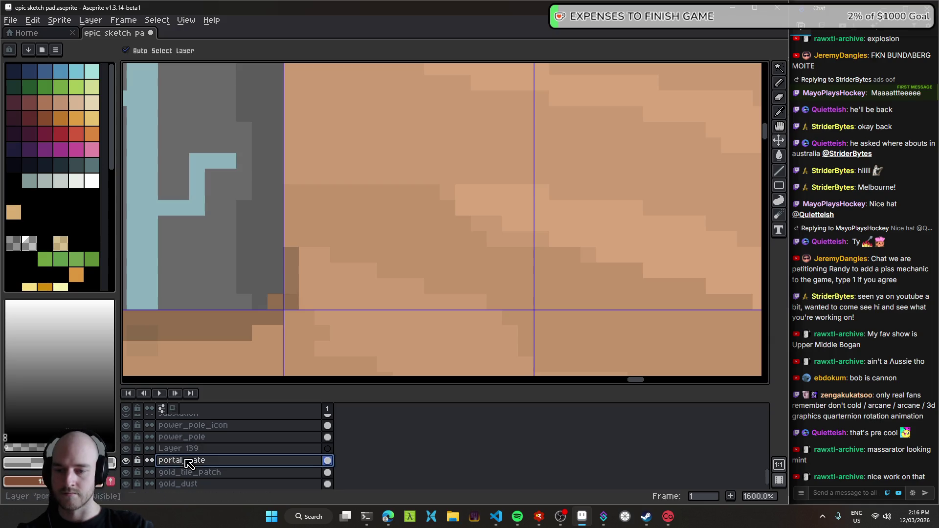
scroll(362, 307, down, 5)
click(126, 460)
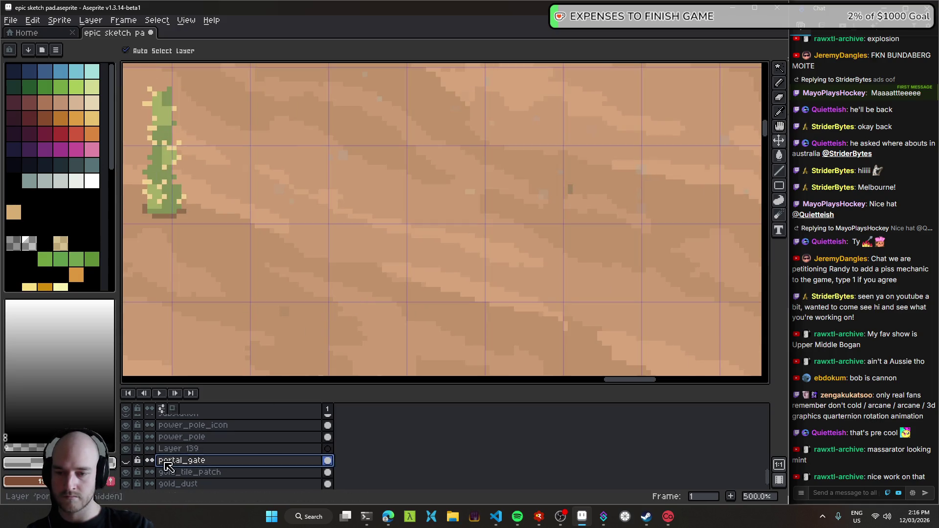
click(127, 460)
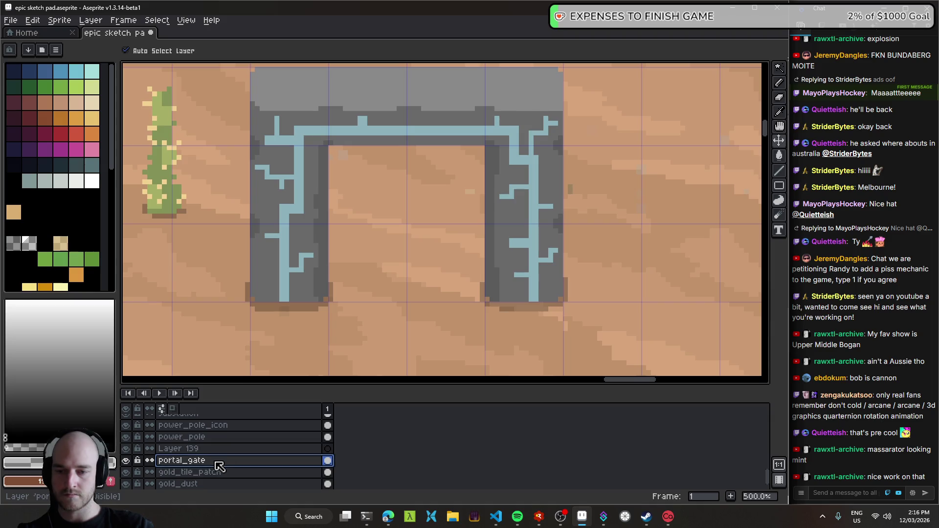
double_click(219, 465)
key(End)
text(_o)
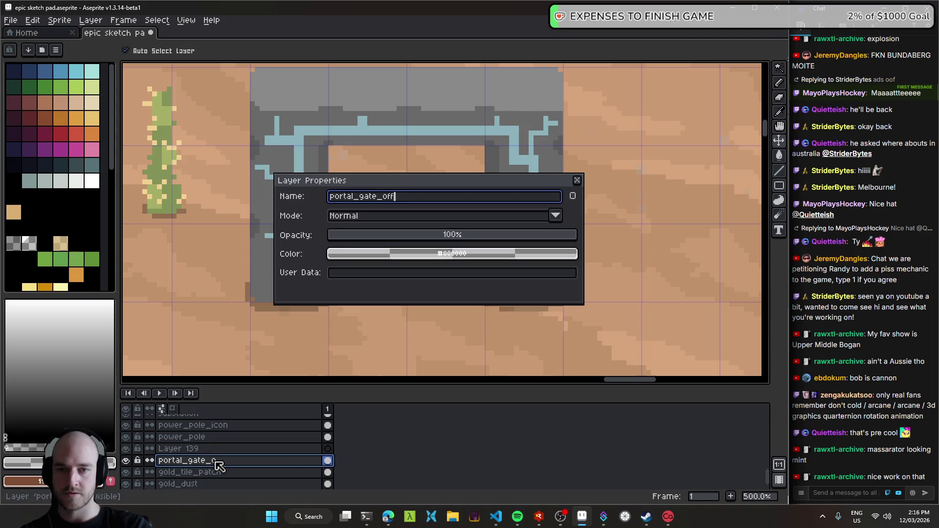
text(f)
key(Return)
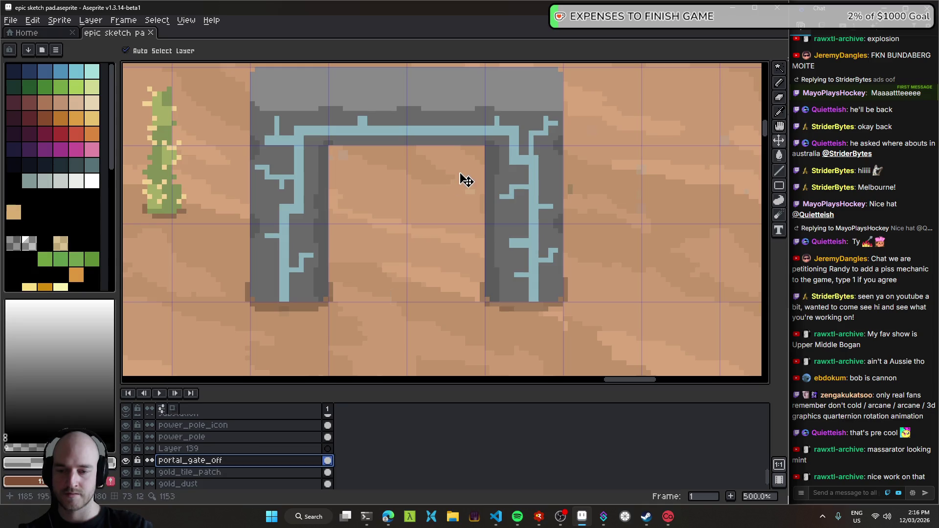
- Pan across the archway and sample a colour from the canvas
drag(430, 239, 445, 275)
key(alt)
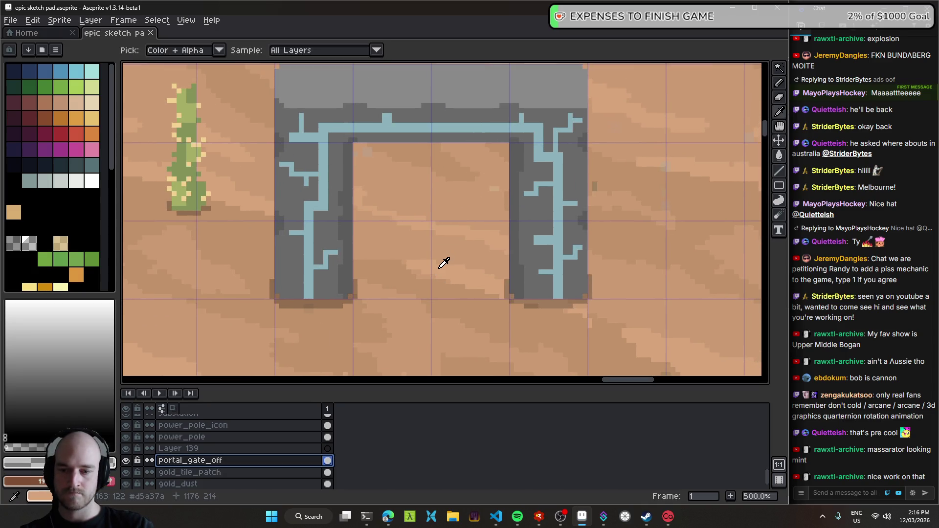
scroll(392, 296, down, 3)
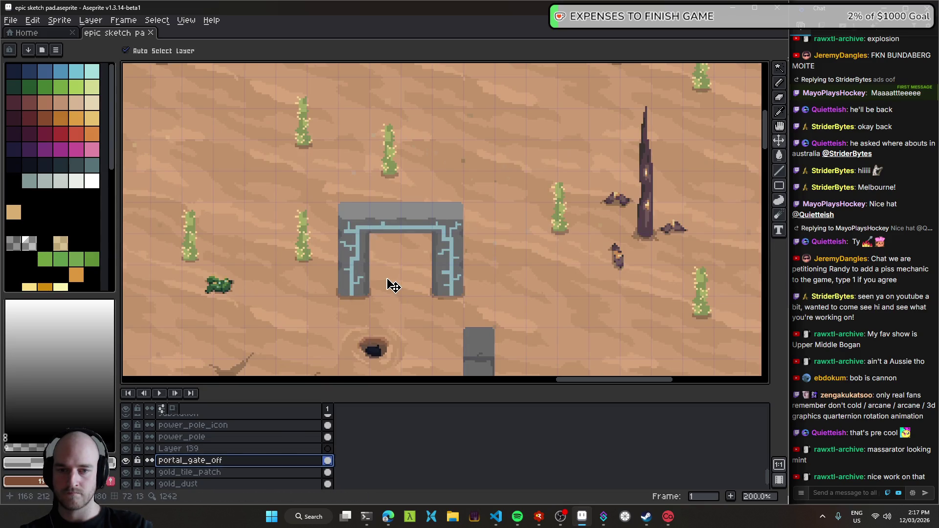
scroll(394, 285, up, 3)
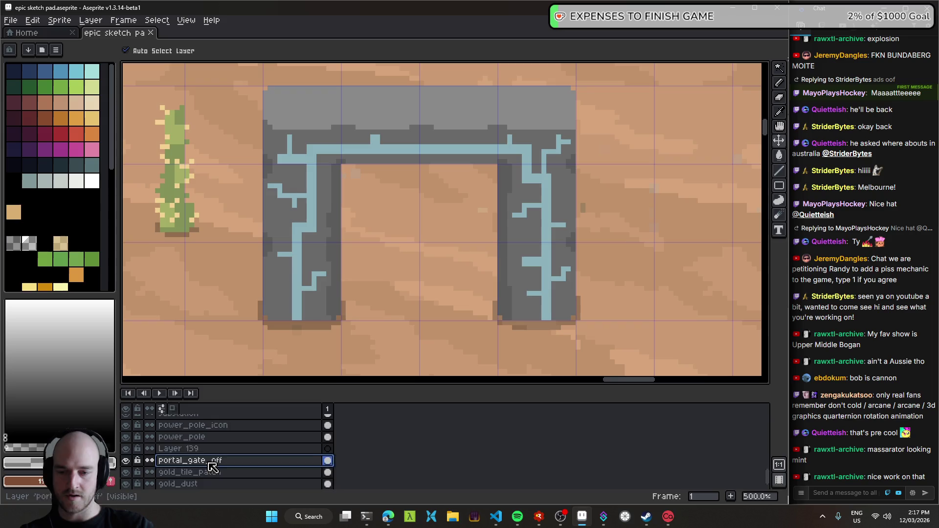
- Add a new layer, pick a strong magenta, and mark the opening's bottom-left corner
key(shift+n)
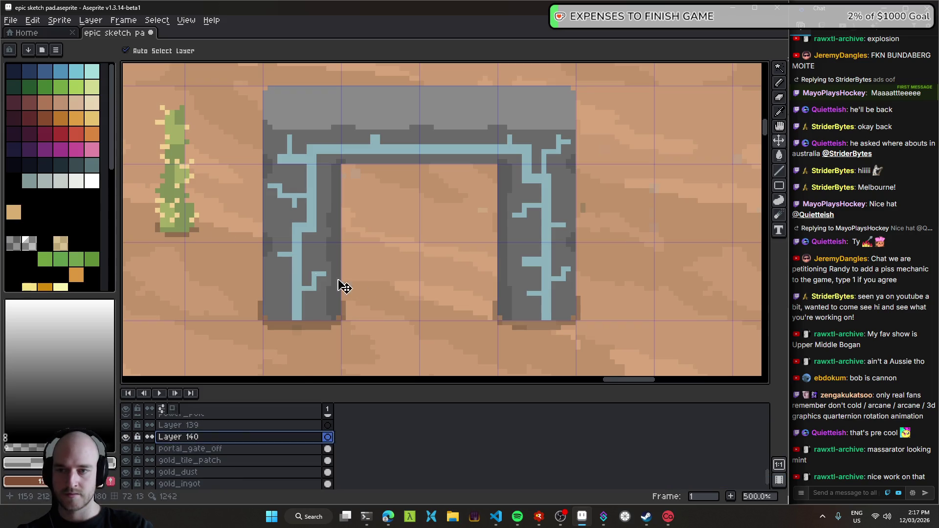
click(92, 149)
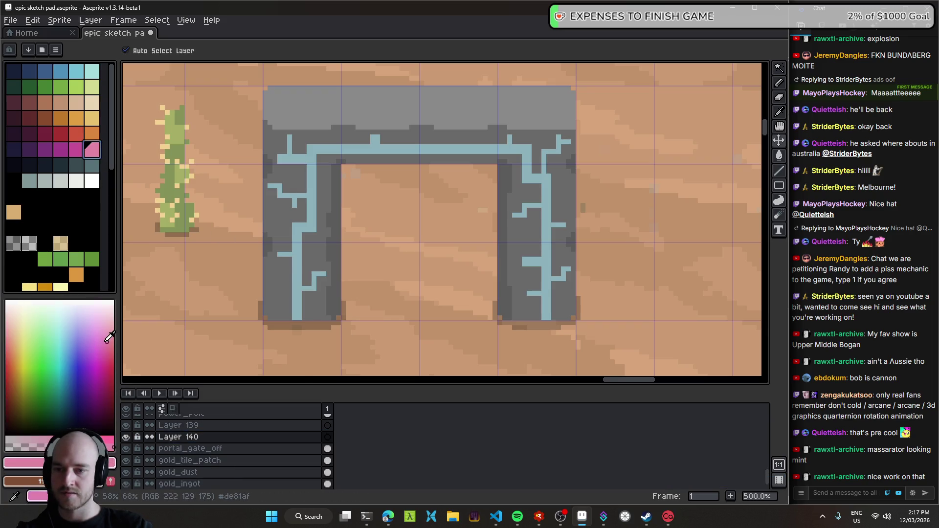
key(b)
scroll(345, 308, up, 5)
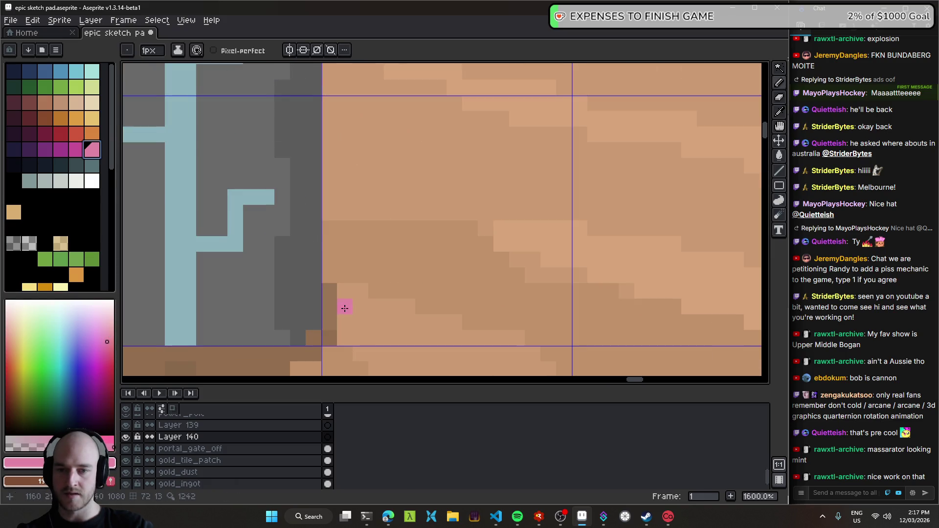
drag(343, 307, 247, 296)
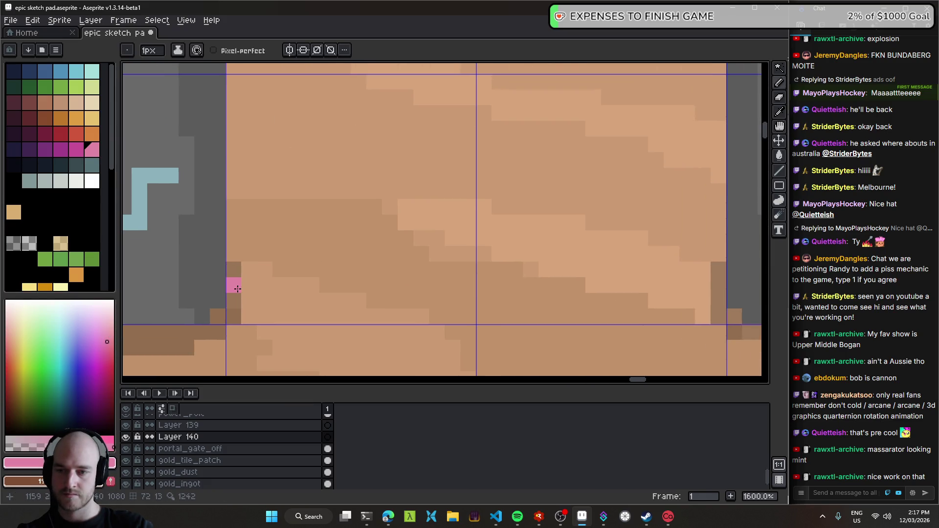
click(104, 354)
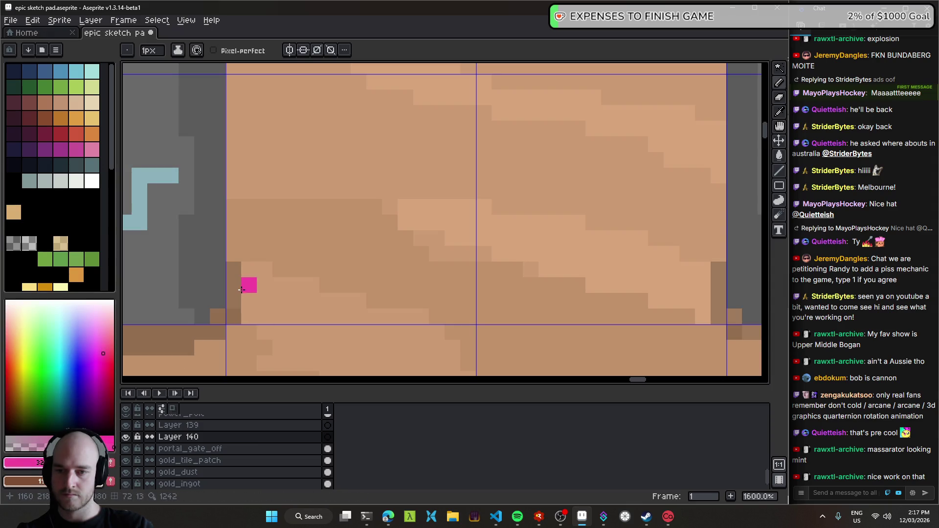
drag(234, 285, 283, 292)
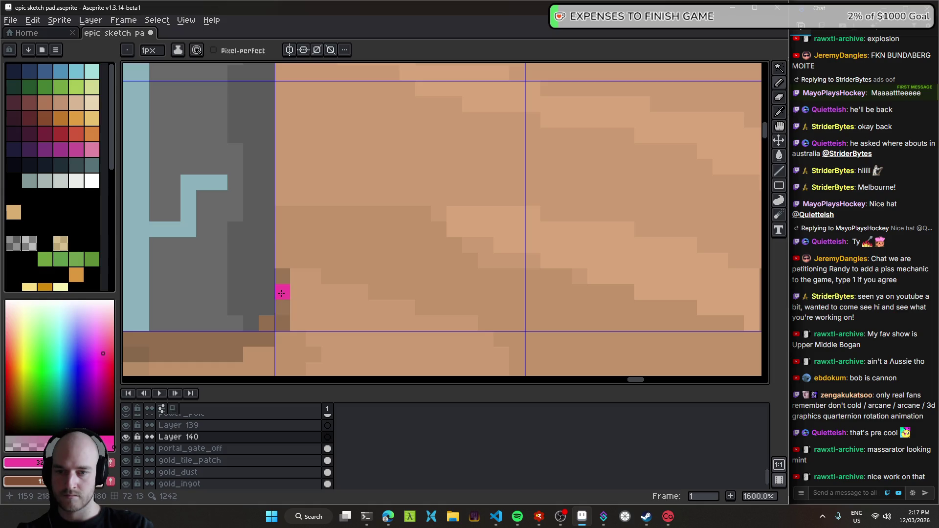
- Draw the opening's bottom edge in magenta and undo a fill that spilled across the canvas
scroll(430, 293, down, 4)
scroll(442, 292, up, 1)
scroll(434, 296, up, 1)
shift+click(485, 293)
scroll(411, 255, down, 2)
key(g)
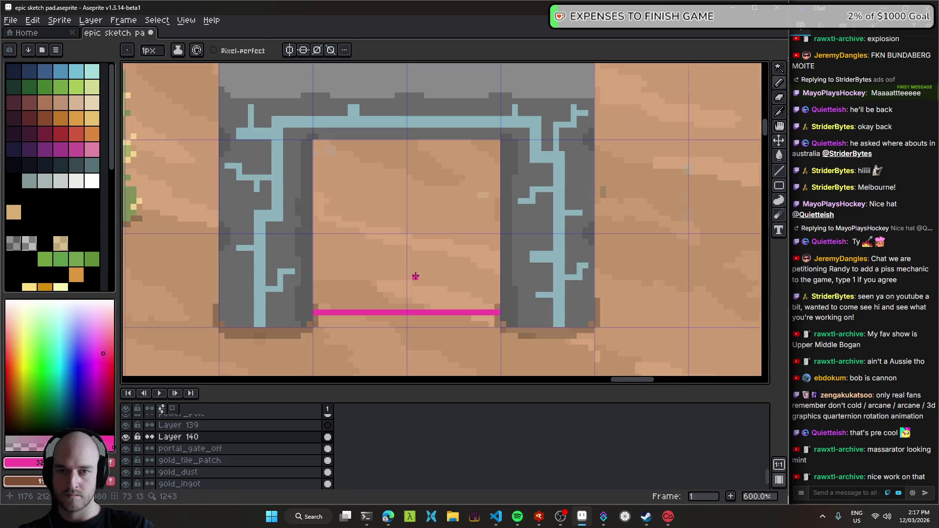
click(396, 250)
key(ctrl+z)
scroll(321, 310, up, 3)
key(b)
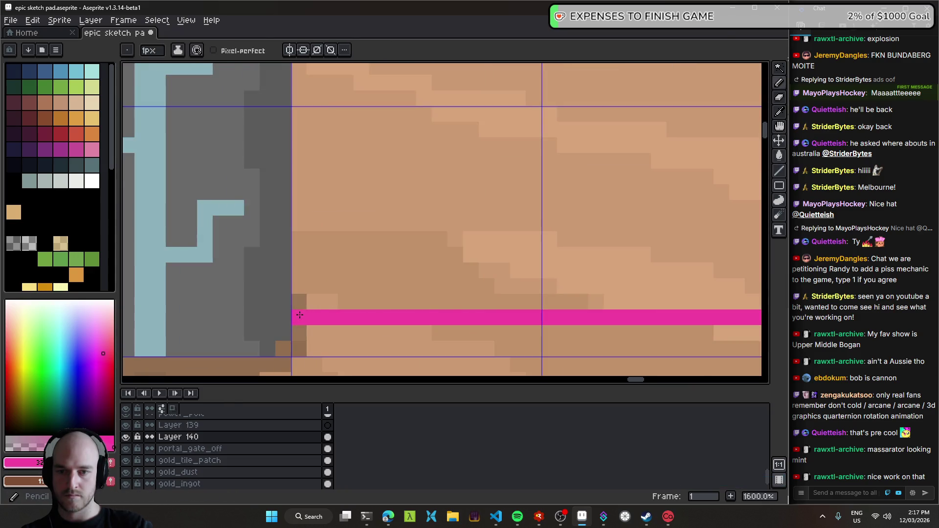
scroll(320, 310, down, 3)
- Outline the opening's left, top and right edges, then Paint Bucket fill it with magenta
shift+click(306, 178)
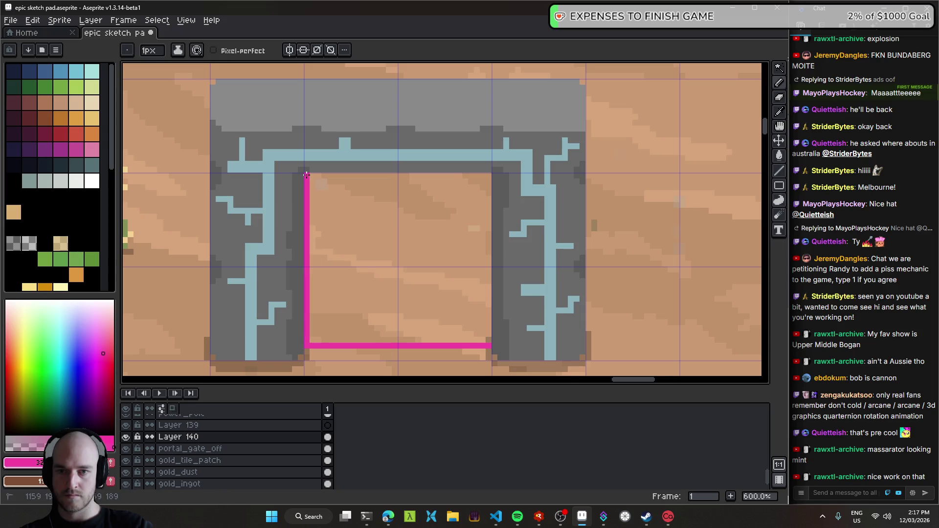
shift+click(488, 175)
shift+click(489, 345)
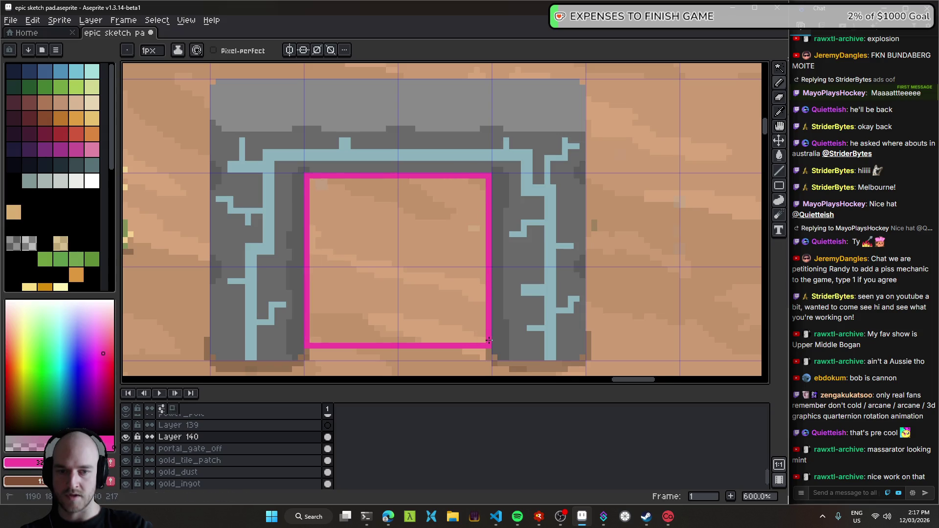
key(g)
click(413, 291)
scroll(414, 312, down, 4)
scroll(414, 313, down, 1)
scroll(479, 273, up, 4)
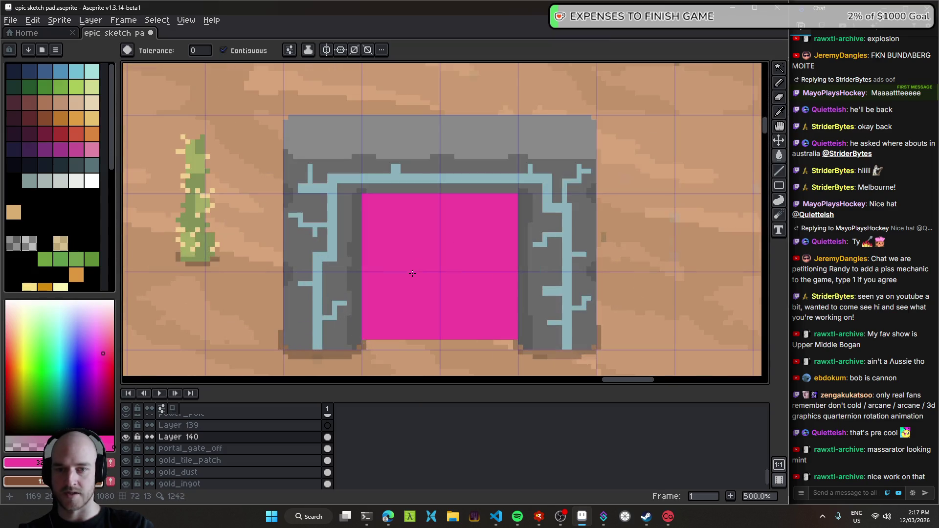
scroll(479, 272, down, 4)
scroll(470, 244, left, 3)
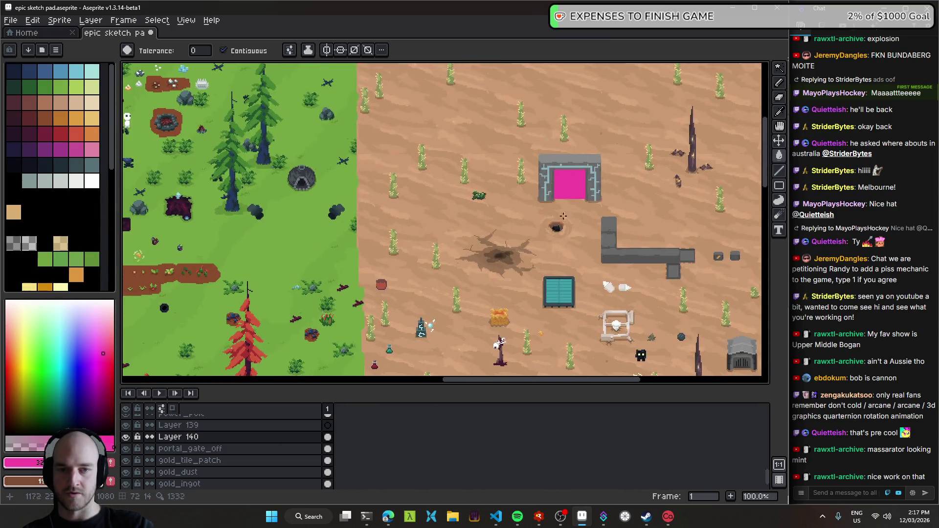
scroll(468, 221, left, 3)
scroll(467, 213, up, 3)
scroll(466, 213, down, 4)
scroll(480, 245, right, 3)
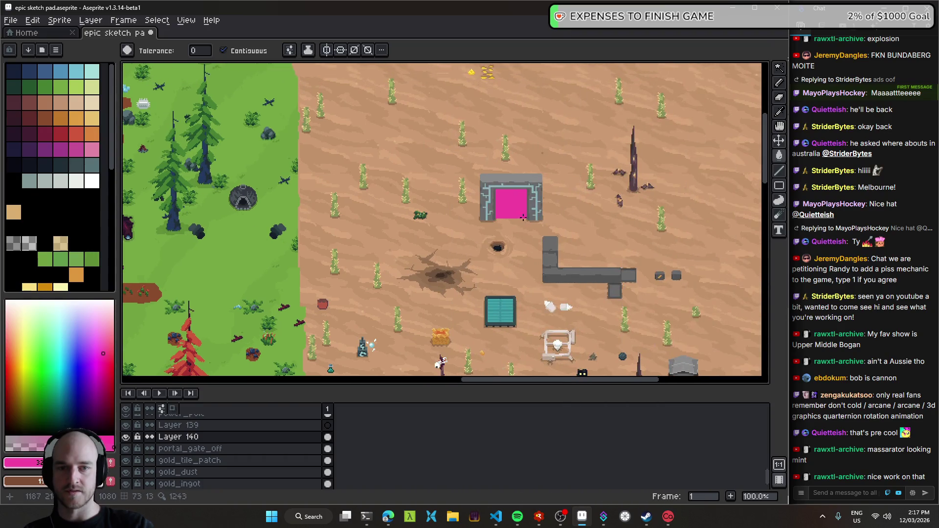
scroll(497, 292, up, 4)
scroll(497, 292, down, 1)
scroll(497, 291, down, 2)
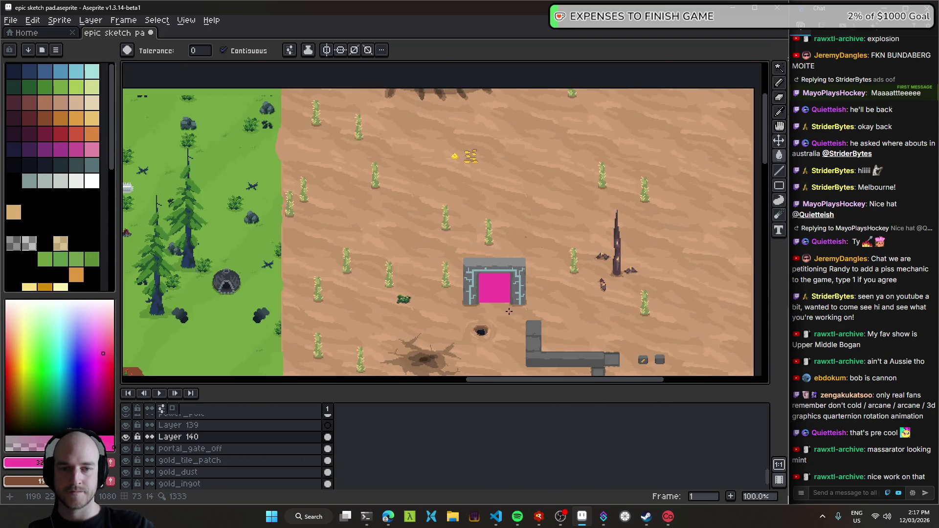
scroll(510, 311, up, 6)
scroll(445, 274, down, 1)
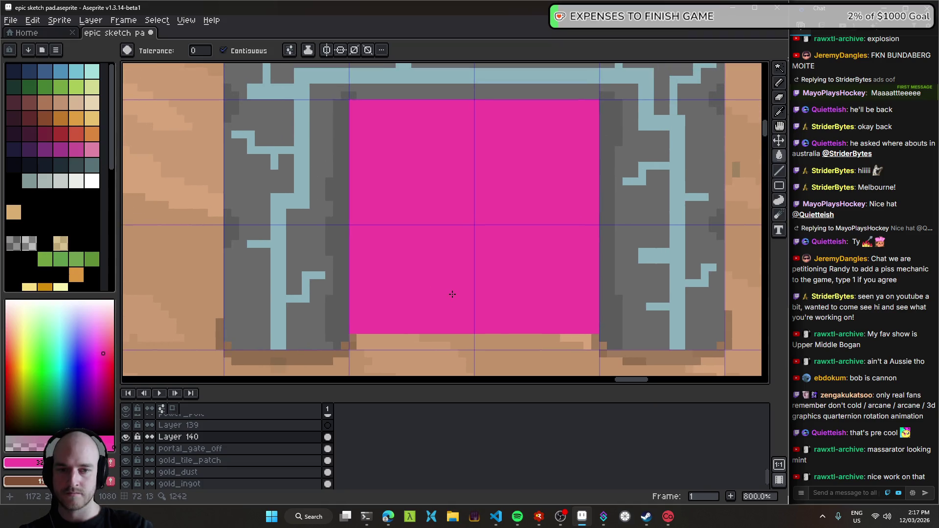
scroll(453, 294, down, 3)
scroll(470, 309, down, 1)
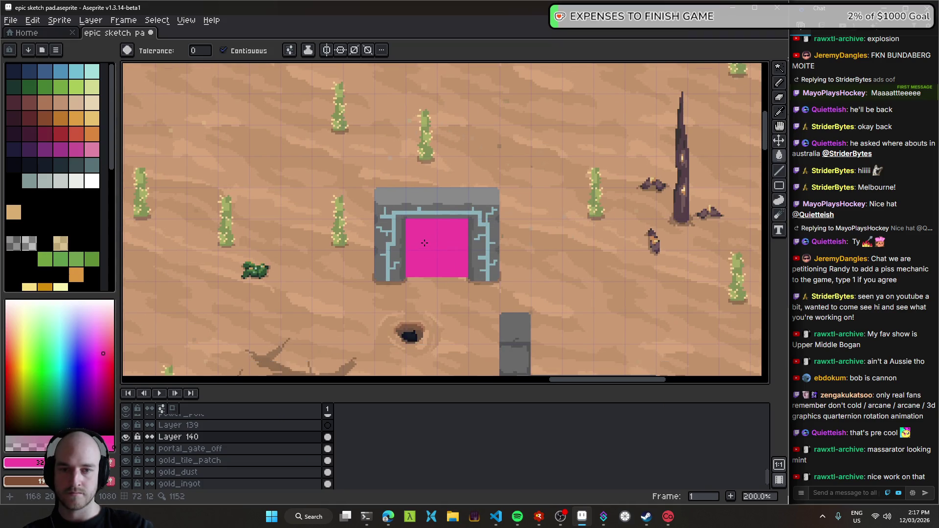
- Select the transparent colour and step to the next palette colour with the Pencil
click(13, 243)
key(b)
key(0)
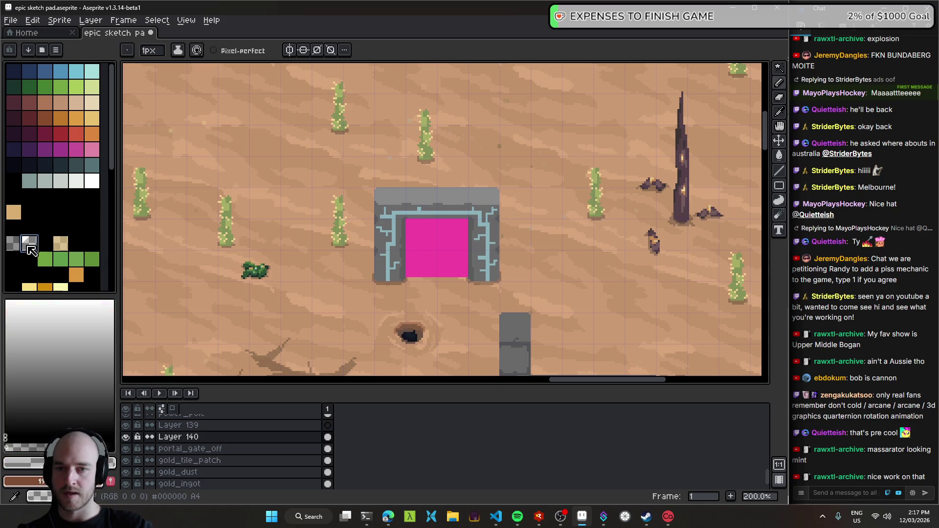
scroll(348, 160, up, 5)
scroll(540, 291, down, 1)
- Switch to the Move tool, look over the portal, and save the sketch pad file
key(v)
scroll(379, 180, down, 1)
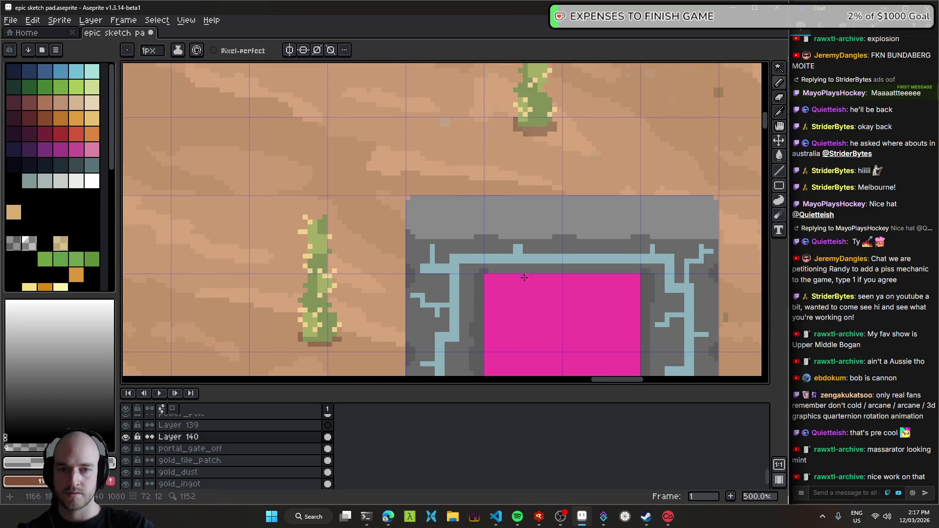
scroll(332, 117, up, 4)
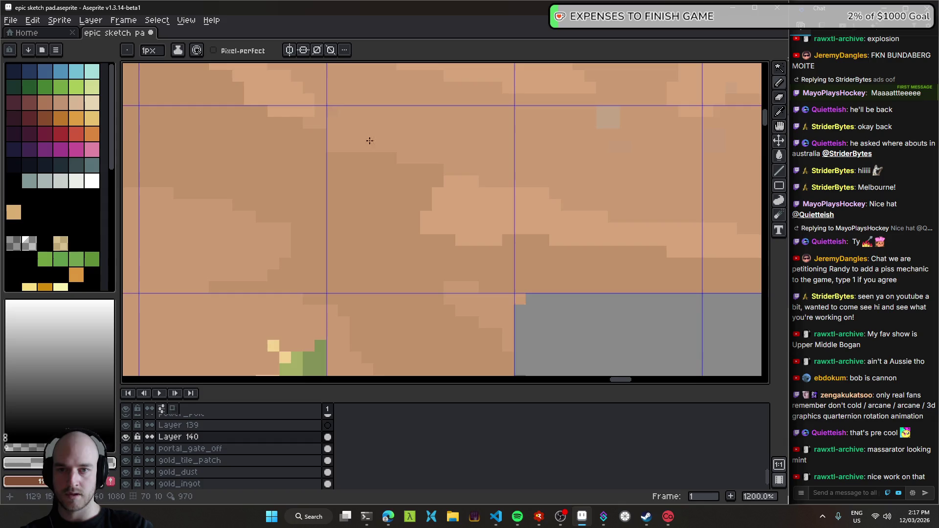
scroll(352, 128, down, 6)
scroll(496, 306, up, 6)
scroll(477, 299, down, 5)
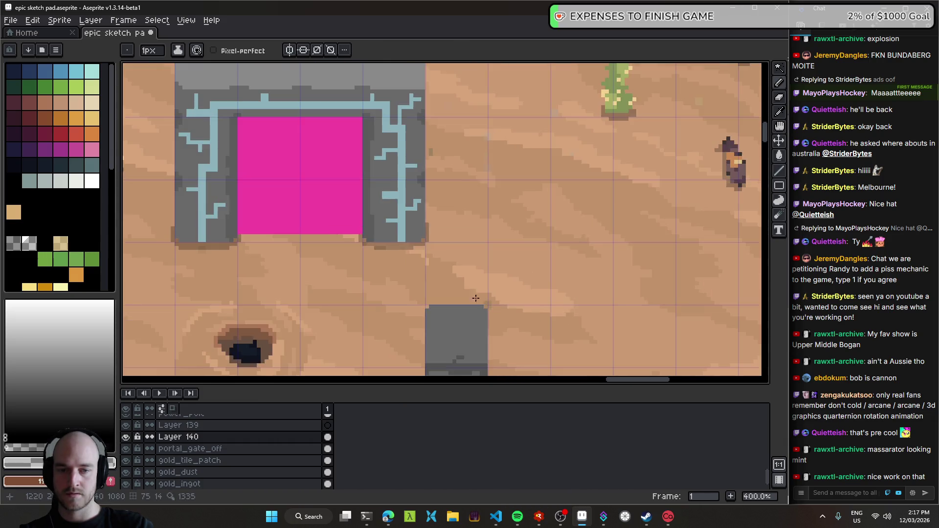
scroll(478, 299, down, 2)
scroll(489, 283, down, 1)
scroll(535, 264, down, 1)
scroll(524, 249, up, 2)
key(ctrl+s)
scroll(524, 249, up, 2)
- Rename Layer 140 to 'portal_gate_rt' and save the file
ctrl+double_click(525, 251)
text(portal_gate_rt)
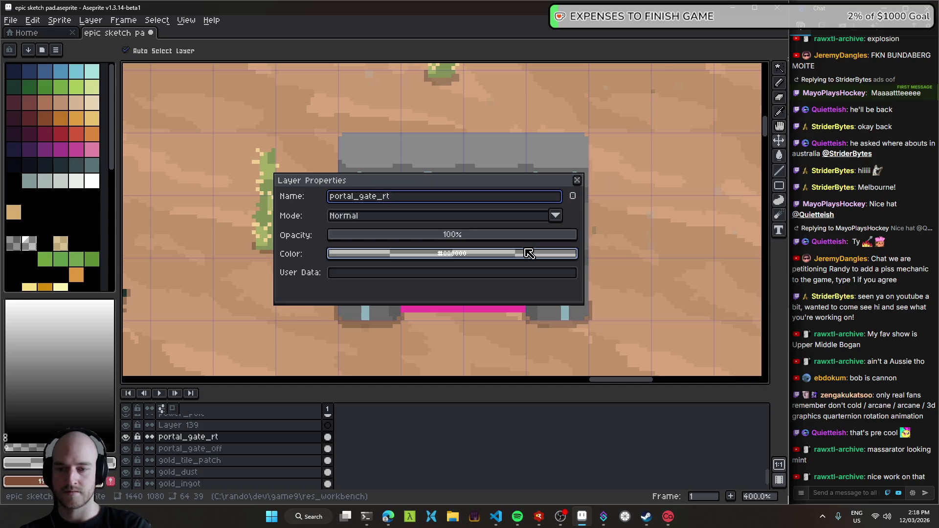
key(Return)
key(ctrl+s)
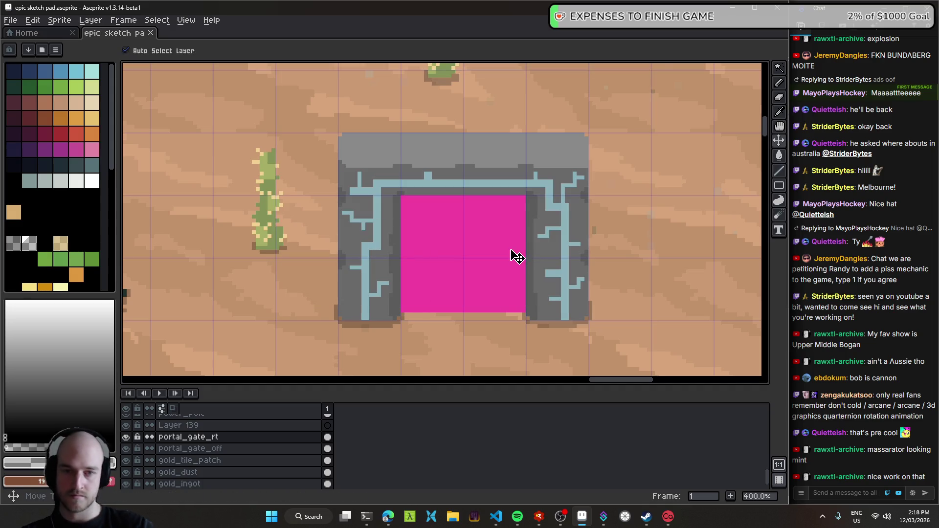